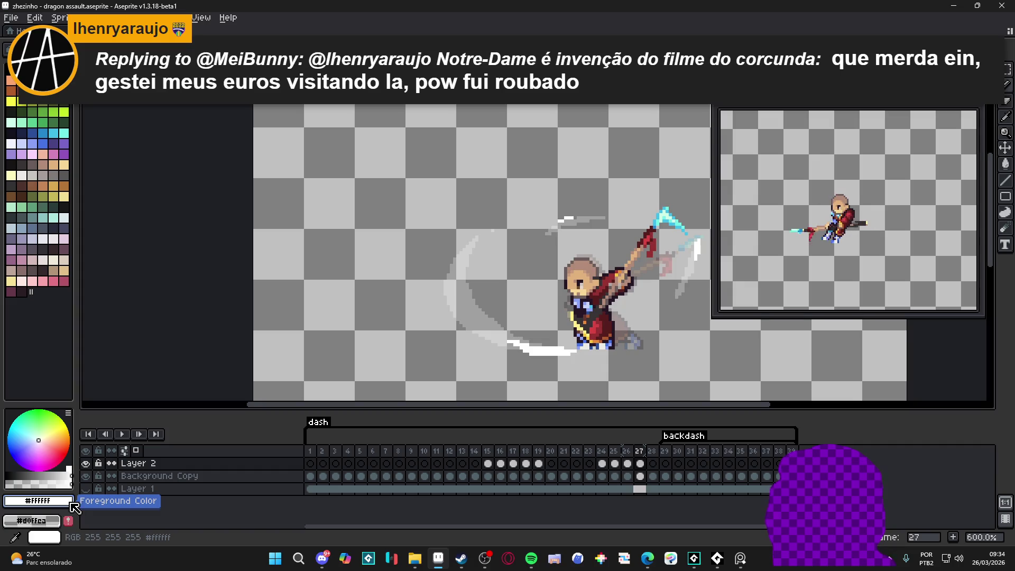
Show the stone-tile background layer and view the white slash on frames 24 and 25
{"action": "left_click", "coordinate": [85, 489]}
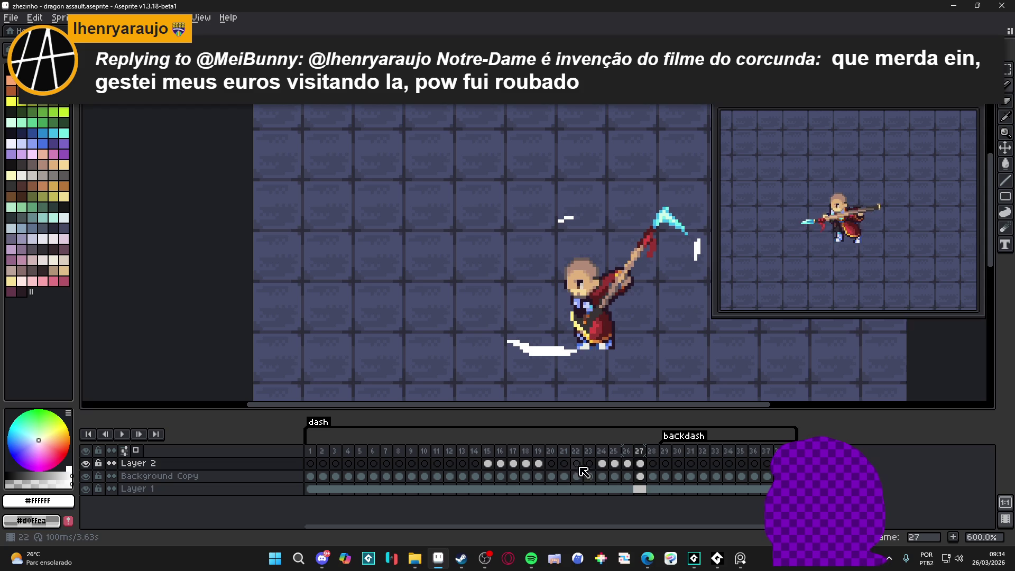
{"action": "left_click", "coordinate": [603, 464]}
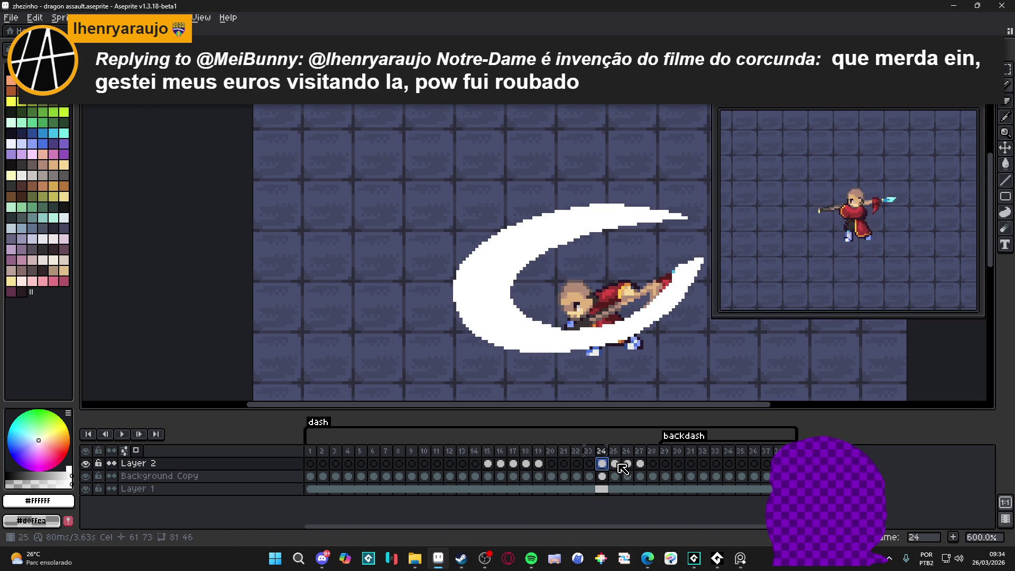
{"action": "left_click", "coordinate": [619, 465]}
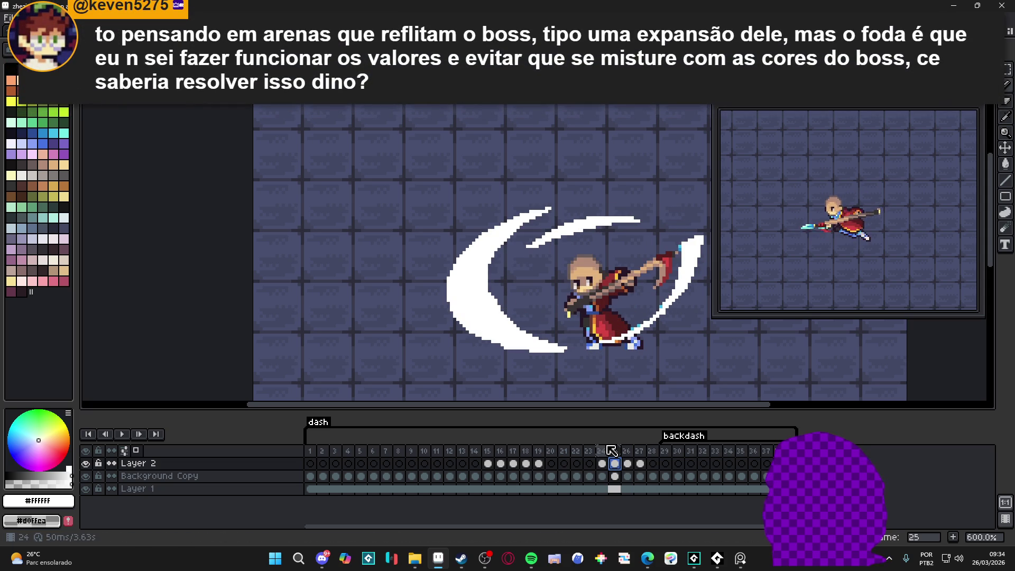
Hide the tiled background and go to frame 25 via frame 24
{"action": "left_click", "coordinate": [85, 489]}
{"action": "left_click", "coordinate": [603, 463]}
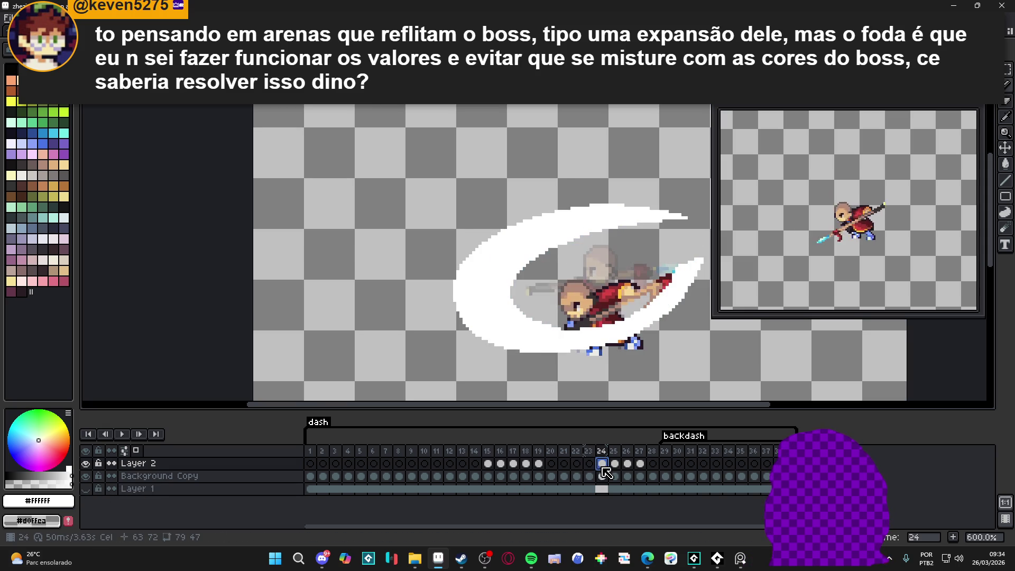
{"action": "left_click", "coordinate": [615, 465]}
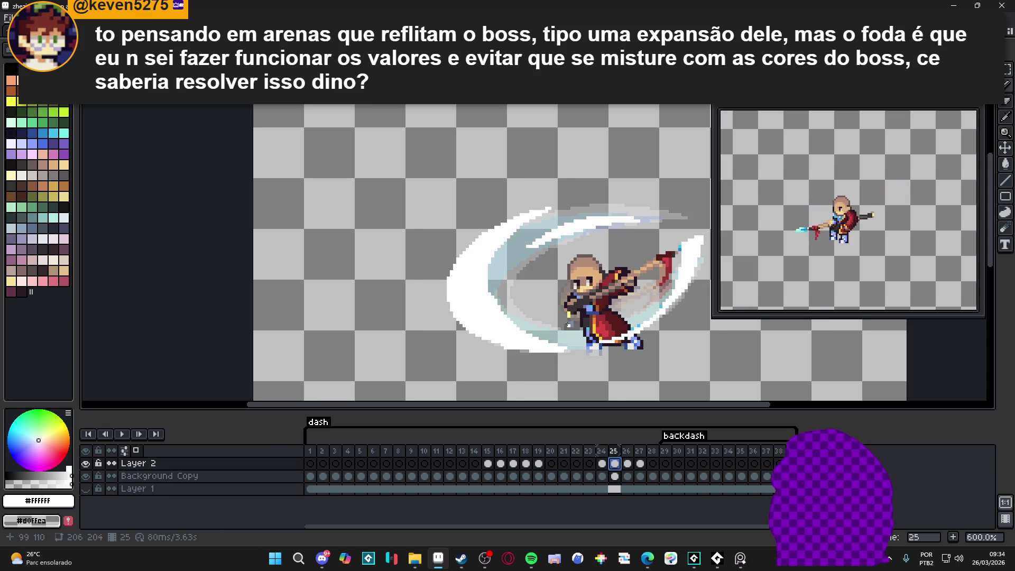
Erase parts of frame 25's white arc, then undo the erase strokes to restore it
{"action": "key", "text": "e"}
{"action": "left_click_drag", "start_coordinate": [594, 224], "coordinate": [572, 190]}
{"action": "mouse_move", "coordinate": [507, 217]}
{"action": "left_mouse_down"}
{"action": "mouse_move", "coordinate": [476, 347]}
{"action": "mouse_move", "coordinate": [537, 363]}
{"action": "mouse_move", "coordinate": [571, 352]}
{"action": "left_mouse_up"}
{"action": "key", "text": "m"}
{"action": "key", "text": "ctrl+z"}
{"action": "key", "text": "ctrl+z"}
{"action": "key", "text": "ctrl+z"}
{"action": "key", "text": "ctrl+z"}
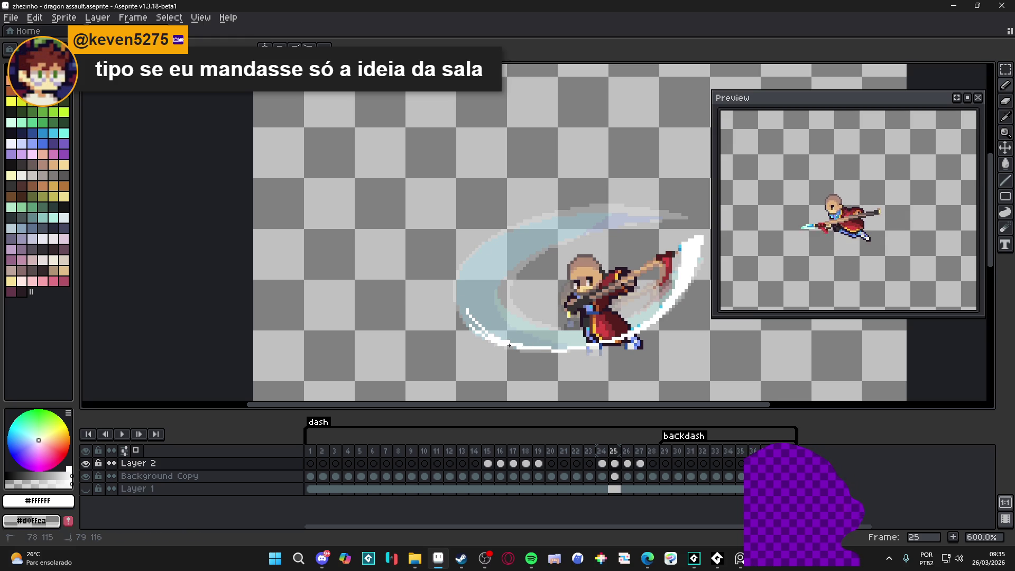
{"action": "key", "text": "ctrl+z"}
{"action": "key", "text": "ctrl+z"}
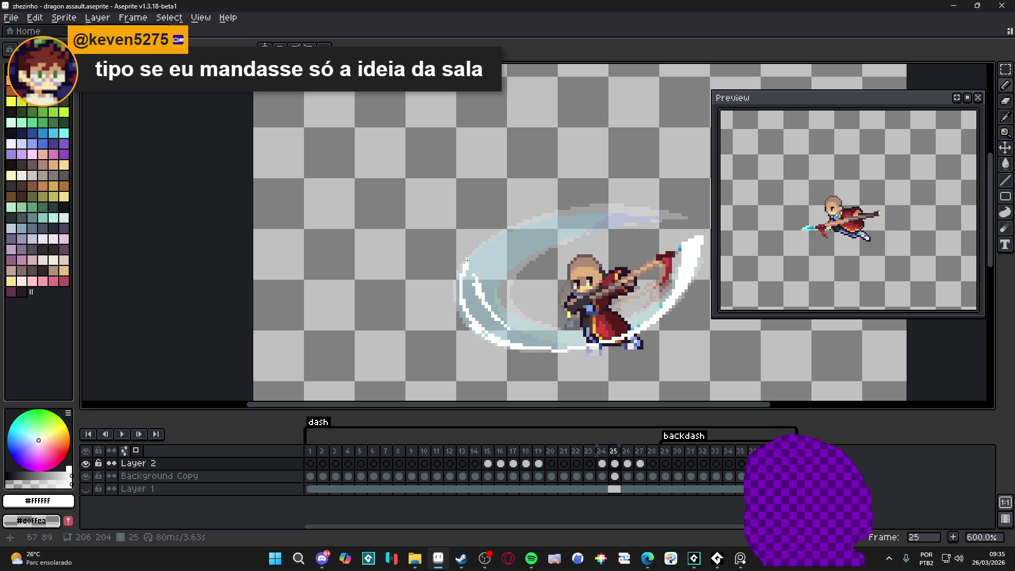
{"action": "key", "text": "ctrl+z"}
Redraw thin white strokes along the arc's lower and left edges and across the slash
{"action": "mouse_move", "coordinate": [473, 281]}
{"action": "left_mouse_down"}
{"action": "mouse_move", "coordinate": [552, 344]}
{"action": "mouse_move", "coordinate": [497, 314]}
{"action": "left_mouse_up"}
{"action": "key", "text": "b"}
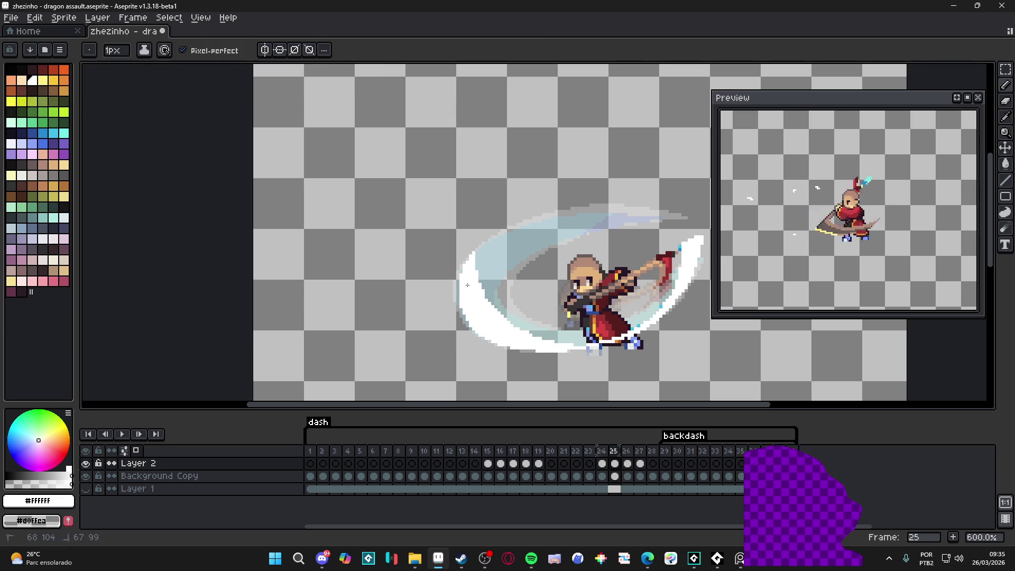
{"action": "left_click_drag", "start_coordinate": [459, 300], "coordinate": [458, 284]}
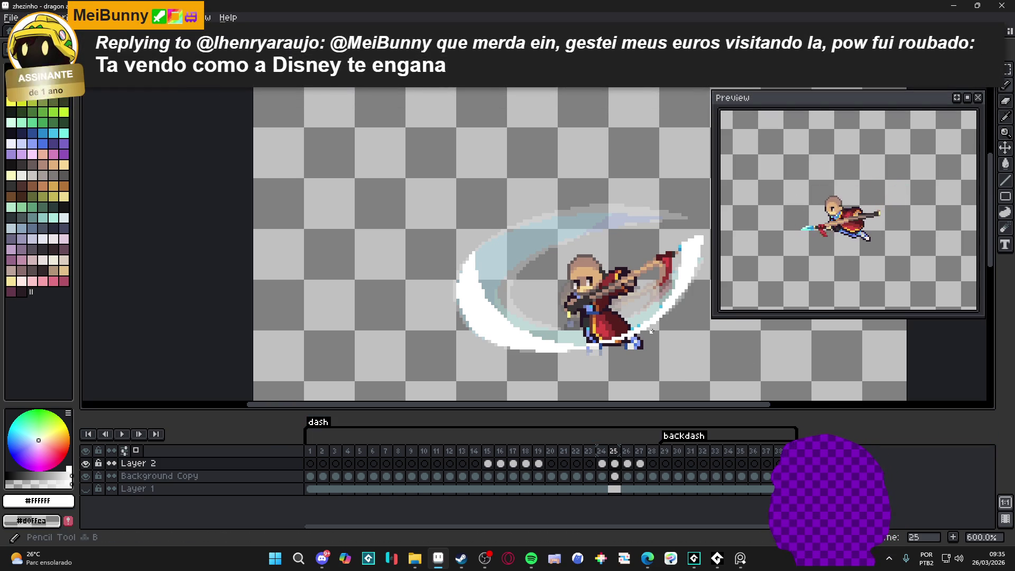
{"action": "mouse_move", "coordinate": [509, 253]}
{"action": "left_mouse_down"}
{"action": "mouse_move", "coordinate": [492, 275]}
{"action": "mouse_move", "coordinate": [519, 252]}
{"action": "mouse_move", "coordinate": [497, 279]}
{"action": "mouse_move", "coordinate": [543, 240]}
{"action": "left_mouse_up"}
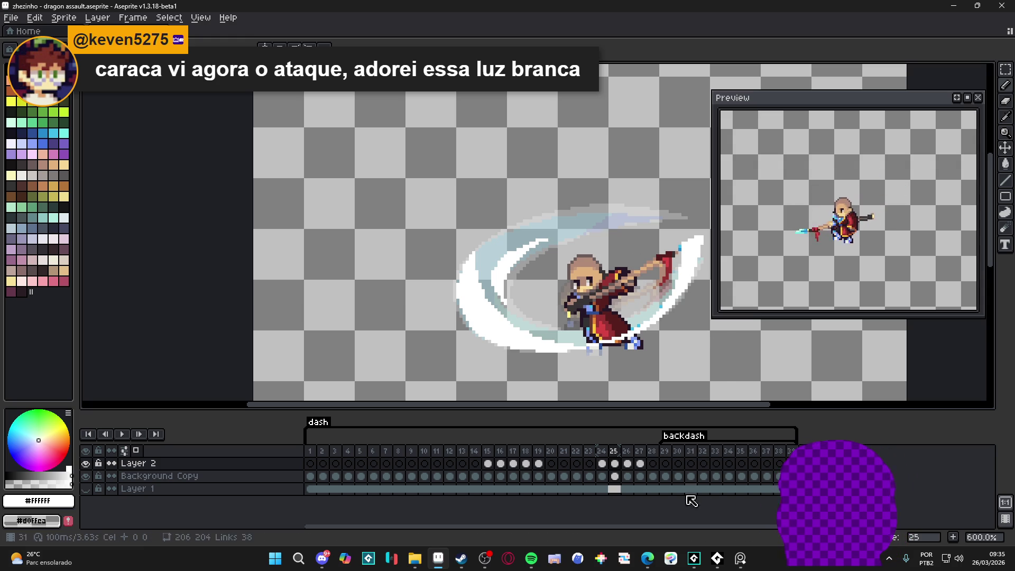
Compare frame 25's large slash with frame 26, settling on frame 26
{"action": "left_click", "coordinate": [628, 463]}
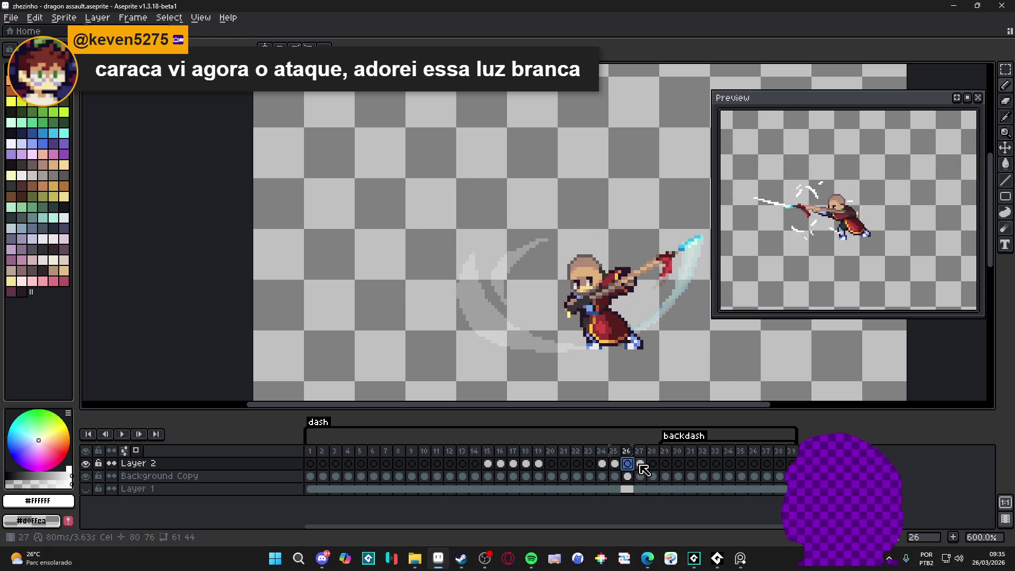
{"action": "left_click", "coordinate": [640, 473]}
{"action": "left_click", "coordinate": [617, 464]}
{"action": "left_click", "coordinate": [627, 464]}
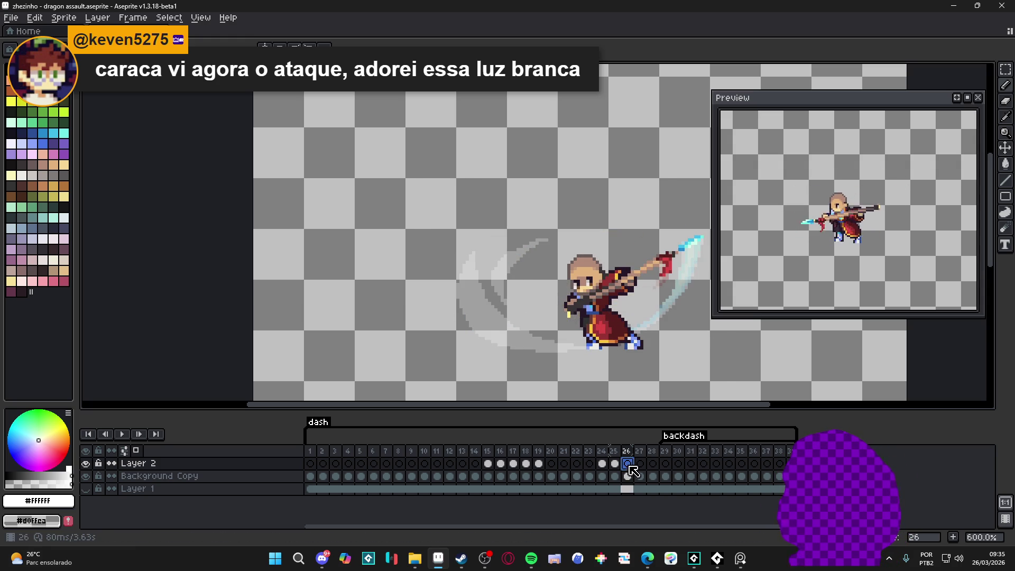
{"action": "left_click", "coordinate": [696, 255]}
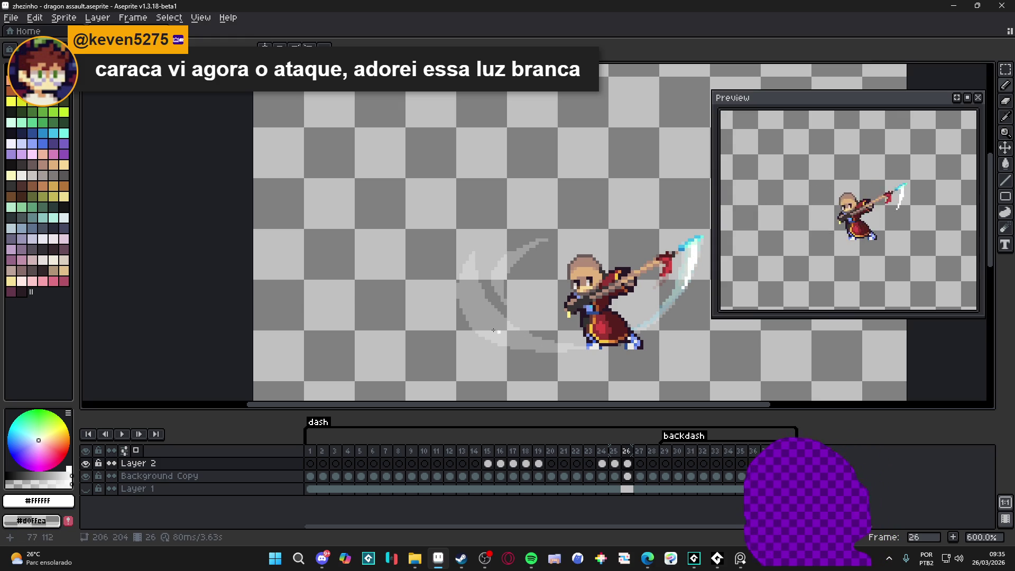
Paint white strokes along frame 26's lower trail, beside the slash and up its upper tip
{"action": "mouse_move", "coordinate": [507, 346]}
{"action": "left_mouse_down"}
{"action": "mouse_move", "coordinate": [487, 337]}
{"action": "mouse_move", "coordinate": [577, 353]}
{"action": "left_mouse_up"}
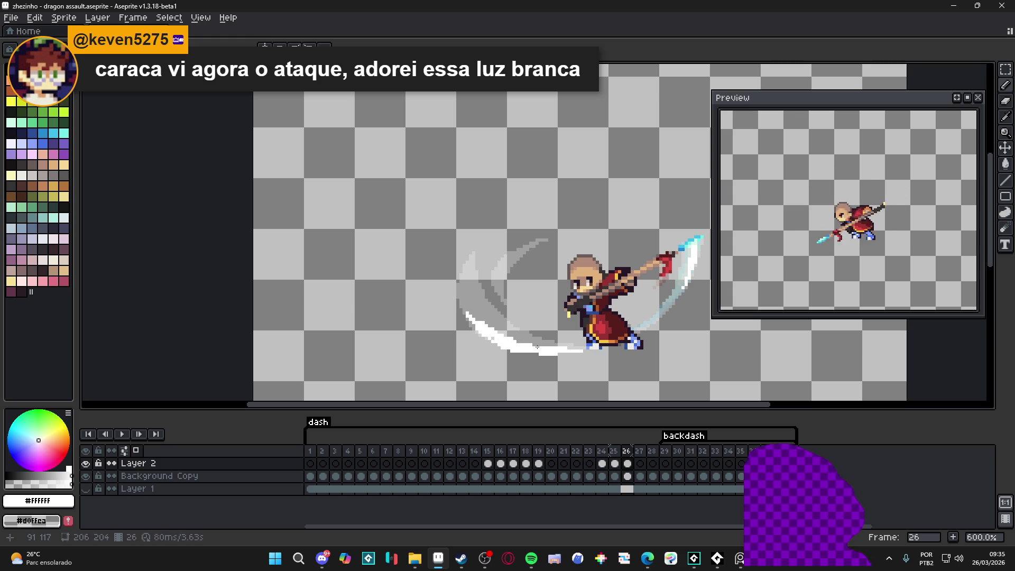
{"action": "left_click_drag", "start_coordinate": [501, 289], "coordinate": [506, 304]}
{"action": "left_click_drag", "start_coordinate": [512, 262], "coordinate": [527, 252]}
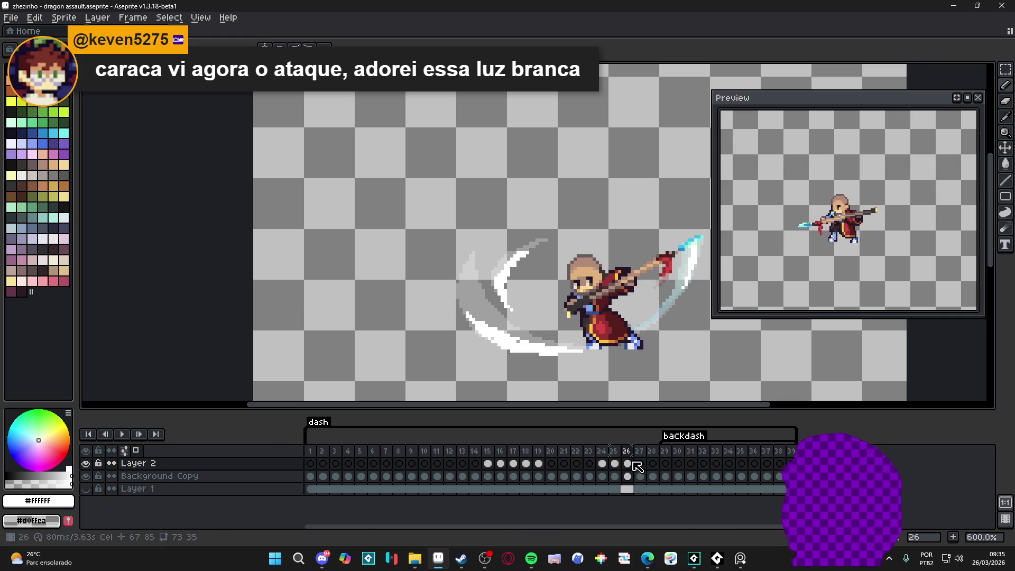
{"action": "left_click", "coordinate": [615, 465]}
{"action": "left_click", "coordinate": [628, 467]}
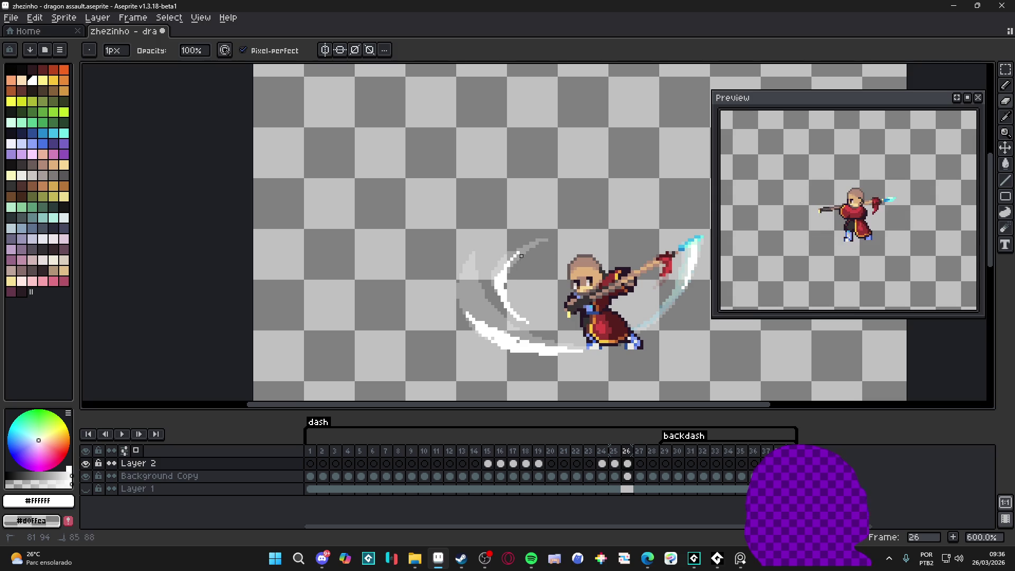
Undo the stray erase on frame 26's slash arc
{"action": "key", "text": "e"}
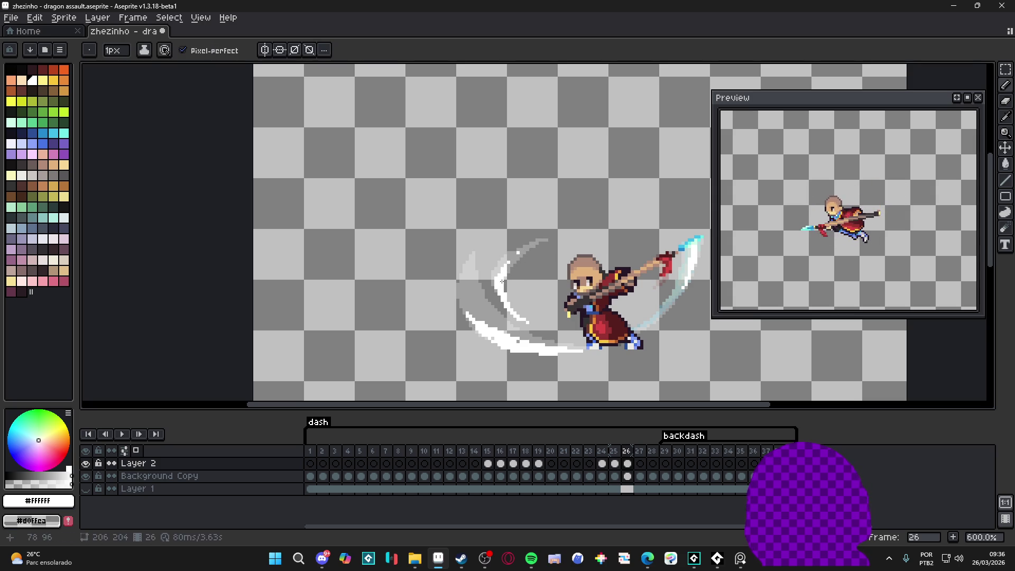
{"action": "key", "text": "ctrl+z"}
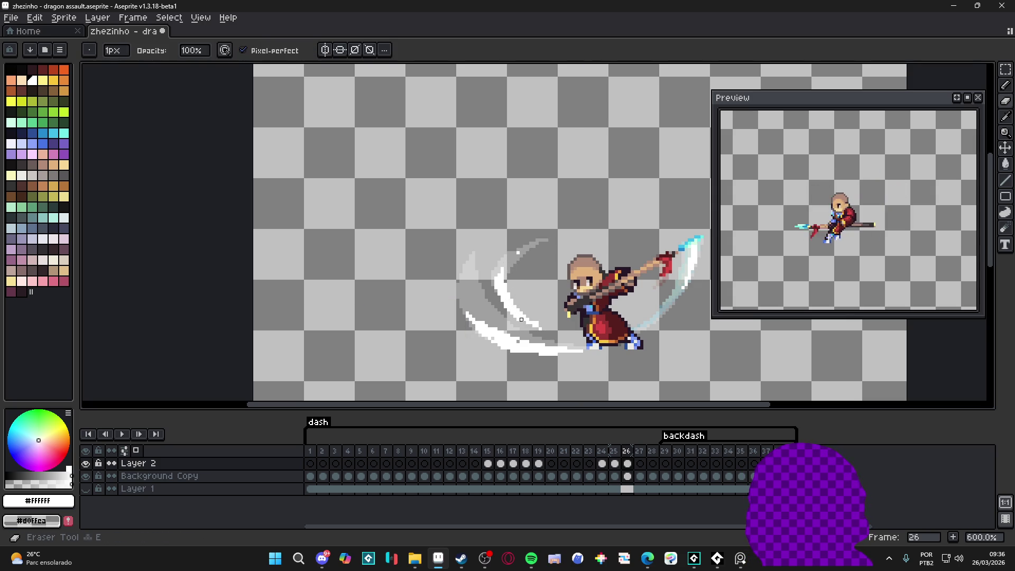
{"action": "key", "text": "b"}
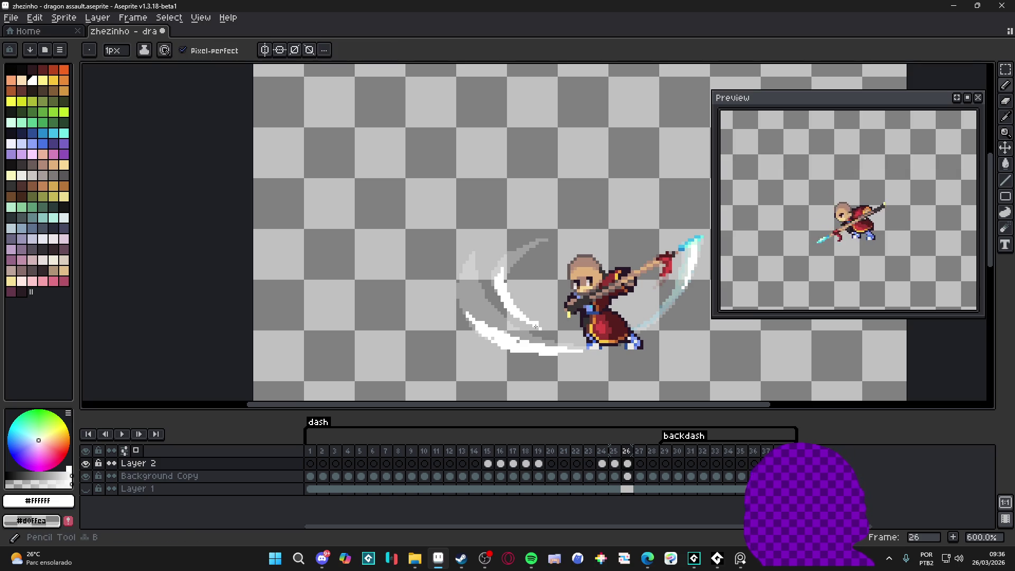
{"action": "key", "text": "e"}
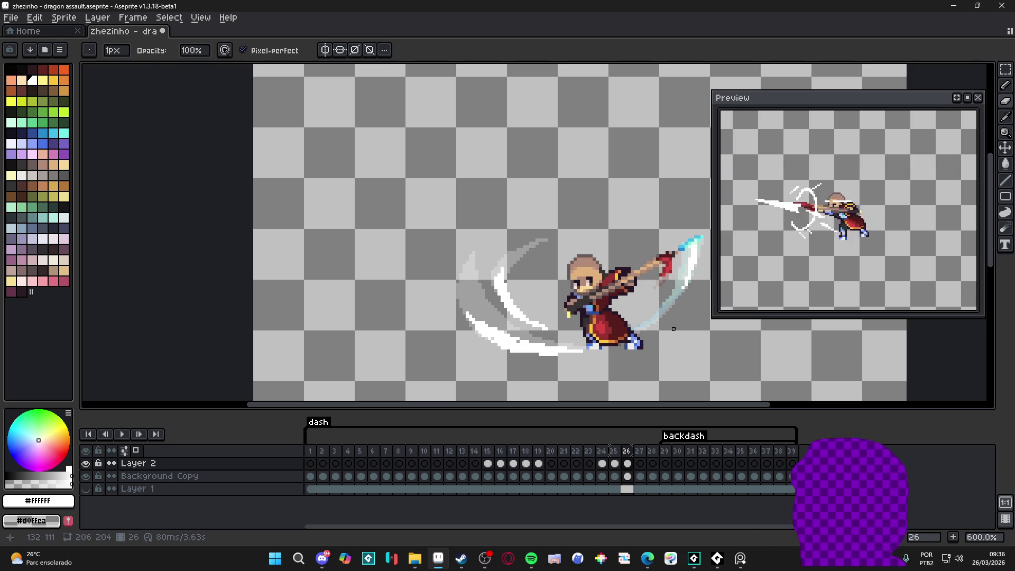
Step through frames 25 and 26 to frame 27 of the dash
{"action": "left_click", "coordinate": [614, 464]}
{"action": "left_click", "coordinate": [627, 467]}
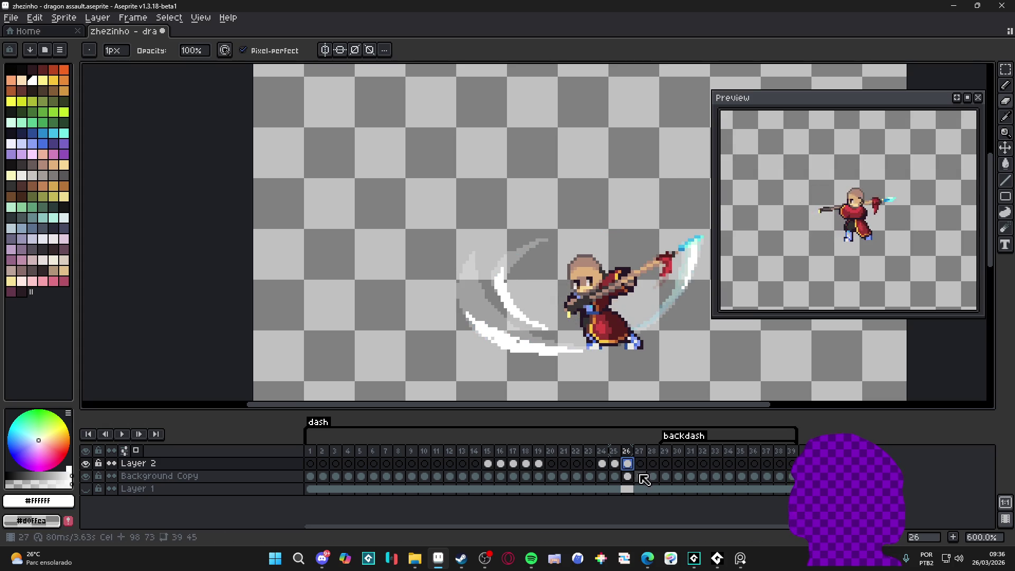
{"action": "left_click", "coordinate": [642, 466]}
{"action": "key", "text": "e"}
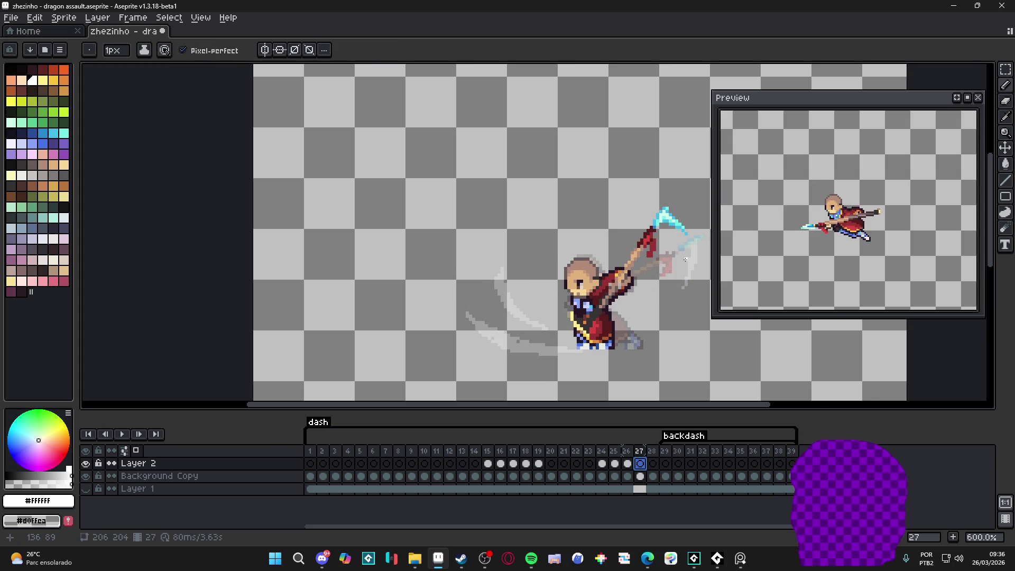
Skip Spotify to 'Saudade Dela - Fim', pause it, minimize it and return to Aseprite
{"action": "left_click", "coordinate": [531, 557]}
{"action": "left_click", "coordinate": [533, 517]}
{"action": "left_click", "coordinate": [507, 518]}
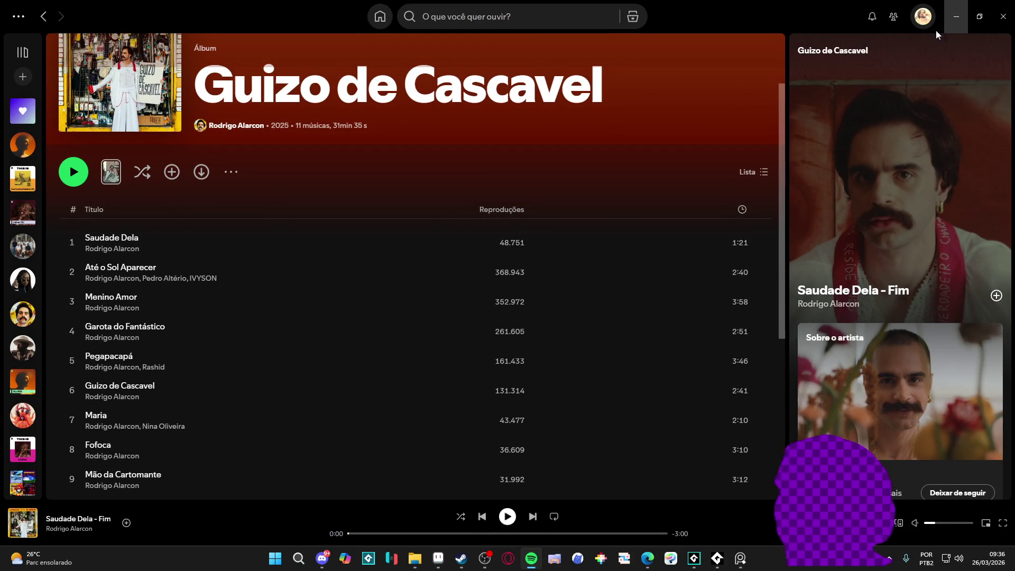
{"action": "left_click", "coordinate": [956, 16]}
{"action": "key", "text": "space"}
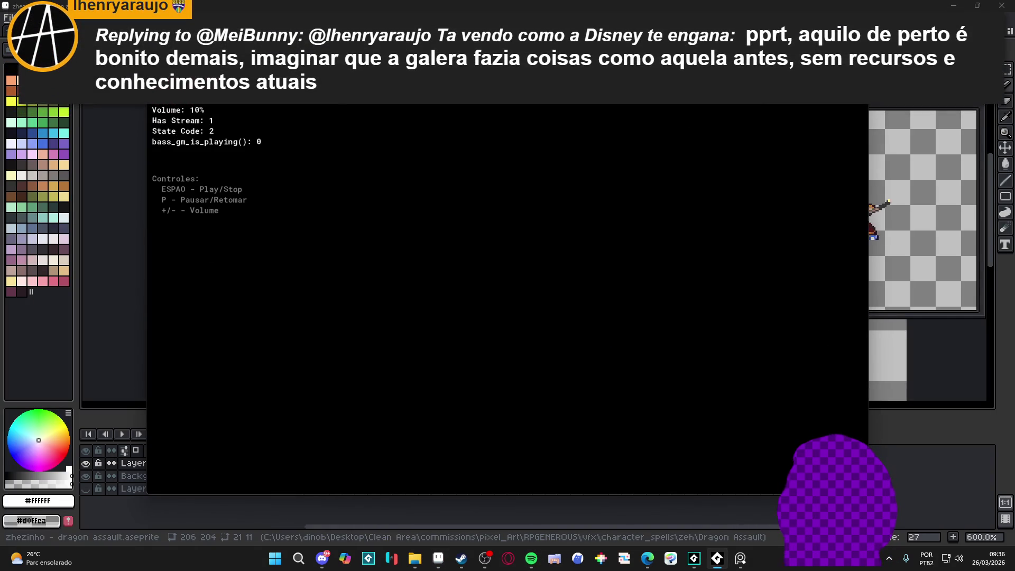
{"action": "left_click", "coordinate": [591, 5]}
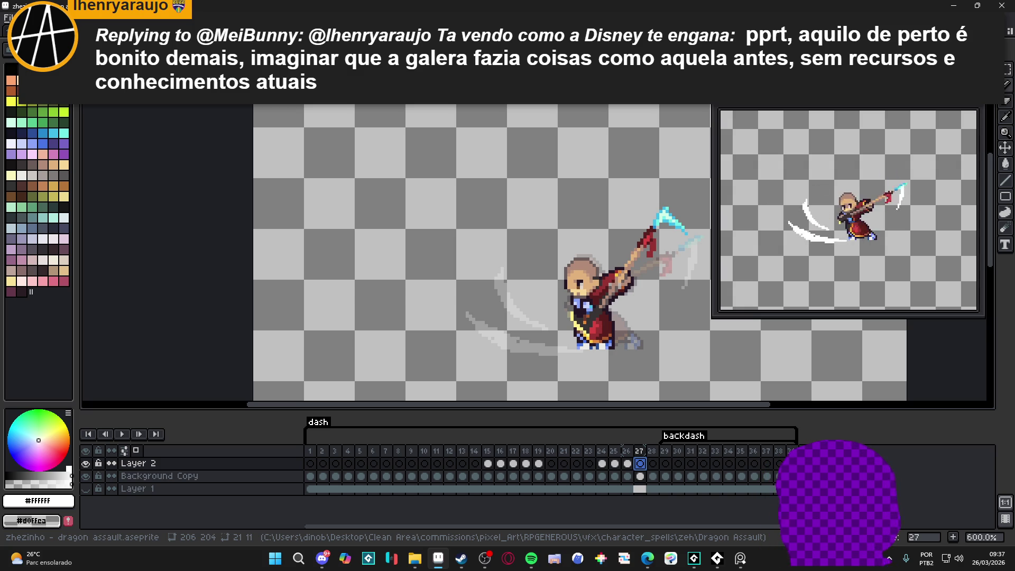
Change the duration of frames 24–26 from 80 ms to 50 ms
{"action": "left_click", "coordinate": [604, 464]}
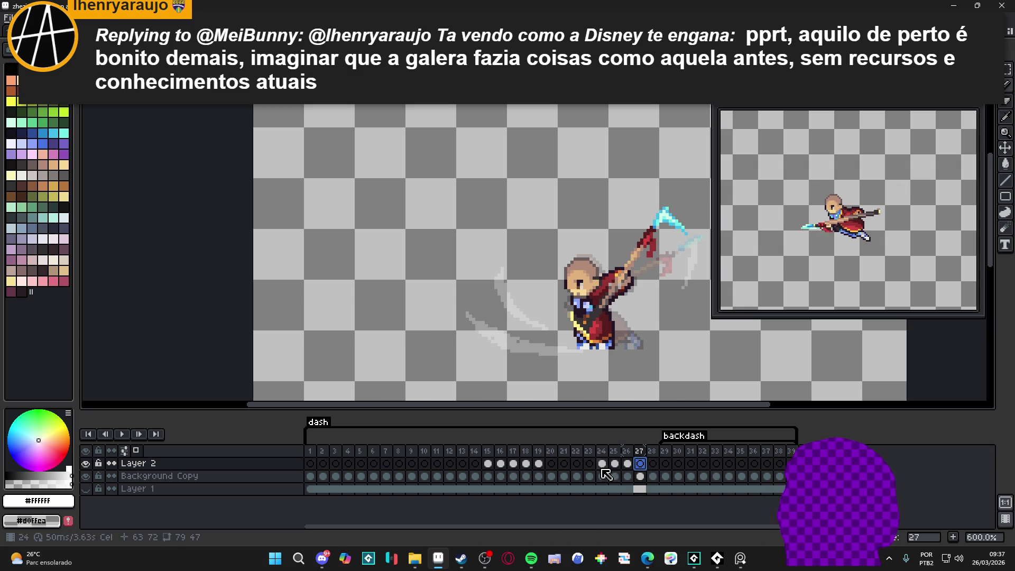
{"action": "mouse_move", "coordinate": [612, 472]}
{"action": "left_mouse_down"}
{"action": "mouse_move", "coordinate": [641, 474]}
{"action": "mouse_move", "coordinate": [631, 476]}
{"action": "left_mouse_up"}
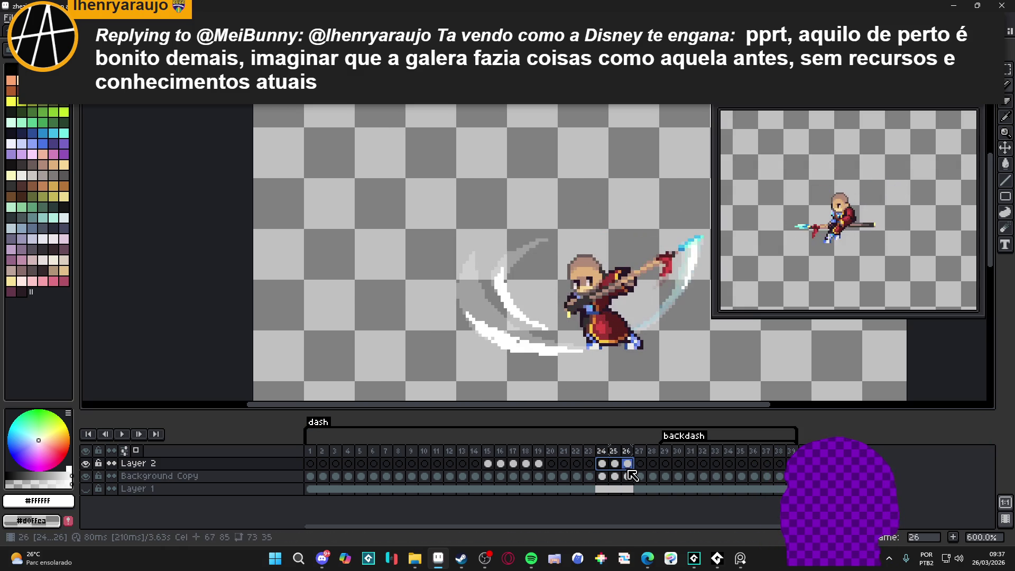
{"action": "key", "text": "p"}
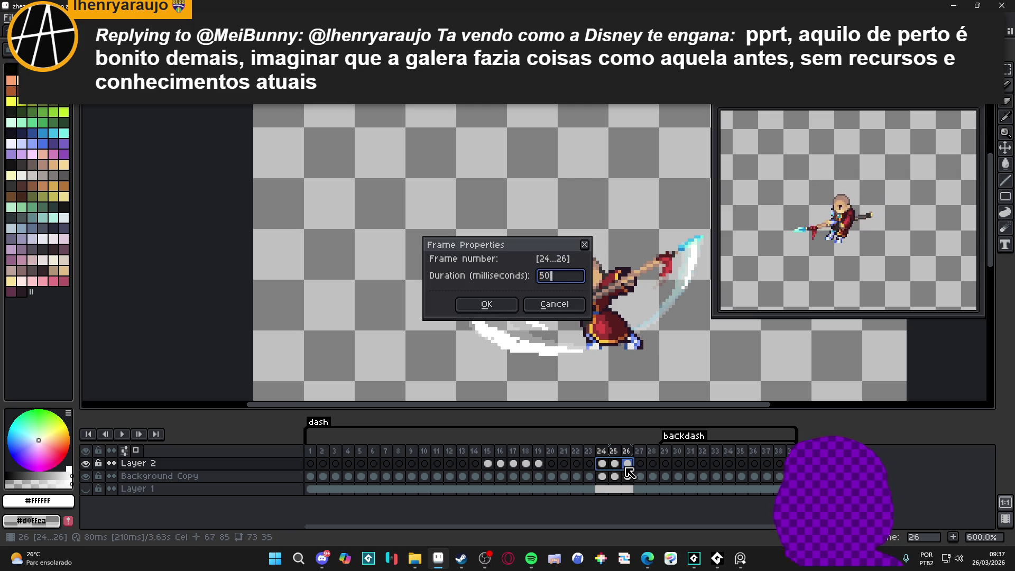
{"action": "key", "text": "Return"}
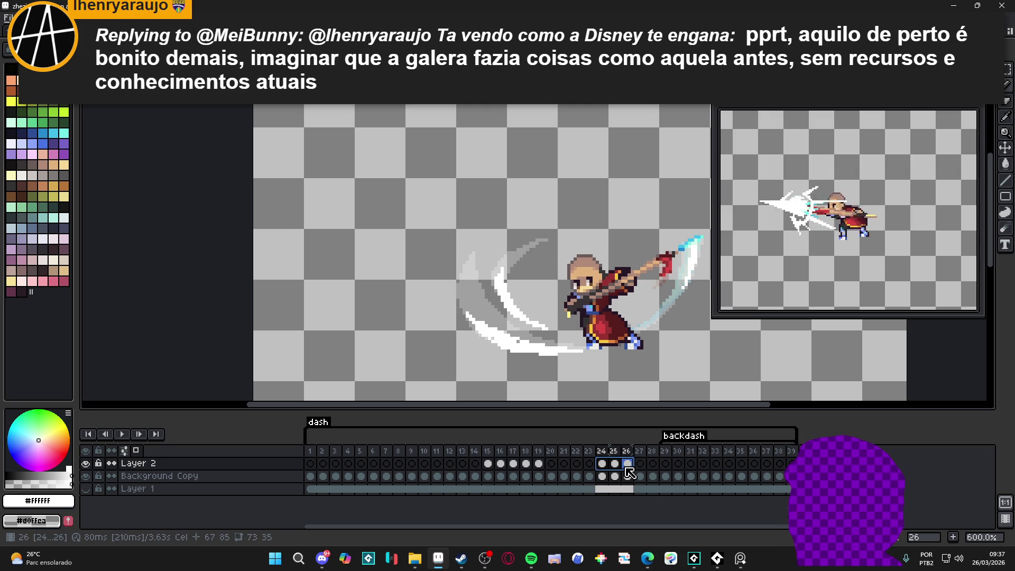
Step from frame 24 forward to frame 27 on Layer 2
{"action": "left_click", "coordinate": [603, 464]}
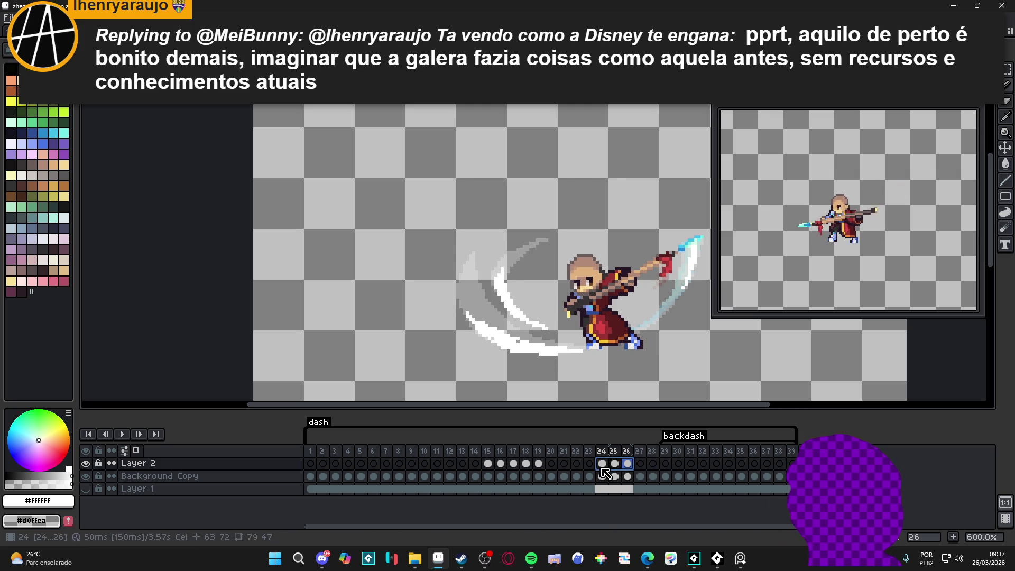
{"action": "left_click", "coordinate": [615, 464]}
{"action": "left_click", "coordinate": [627, 464]}
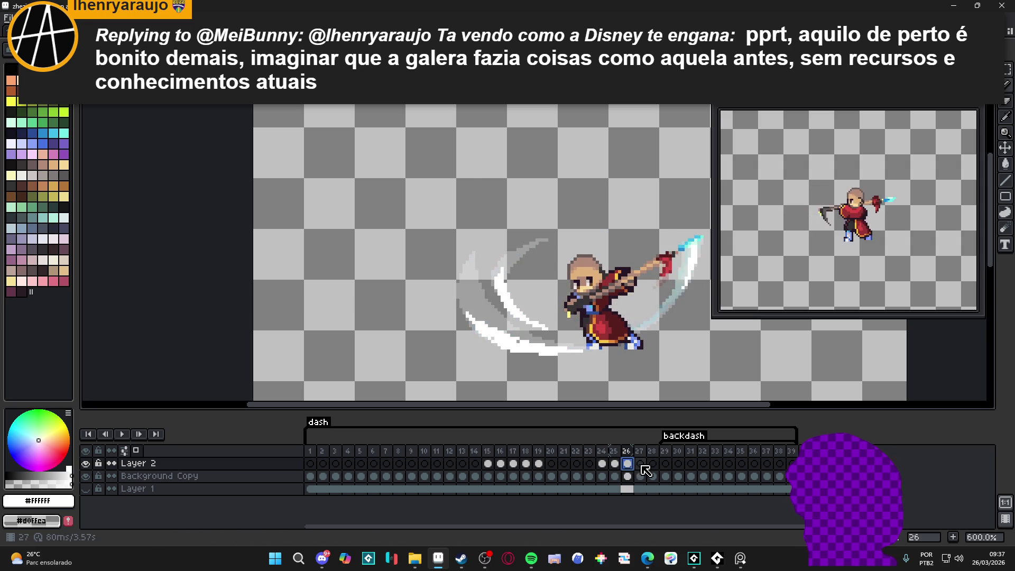
{"action": "left_click", "coordinate": [640, 464]}
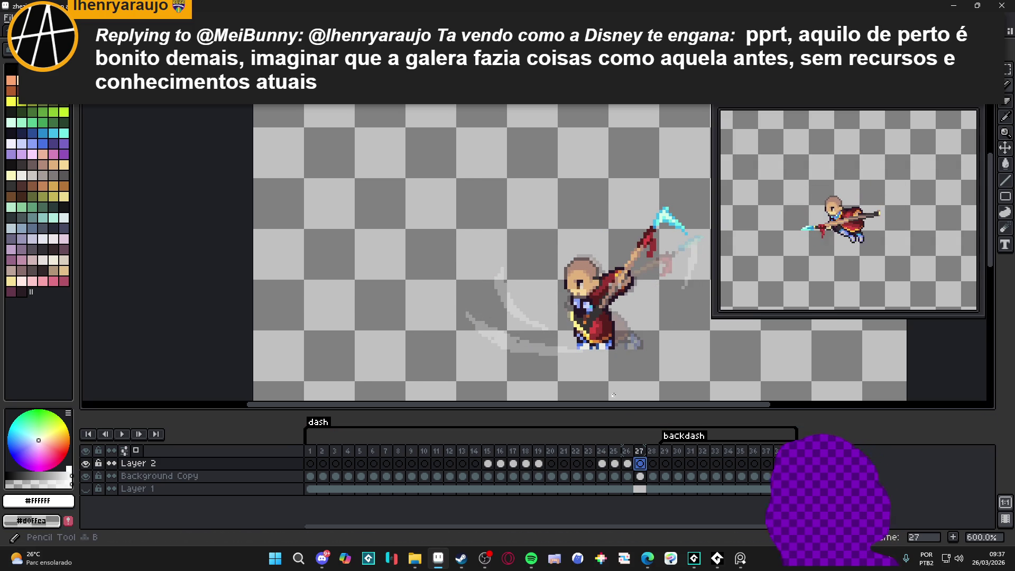
Draw white streaks at frame 27's lower left and near the spear tip, then show the background
{"action": "left_click_drag", "start_coordinate": [514, 349], "coordinate": [547, 354]}
{"action": "left_click_drag", "start_coordinate": [506, 307], "coordinate": [529, 321]}
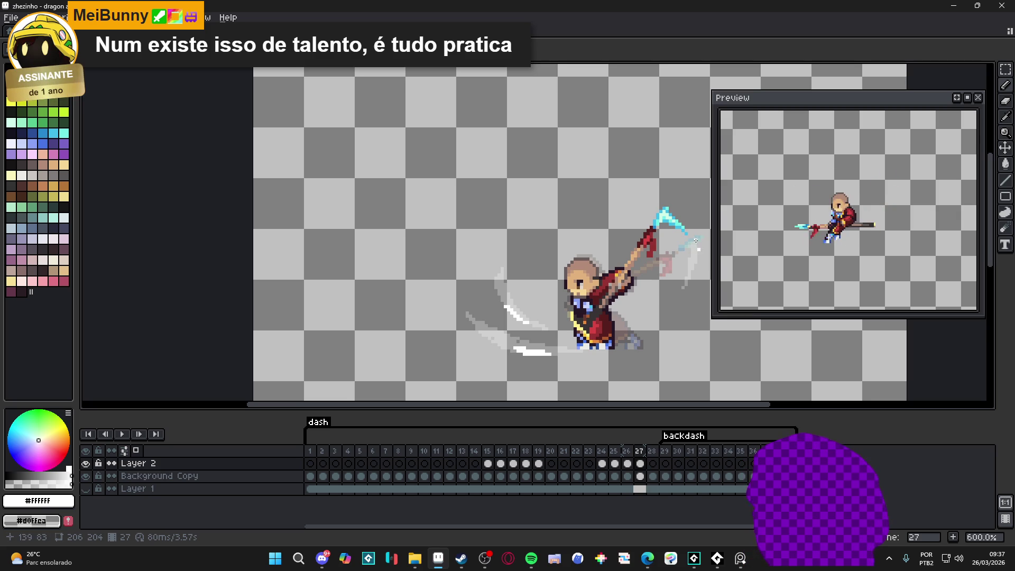
{"action": "left_click_drag", "start_coordinate": [695, 244], "coordinate": [703, 249]}
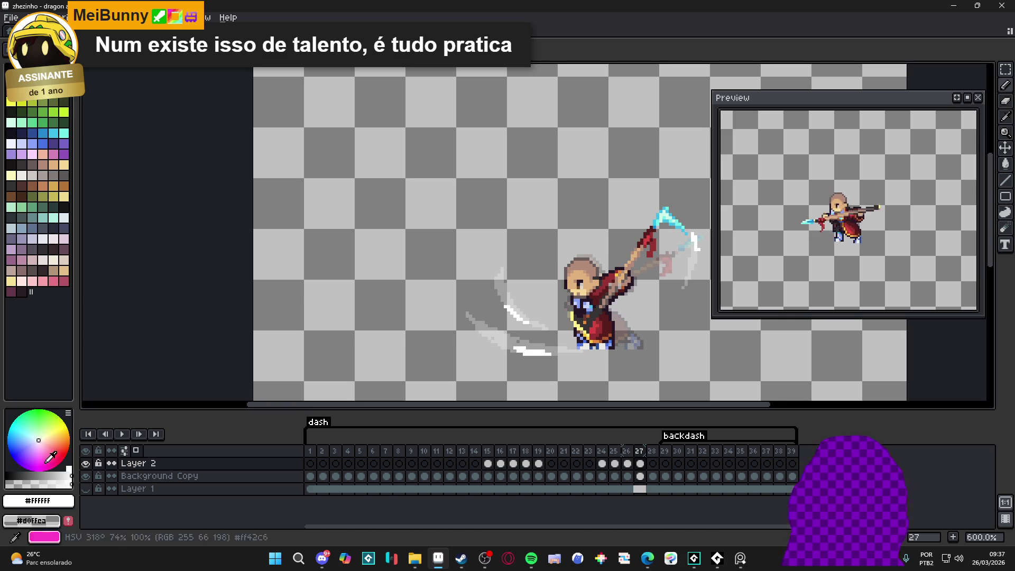
{"action": "left_click", "coordinate": [85, 488]}
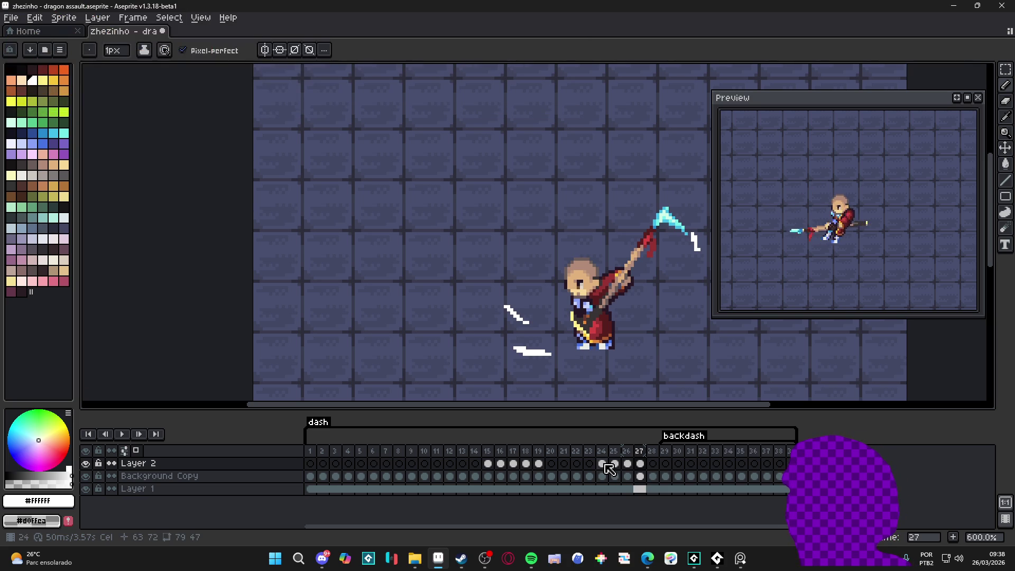
View the slash on frames 24 and 25
{"action": "left_click", "coordinate": [601, 463]}
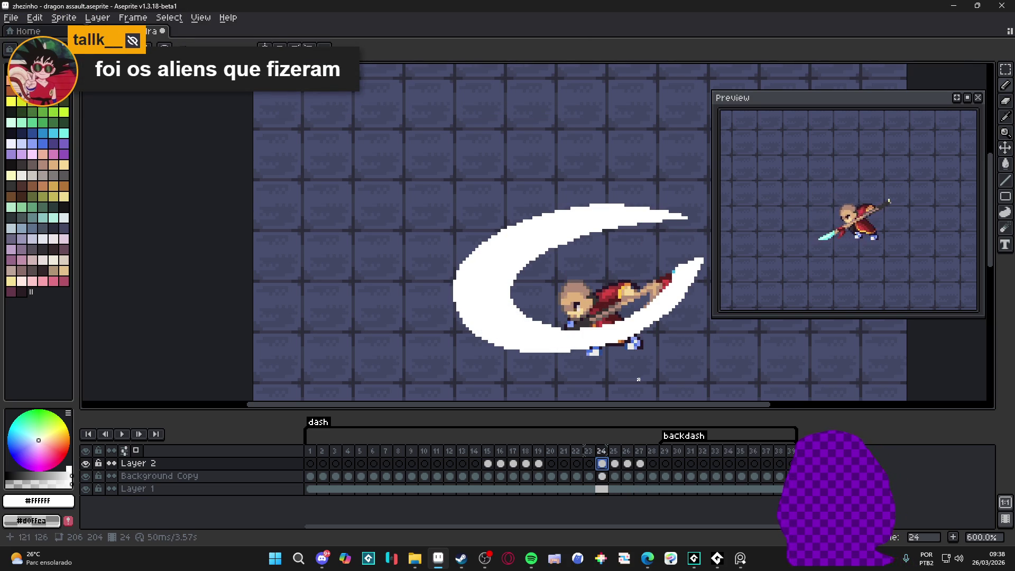
{"action": "left_click", "coordinate": [614, 464]}
{"action": "scroll", "coordinate": [538, 352], "scroll_direction": "up", "scroll_amount": 1}
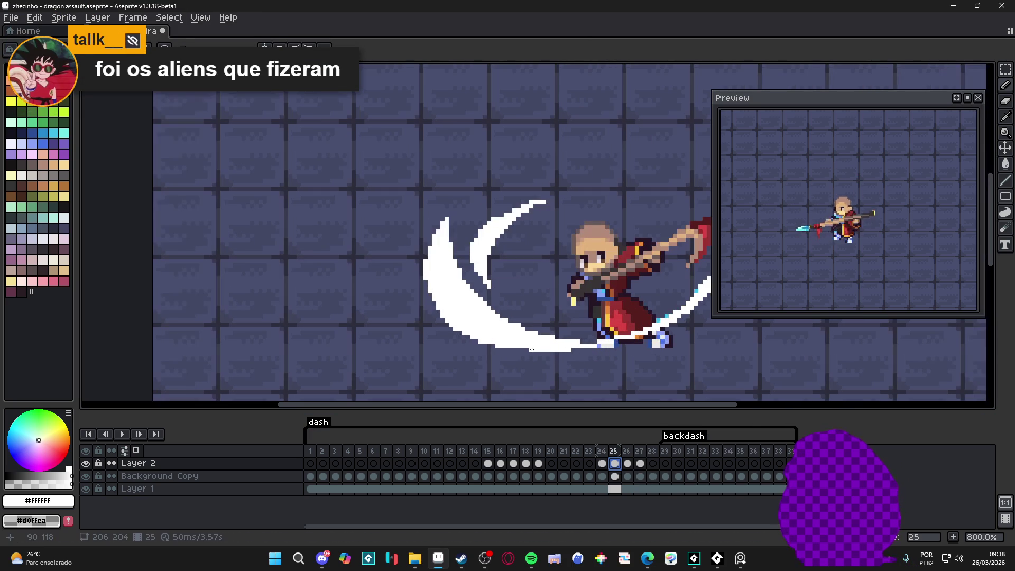
{"action": "left_click", "coordinate": [538, 335]}
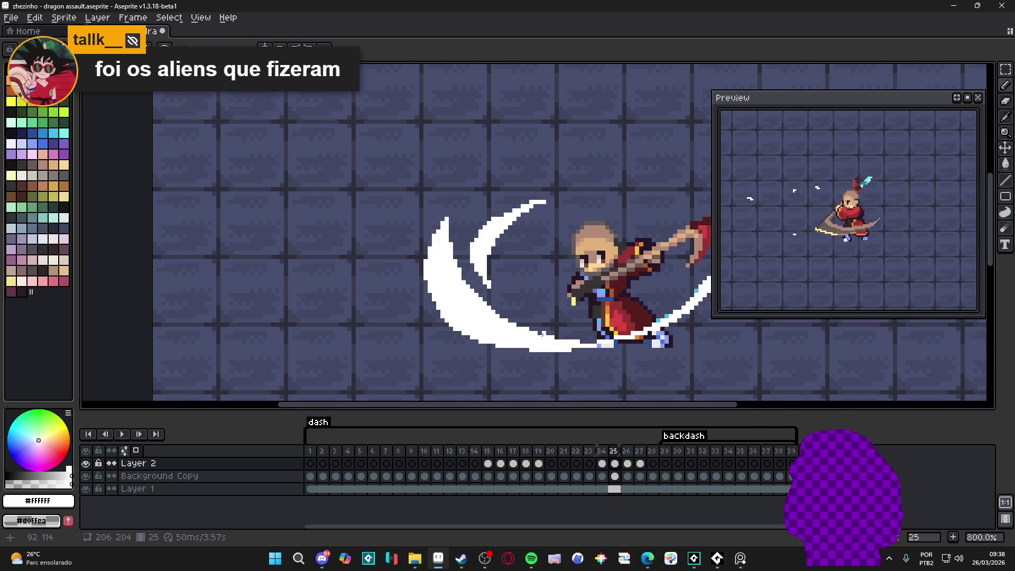
Zoom in and out on frame 25's double white crescent over the stone tiles
{"action": "scroll", "coordinate": [547, 201], "scroll_direction": "up", "scroll_amount": 1}
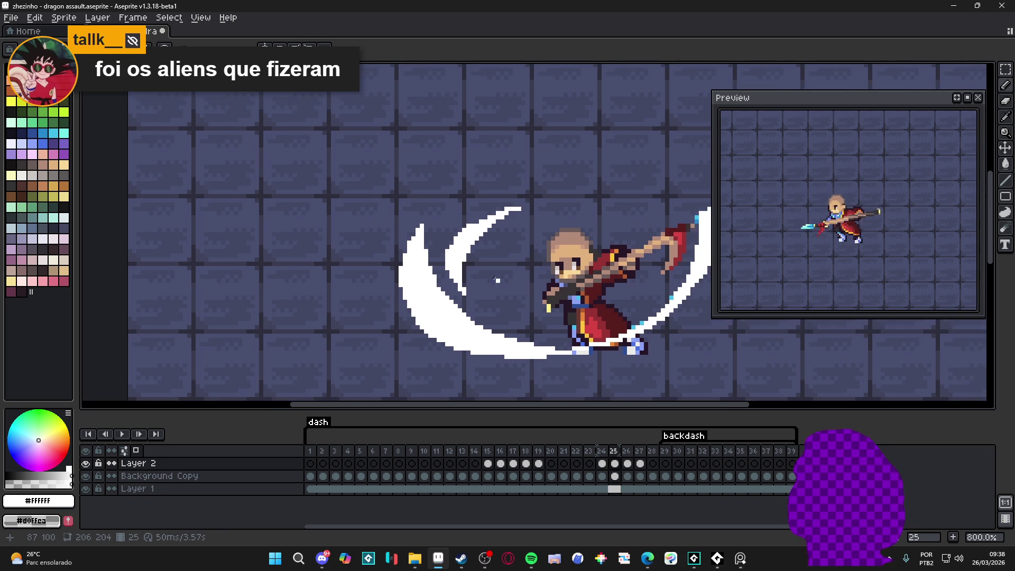
{"action": "scroll", "coordinate": [547, 201], "scroll_direction": "up", "scroll_amount": 1}
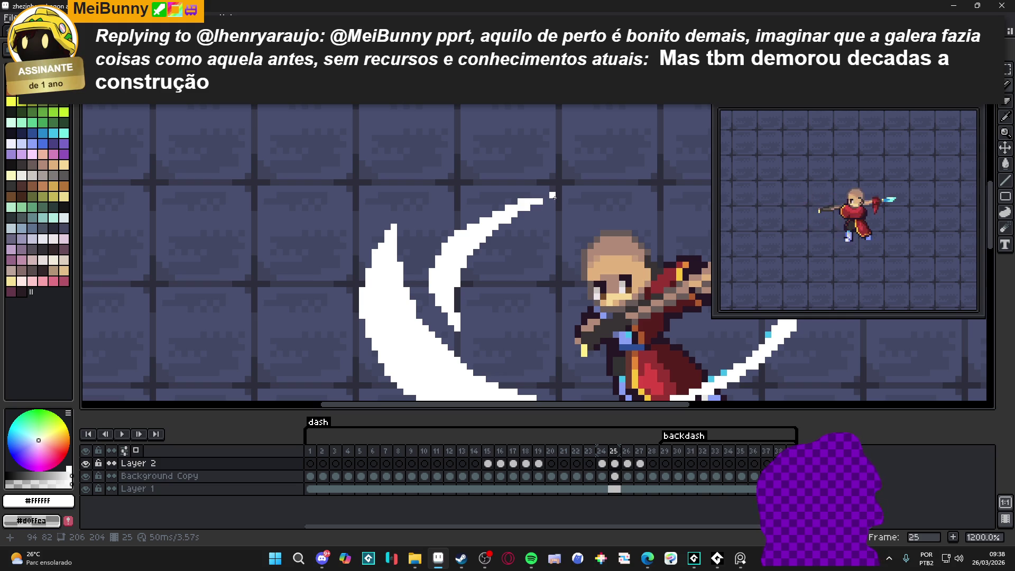
{"action": "scroll", "coordinate": [498, 340], "scroll_direction": "down", "scroll_amount": 2}
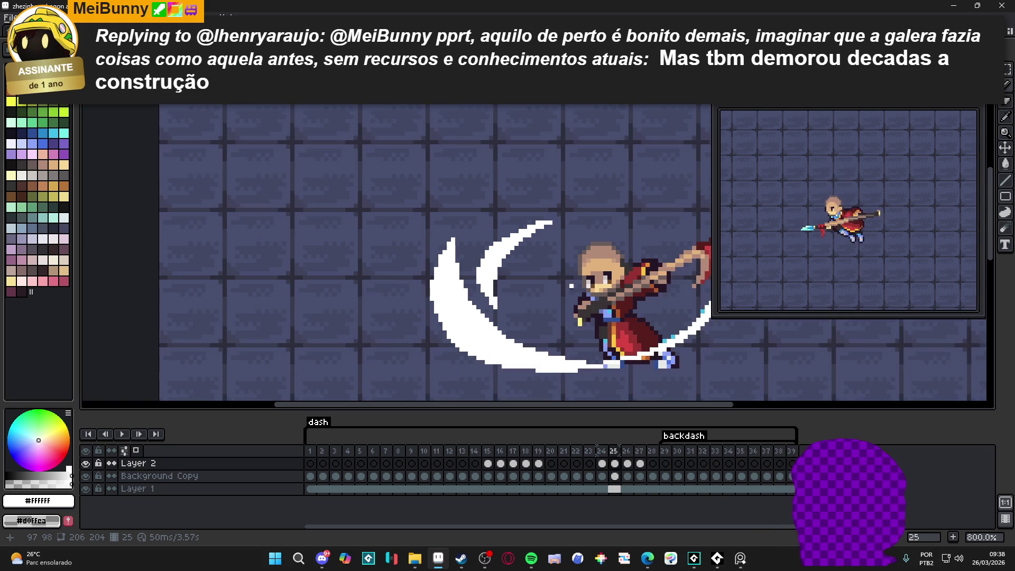
{"action": "scroll", "coordinate": [498, 340], "scroll_direction": "up", "scroll_amount": 1}
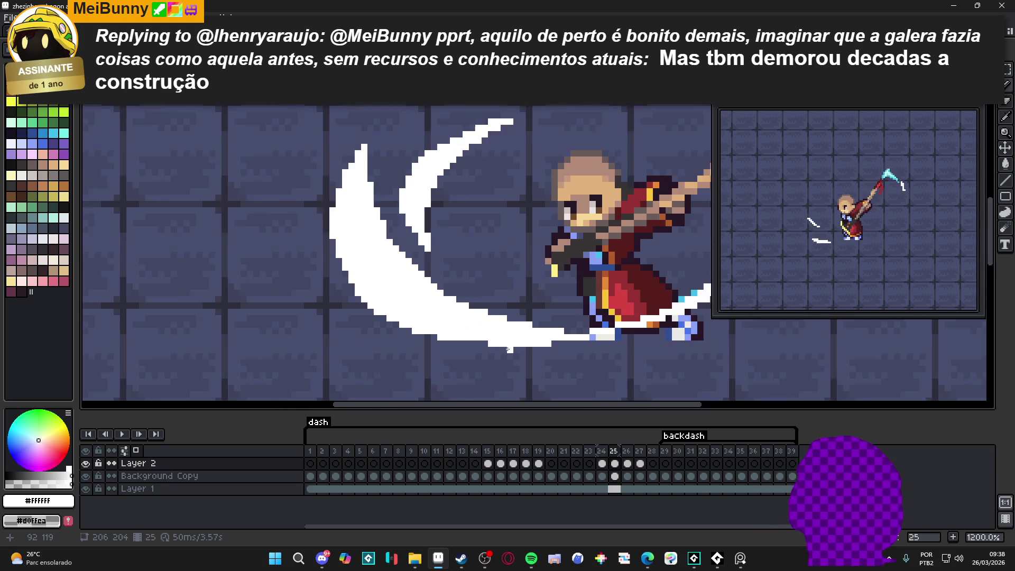
{"action": "scroll", "coordinate": [536, 305], "scroll_direction": "down", "scroll_amount": 1}
{"action": "scroll", "coordinate": [536, 305], "scroll_direction": "up", "scroll_amount": 1}
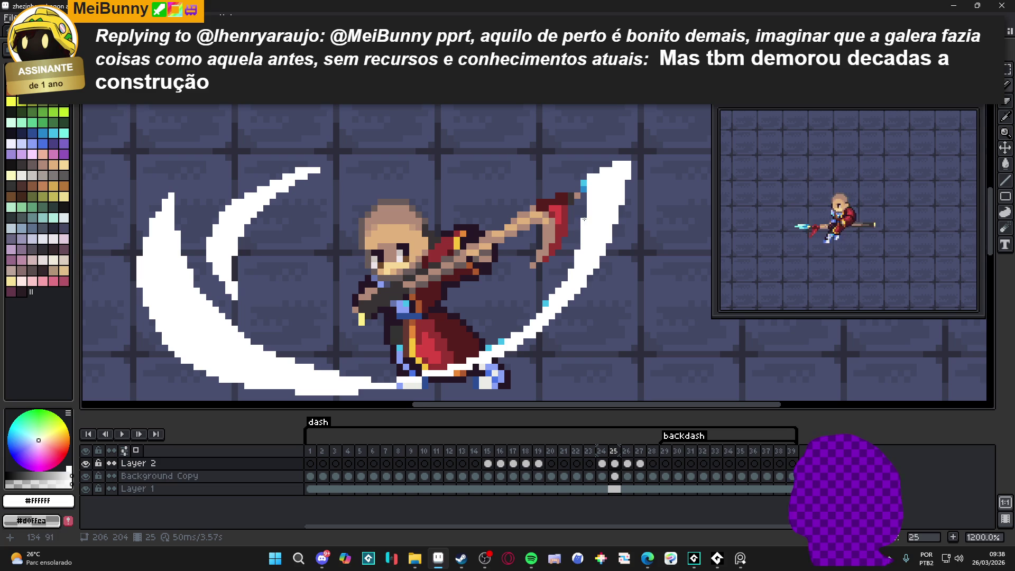
{"action": "scroll", "coordinate": [578, 207], "scroll_direction": "down", "scroll_amount": 1}
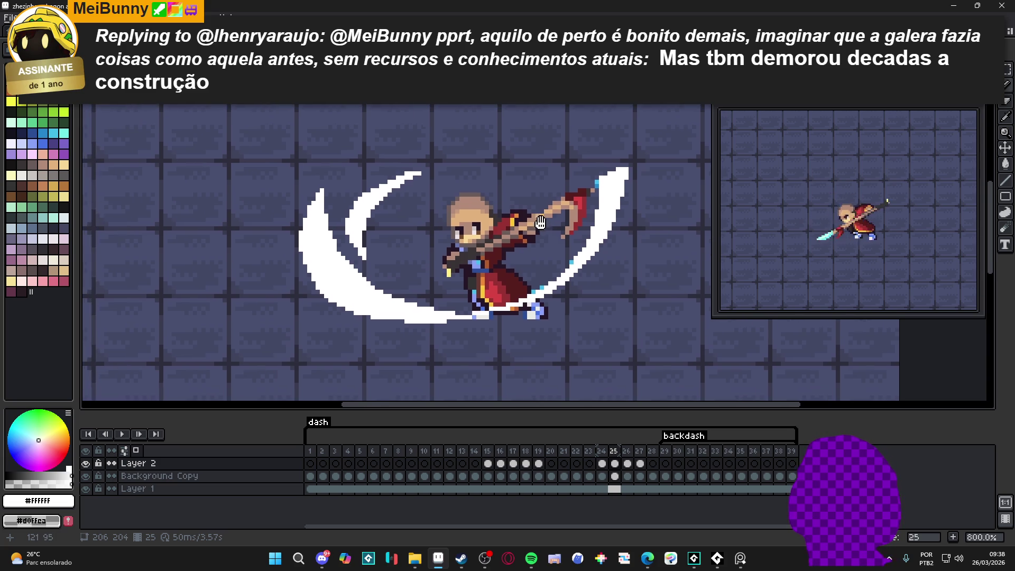
{"action": "scroll", "coordinate": [393, 254], "scroll_direction": "up", "scroll_amount": 1}
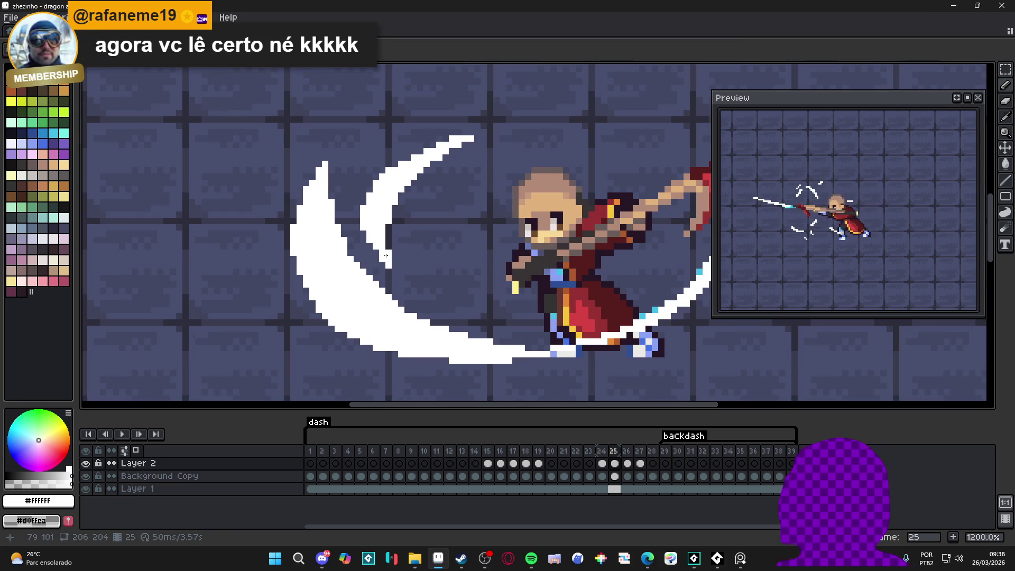
{"action": "scroll", "coordinate": [387, 258], "scroll_direction": "up", "scroll_amount": 1}
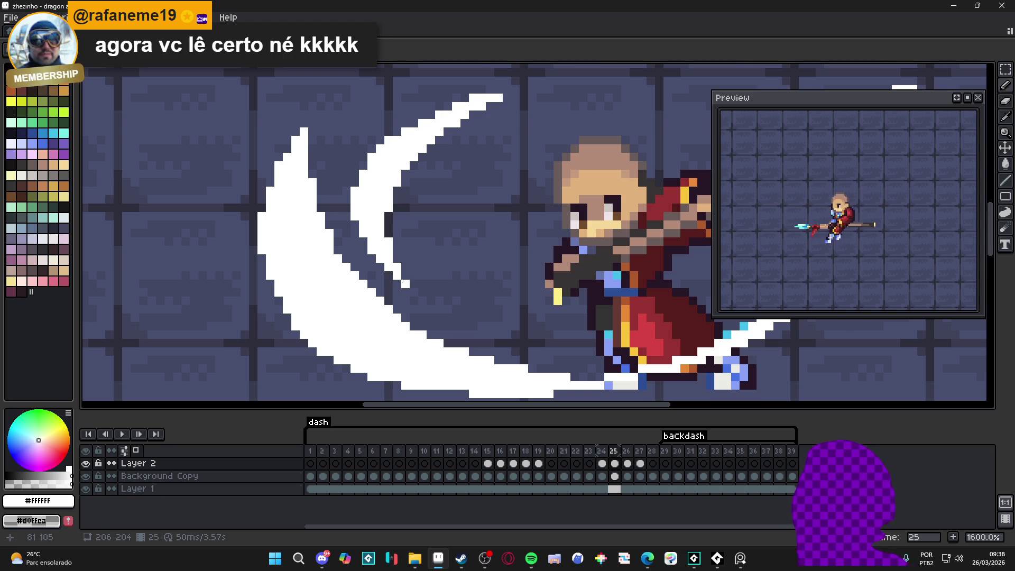
{"action": "scroll", "coordinate": [406, 277], "scroll_direction": "down", "scroll_amount": 2}
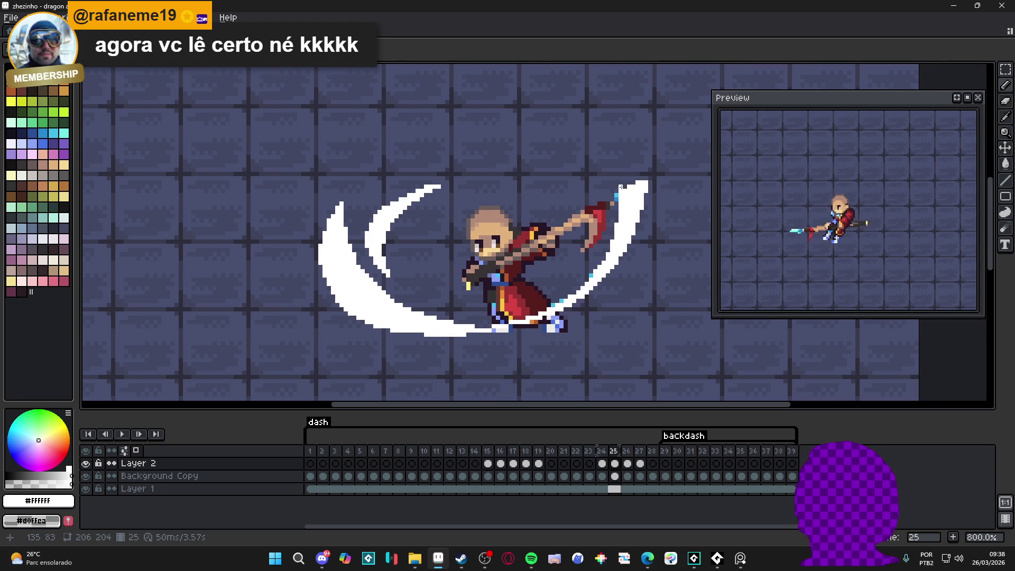
{"action": "scroll", "coordinate": [410, 313], "scroll_direction": "up", "scroll_amount": 2}
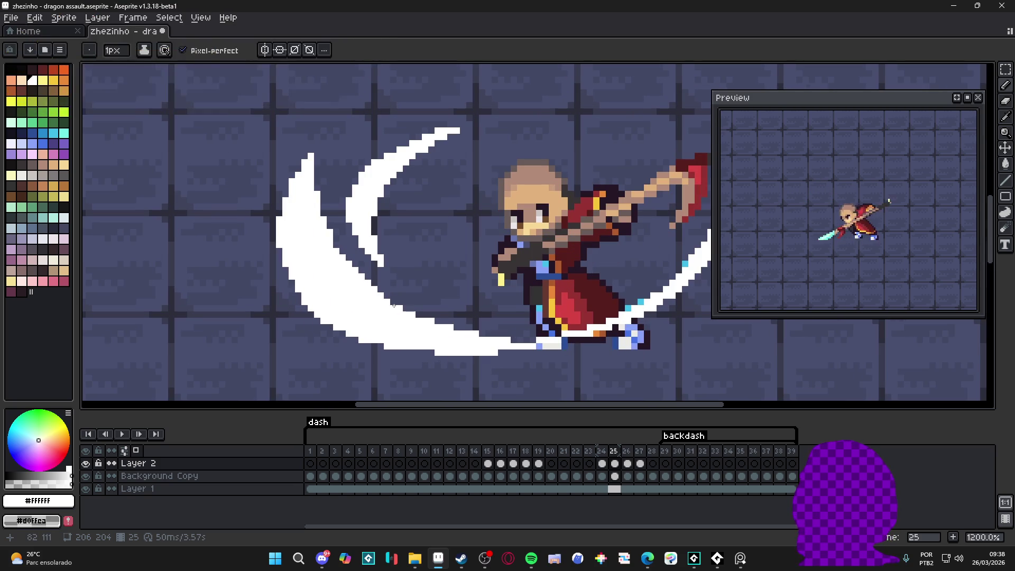
{"action": "scroll", "coordinate": [534, 338], "scroll_direction": "down", "scroll_amount": 2}
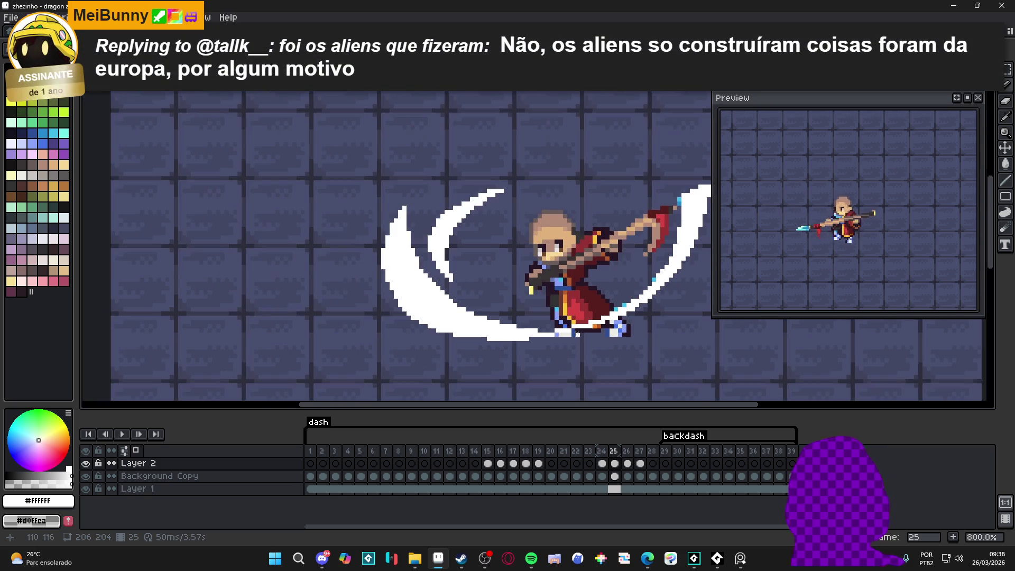
Step through frames 24–26 and zoom into frame 26's slash
{"action": "left_click", "coordinate": [627, 464]}
{"action": "left_click", "coordinate": [603, 463]}
{"action": "left_click", "coordinate": [614, 464]}
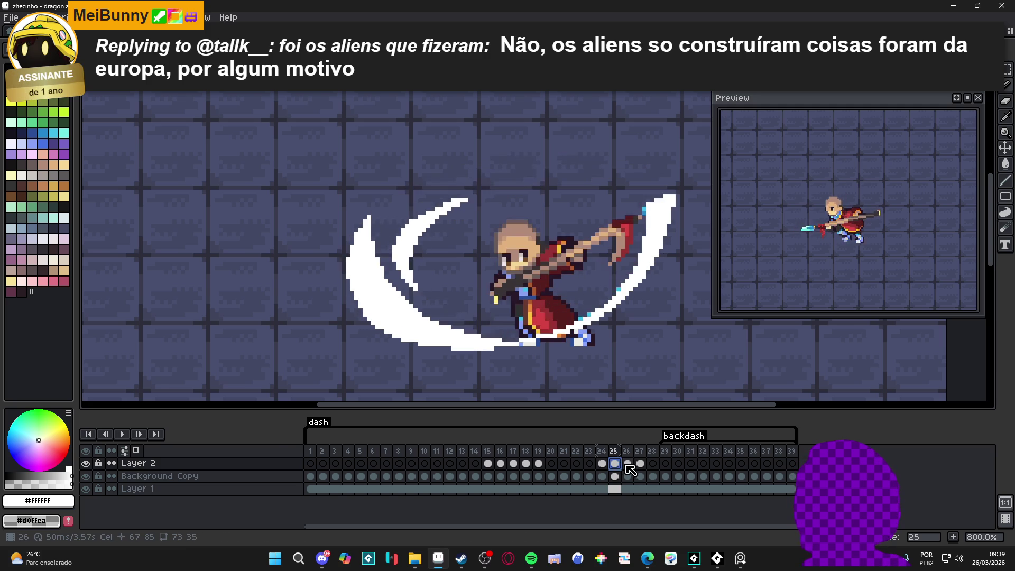
{"action": "left_click", "coordinate": [628, 463]}
{"action": "scroll", "coordinate": [407, 336], "scroll_direction": "up", "scroll_amount": 3}
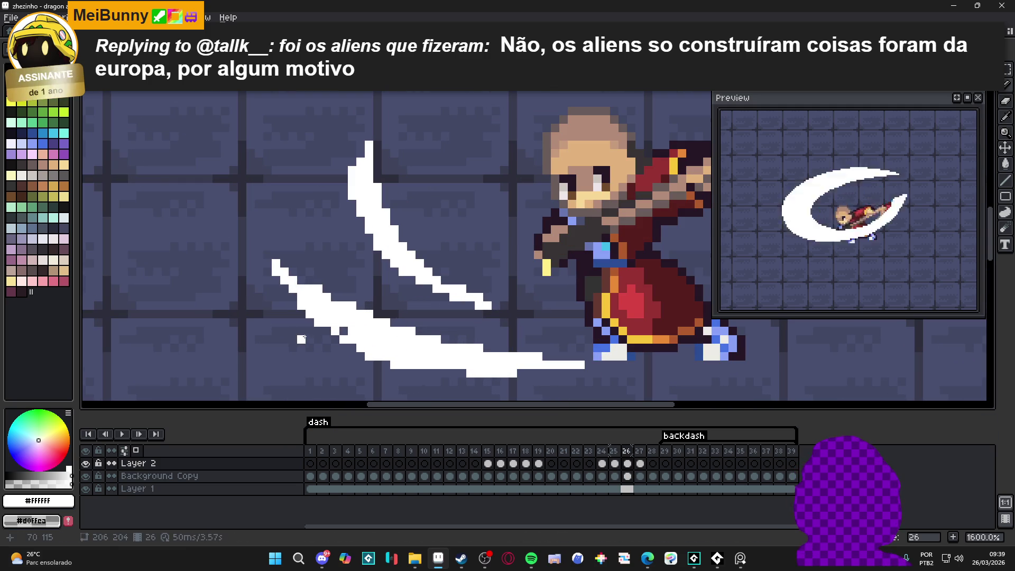
Erase stray white pixels along the slash's lower-left edge on frame 26
{"action": "key", "text": "e"}
{"action": "left_click", "coordinate": [369, 357]}
{"action": "left_click", "coordinate": [395, 365]}
{"action": "left_click", "coordinate": [403, 365]}
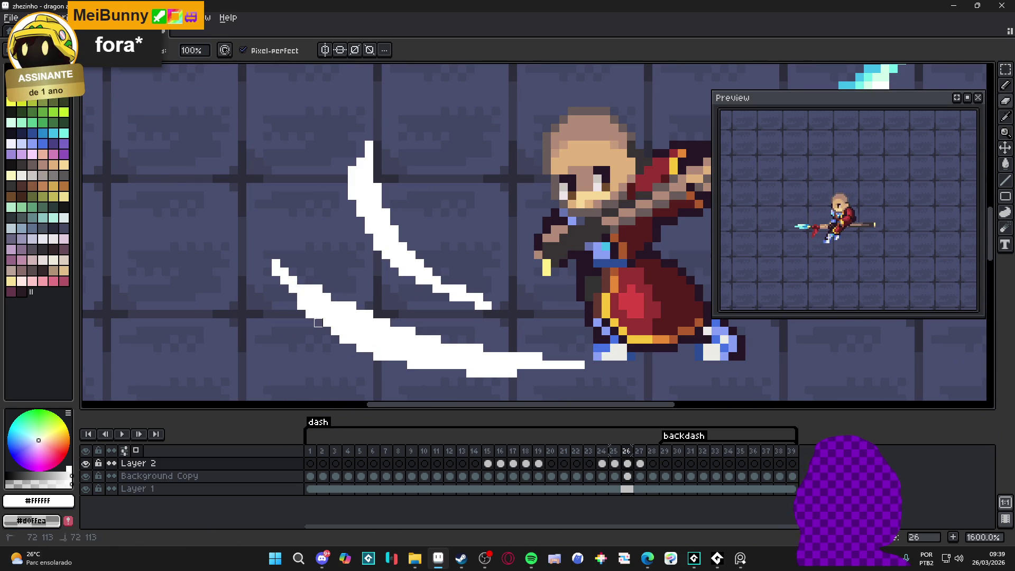
{"action": "left_click", "coordinate": [302, 305]}
{"action": "left_click", "coordinate": [310, 315]}
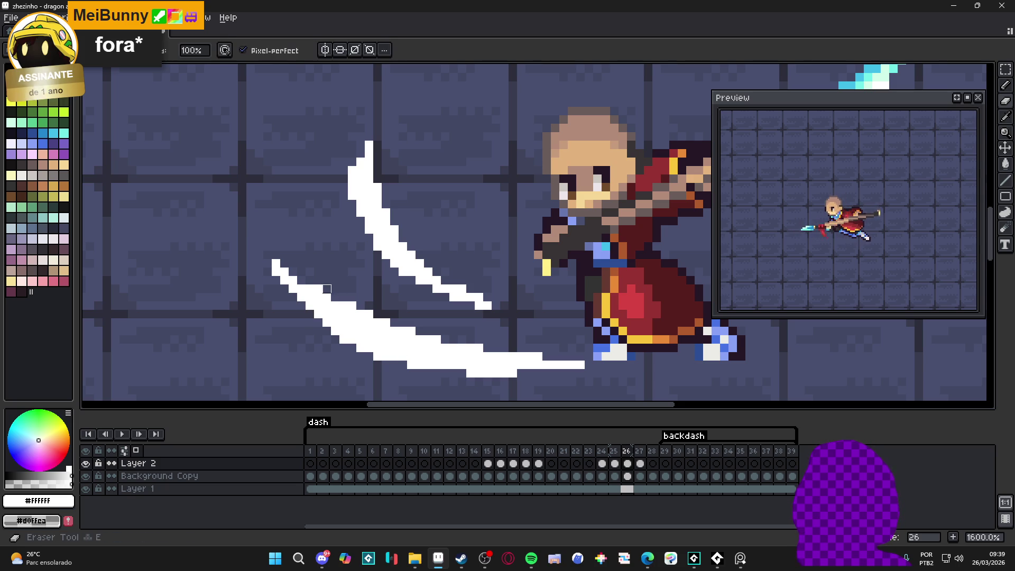
{"action": "key", "text": "b"}
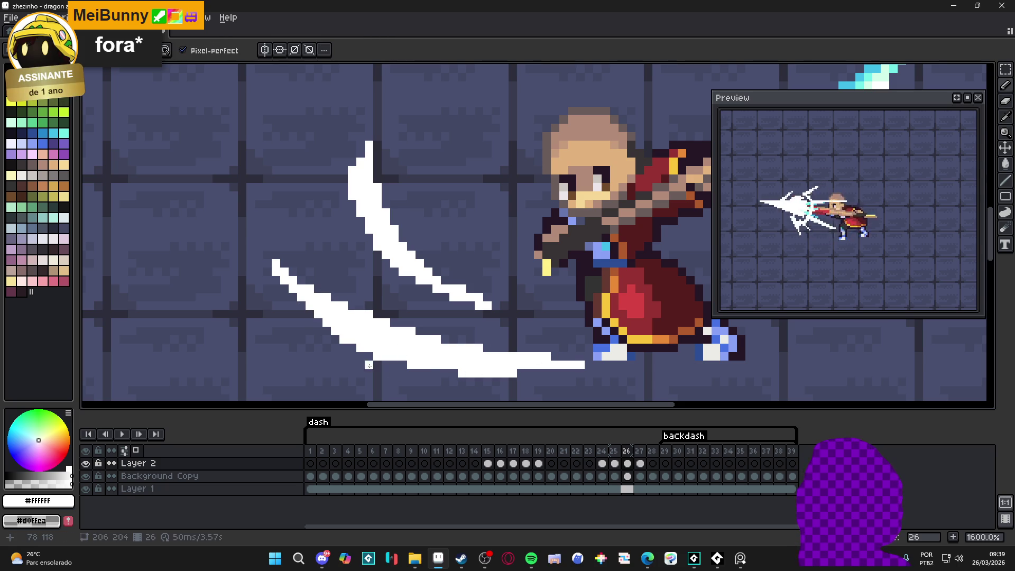
{"action": "key", "text": "e"}
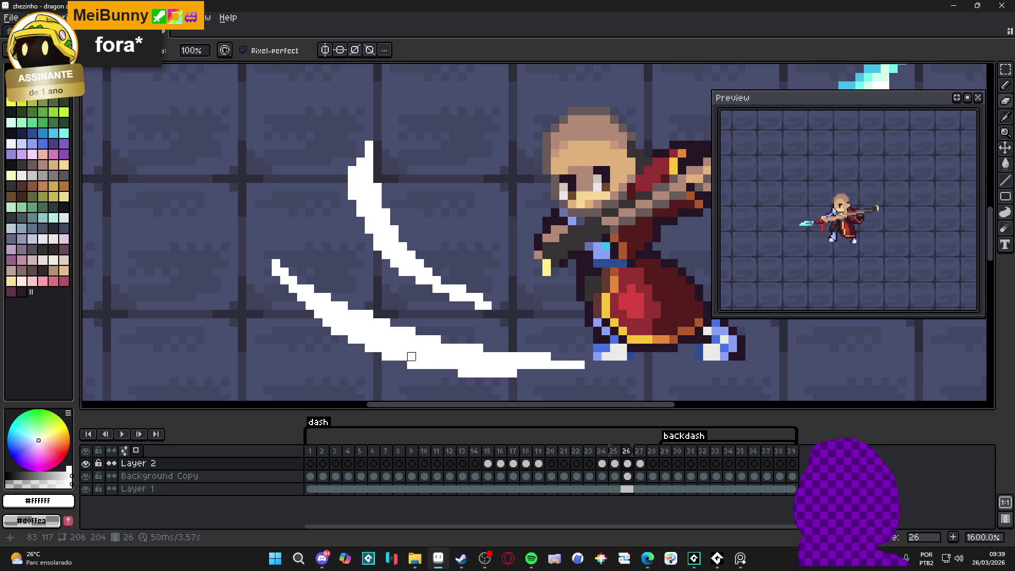
{"action": "key", "text": "b"}
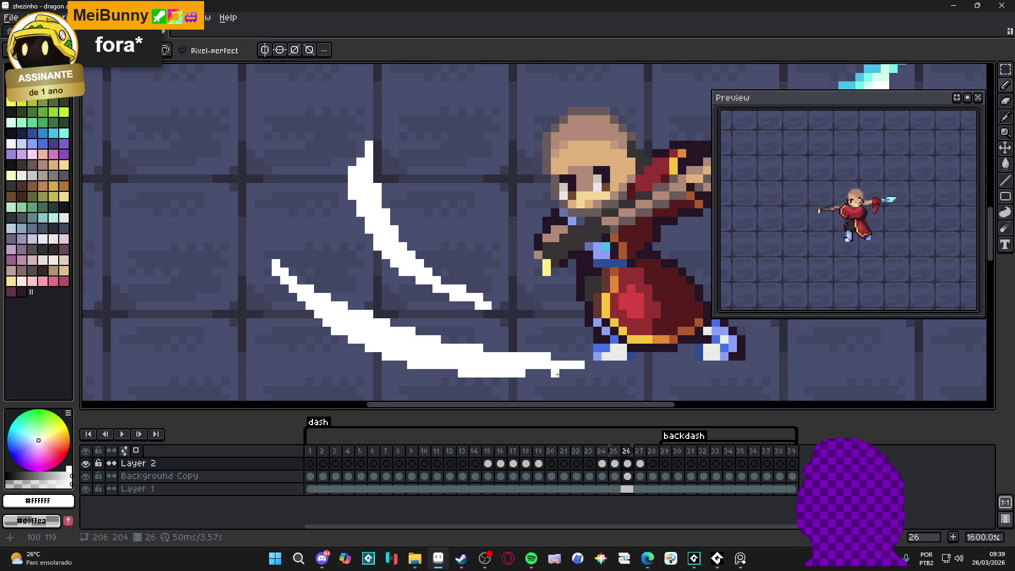
Erase a few pixels from the upper part of the slash
{"action": "scroll", "coordinate": [556, 367], "scroll_direction": "down", "scroll_amount": 1}
{"action": "scroll", "coordinate": [345, 294], "scroll_direction": "up", "scroll_amount": 2}
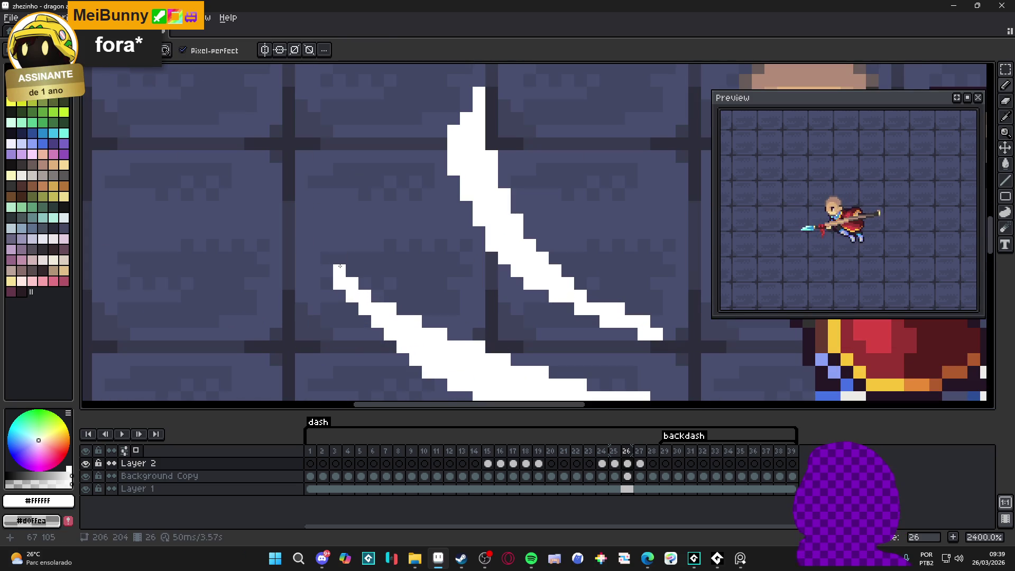
{"action": "scroll", "coordinate": [517, 333], "scroll_direction": "down", "scroll_amount": 6}
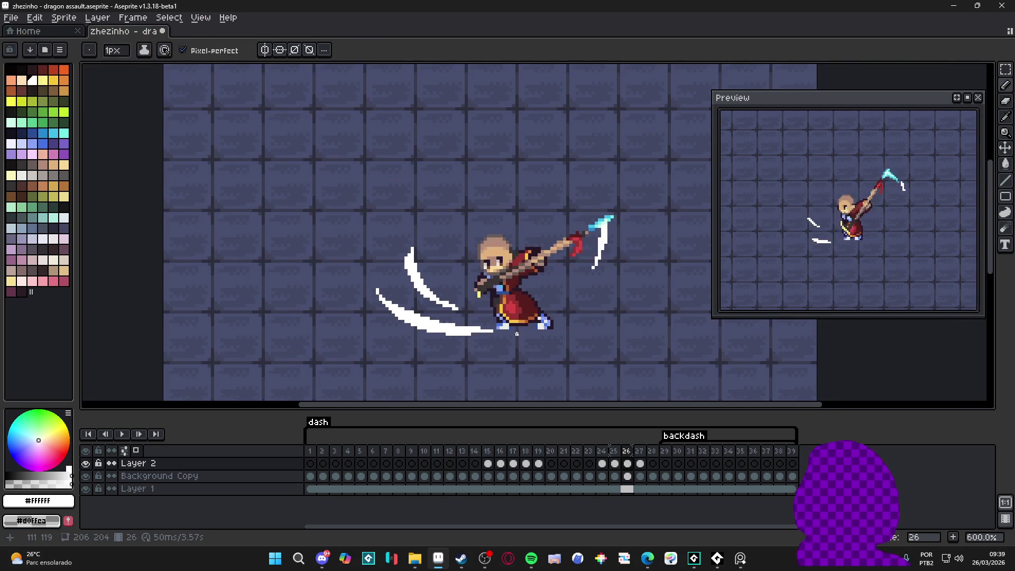
{"action": "scroll", "coordinate": [517, 334], "scroll_direction": "up", "scroll_amount": 1}
{"action": "scroll", "coordinate": [393, 243], "scroll_direction": "up", "scroll_amount": 3}
{"action": "left_click_drag", "start_coordinate": [393, 244], "coordinate": [390, 264]}
{"action": "key", "text": "b"}
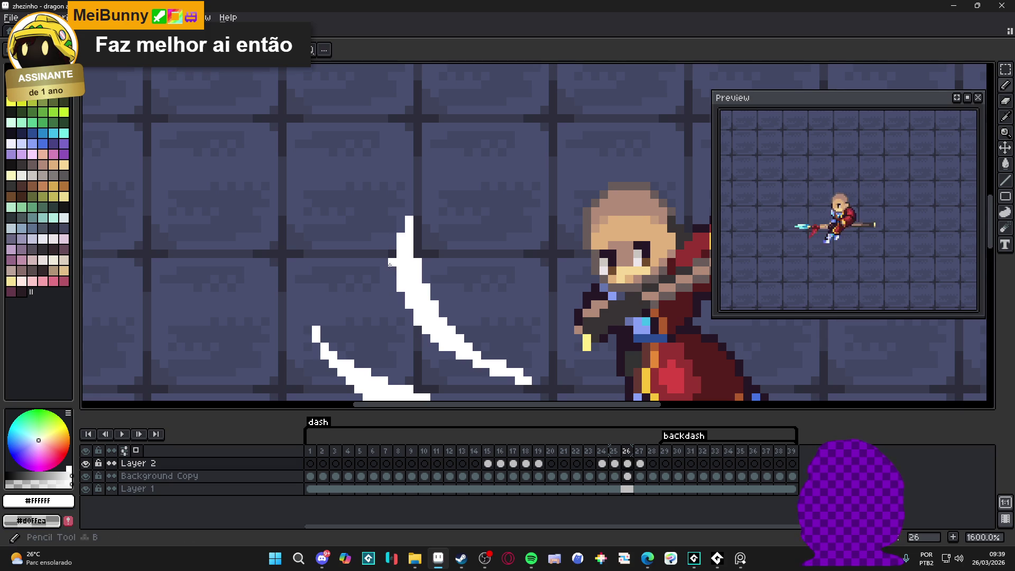
Add an extra column of white pixels to the slash beside the spear's cyan tip
{"action": "scroll", "coordinate": [389, 264], "scroll_direction": "down", "scroll_amount": 3}
{"action": "scroll", "coordinate": [441, 310], "scroll_direction": "up", "scroll_amount": 3}
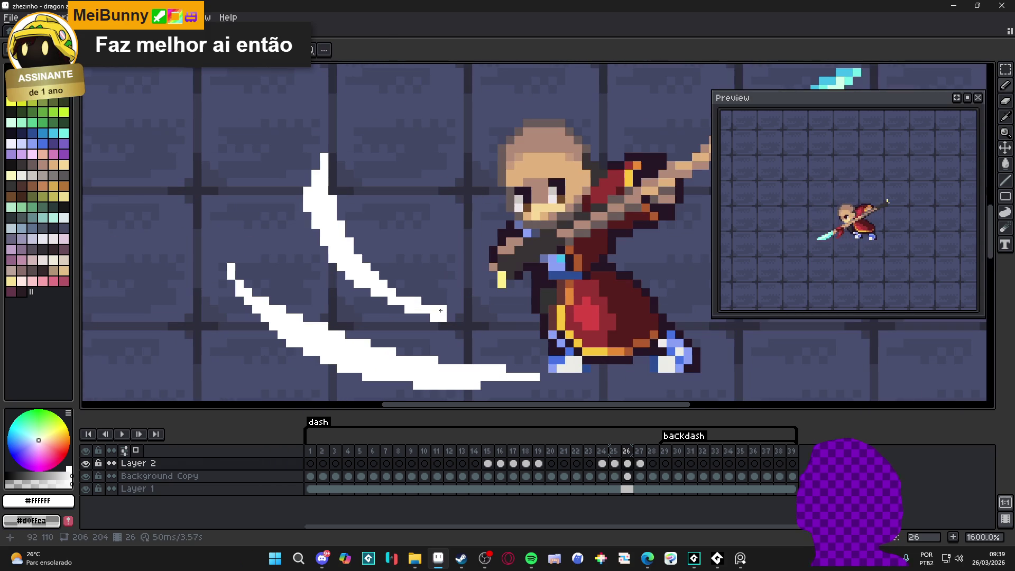
{"action": "scroll", "coordinate": [453, 323], "scroll_direction": "up", "scroll_amount": 2}
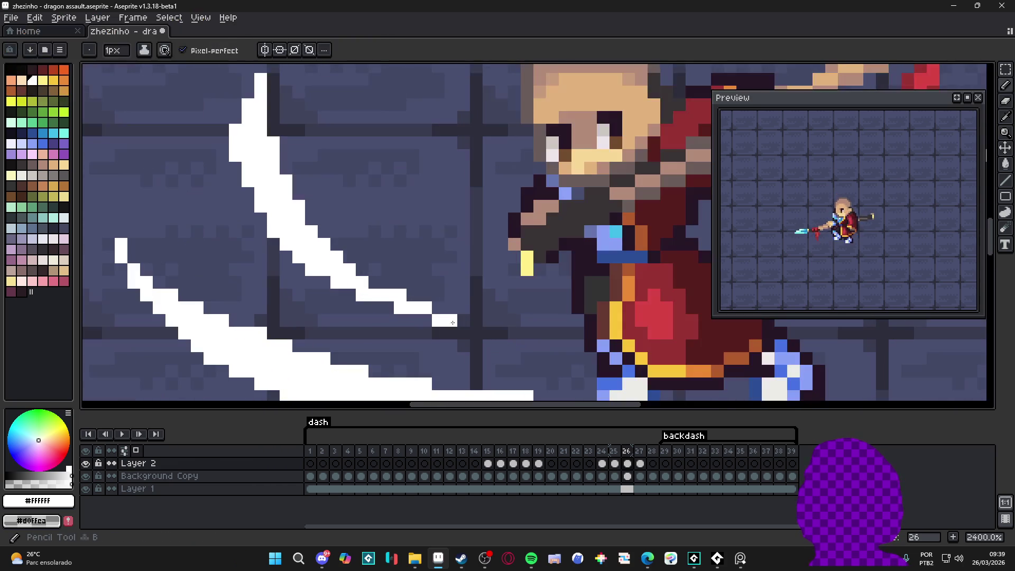
{"action": "scroll", "coordinate": [453, 323], "scroll_direction": "down", "scroll_amount": 5}
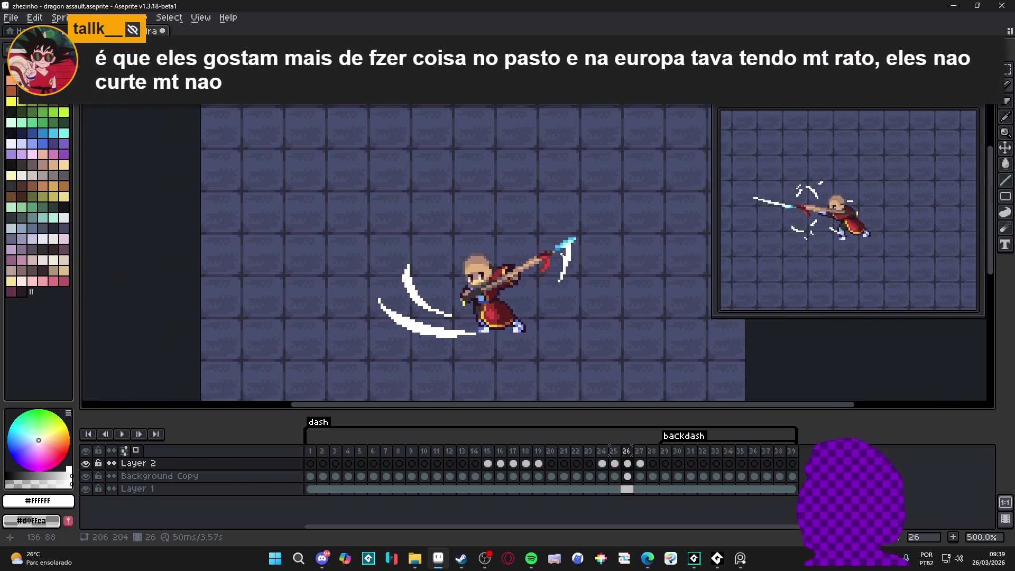
{"action": "scroll", "coordinate": [562, 258], "scroll_direction": "up", "scroll_amount": 4}
{"action": "scroll", "coordinate": [576, 218], "scroll_direction": "up", "scroll_amount": 1}
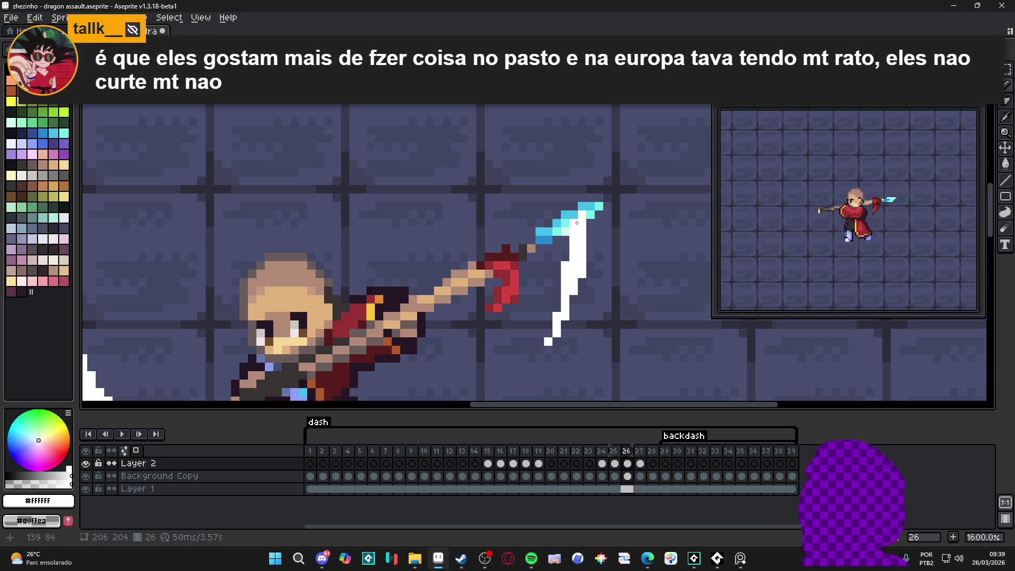
{"action": "left_click_drag", "start_coordinate": [557, 290], "coordinate": [557, 308]}
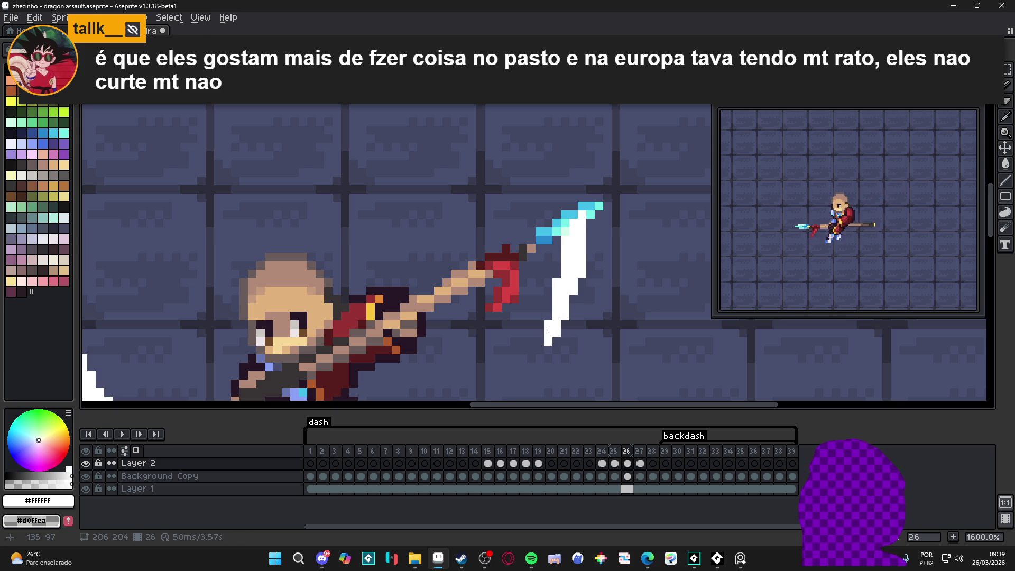
{"action": "scroll", "coordinate": [547, 326], "scroll_direction": "down", "scroll_amount": 4}
{"action": "scroll", "coordinate": [575, 298], "scroll_direction": "up", "scroll_amount": 4}
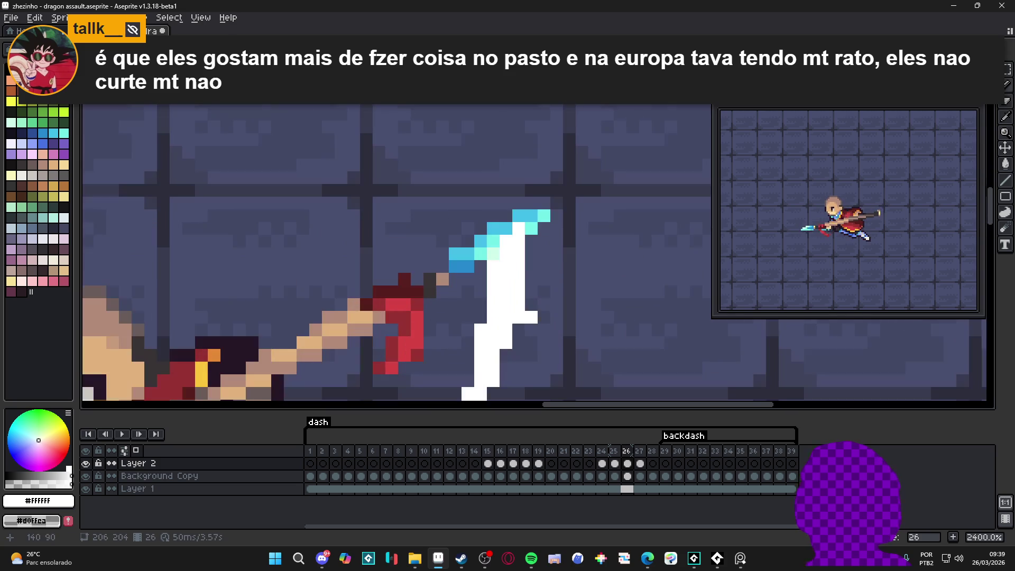
{"action": "scroll", "coordinate": [548, 345], "scroll_direction": "down", "scroll_amount": 2}
{"action": "scroll", "coordinate": [549, 346], "scroll_direction": "down", "scroll_amount": 2}
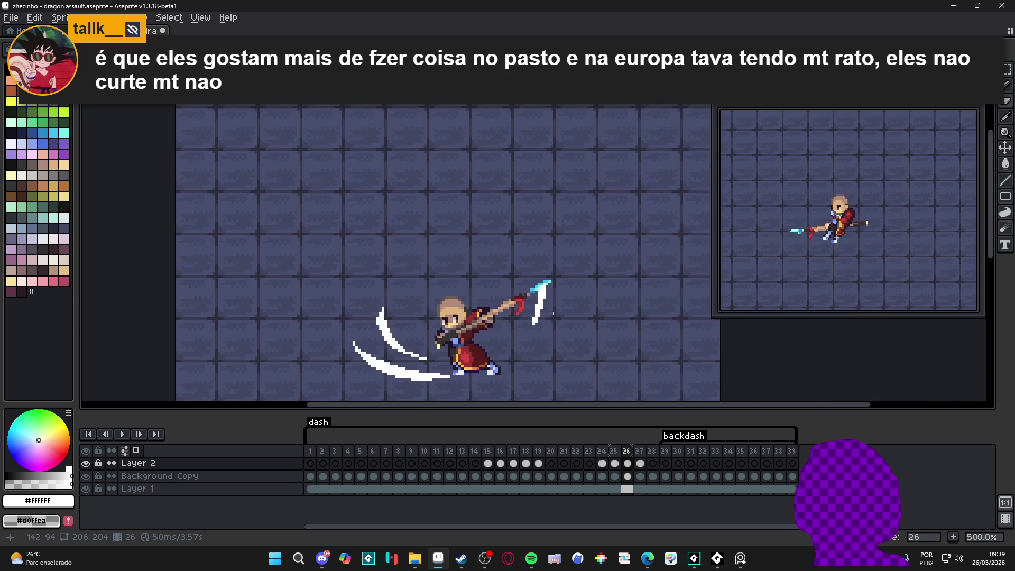
Compare the slash poses on frames 26, 27 and 25
{"action": "left_click", "coordinate": [628, 463]}
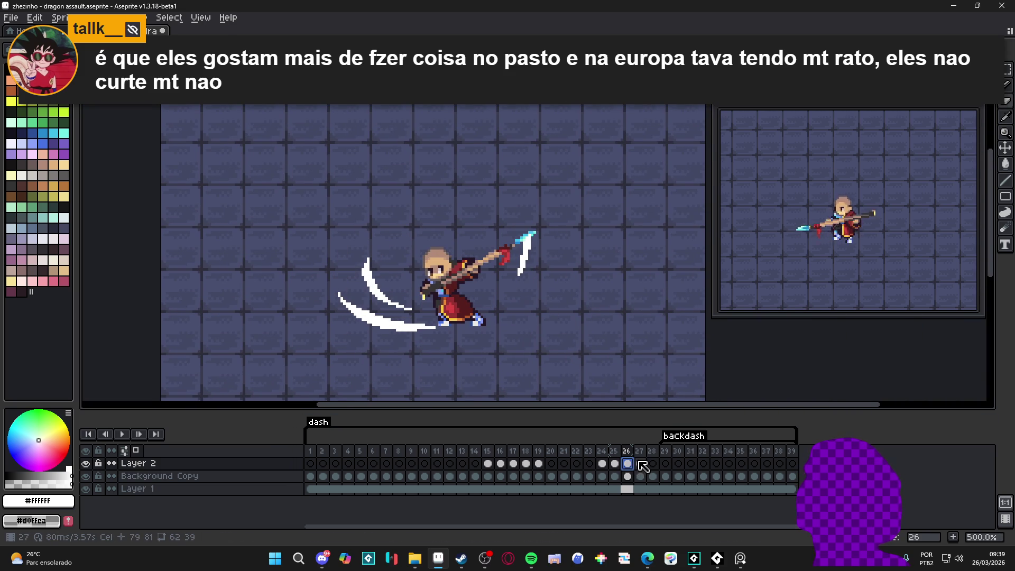
{"action": "left_click", "coordinate": [641, 465]}
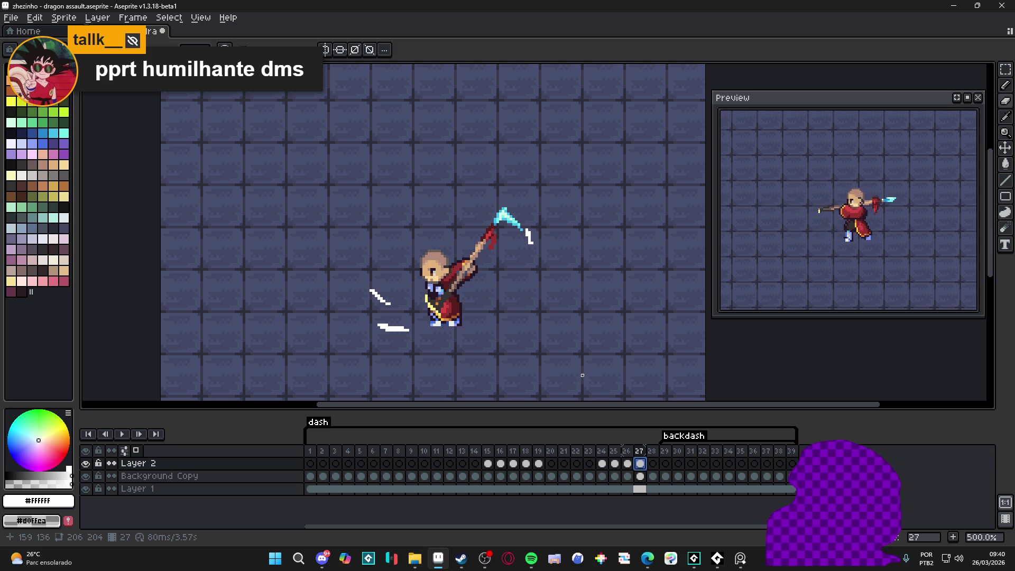
{"action": "left_click", "coordinate": [628, 463]}
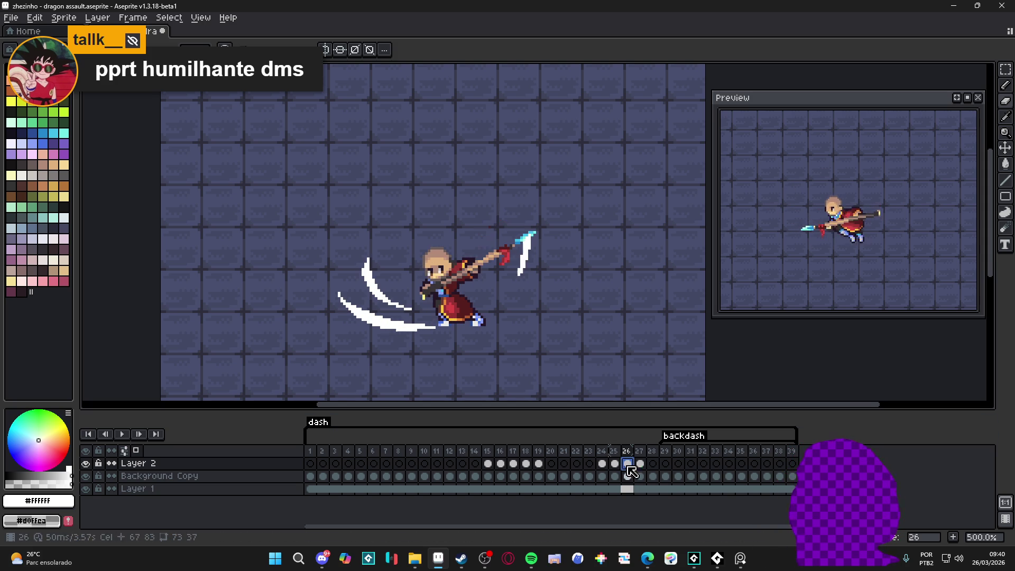
{"action": "left_click", "coordinate": [640, 464]}
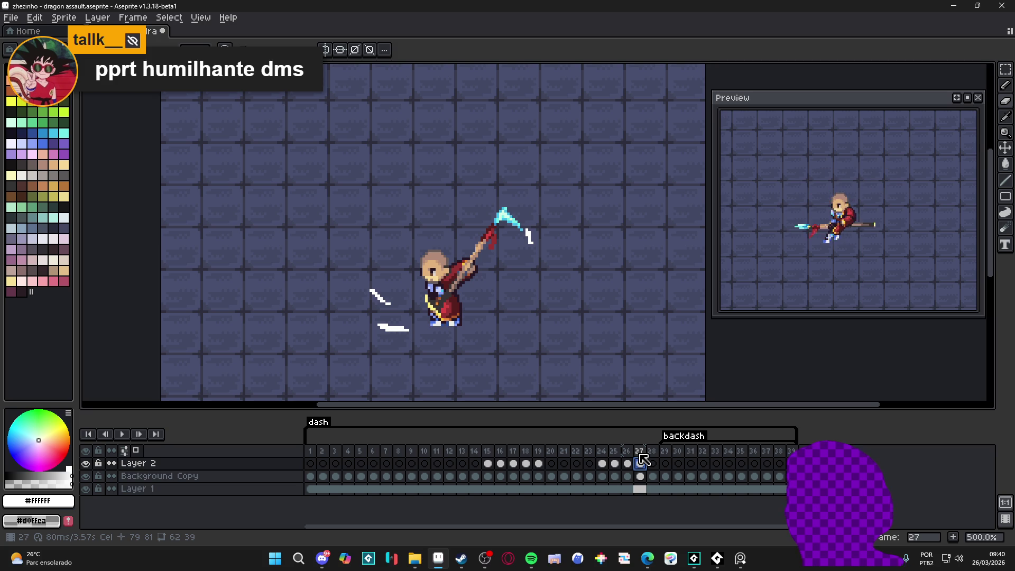
{"action": "left_click", "coordinate": [615, 465]}
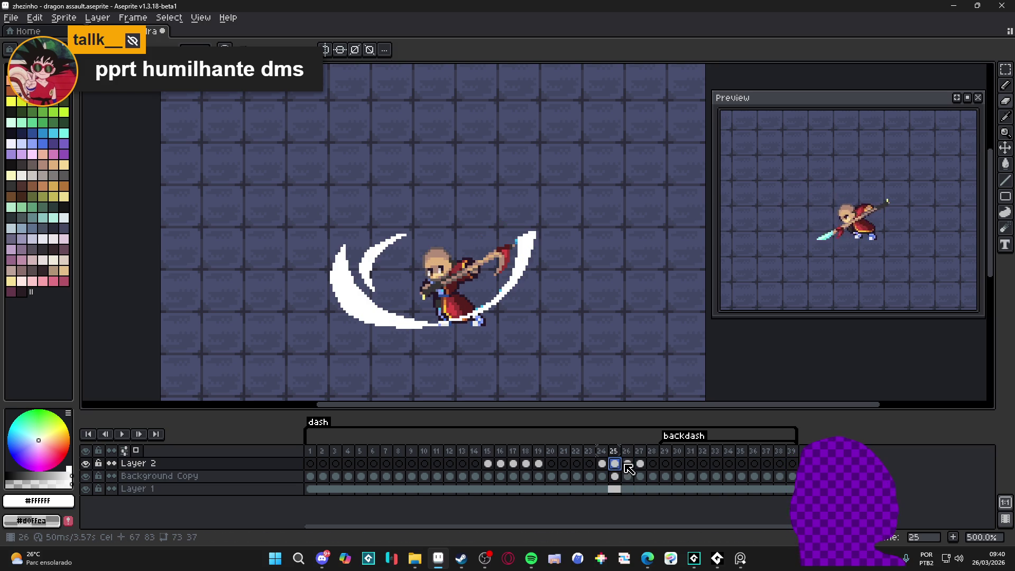
{"action": "left_click", "coordinate": [627, 464]}
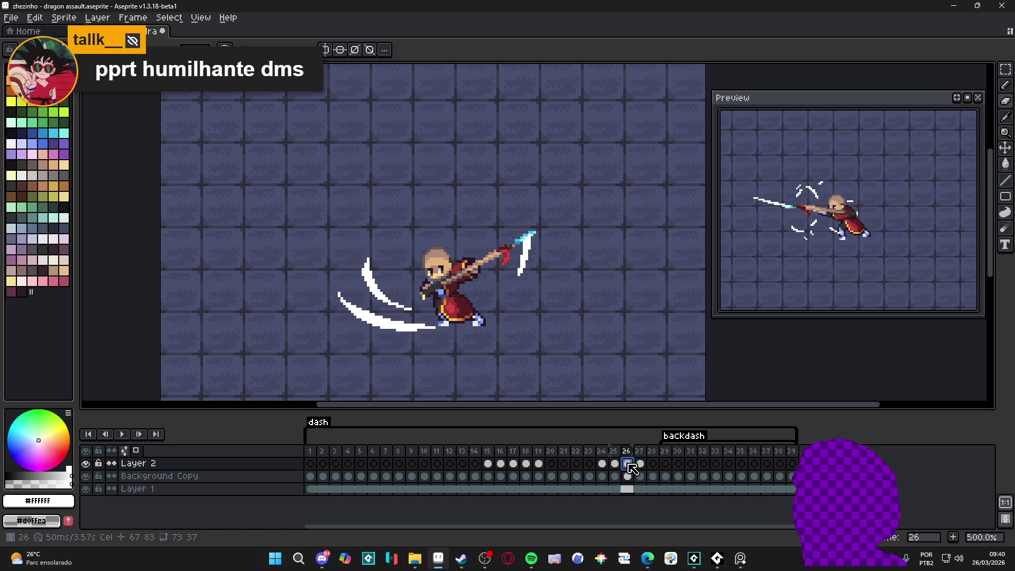
Step forward through frames 24 to 29 and back to 28
{"action": "left_click", "coordinate": [603, 465]}
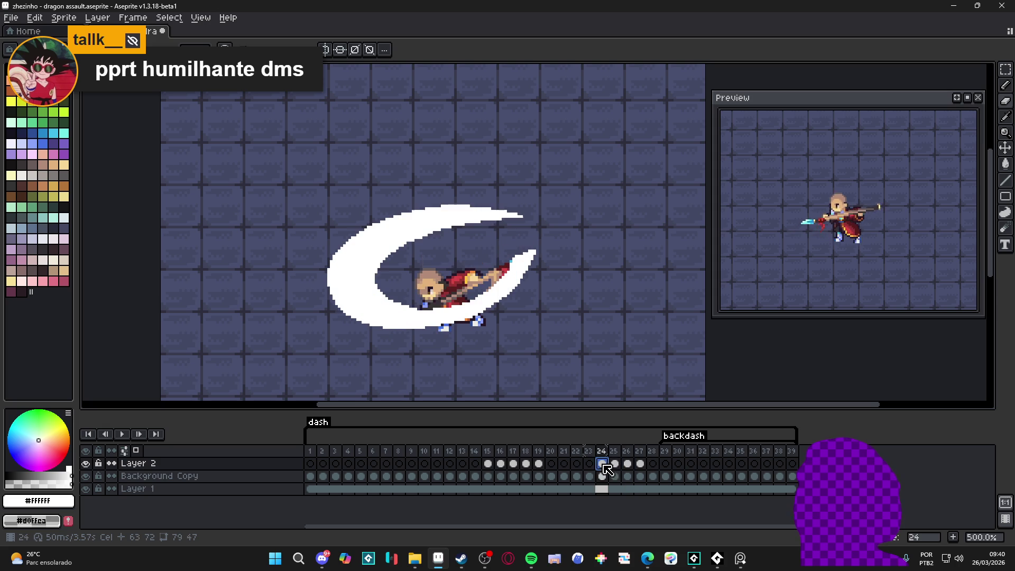
{"action": "left_click", "coordinate": [615, 466]}
{"action": "left_click", "coordinate": [628, 465]}
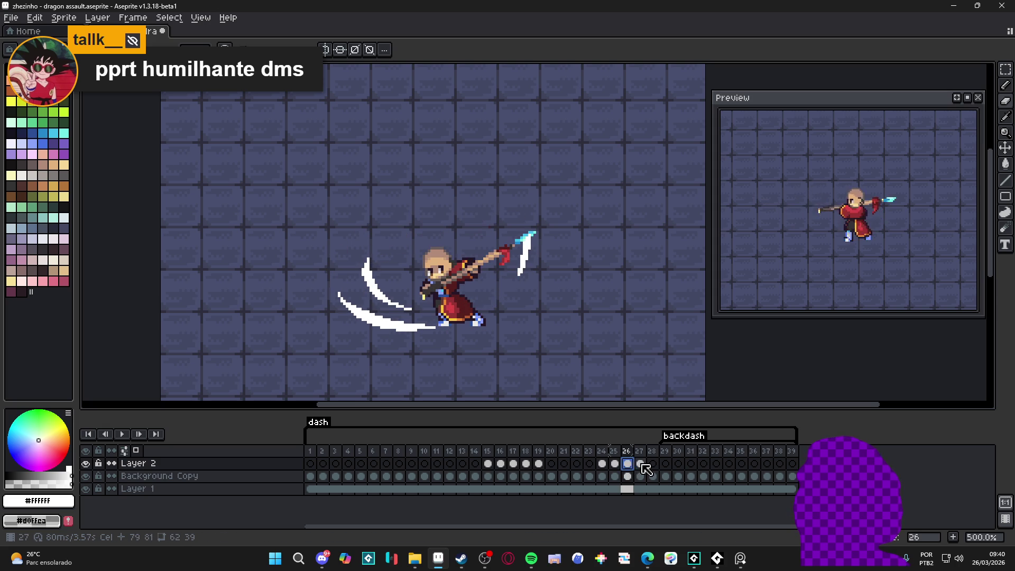
{"action": "left_click", "coordinate": [641, 464]}
{"action": "left_click", "coordinate": [652, 465]}
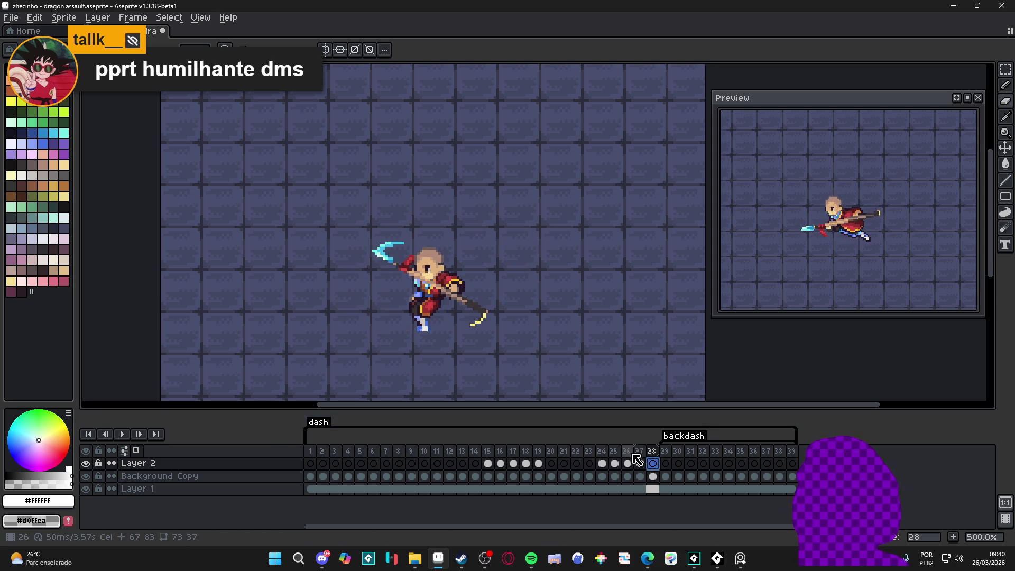
{"action": "left_click", "coordinate": [666, 464]}
{"action": "left_click", "coordinate": [652, 465]}
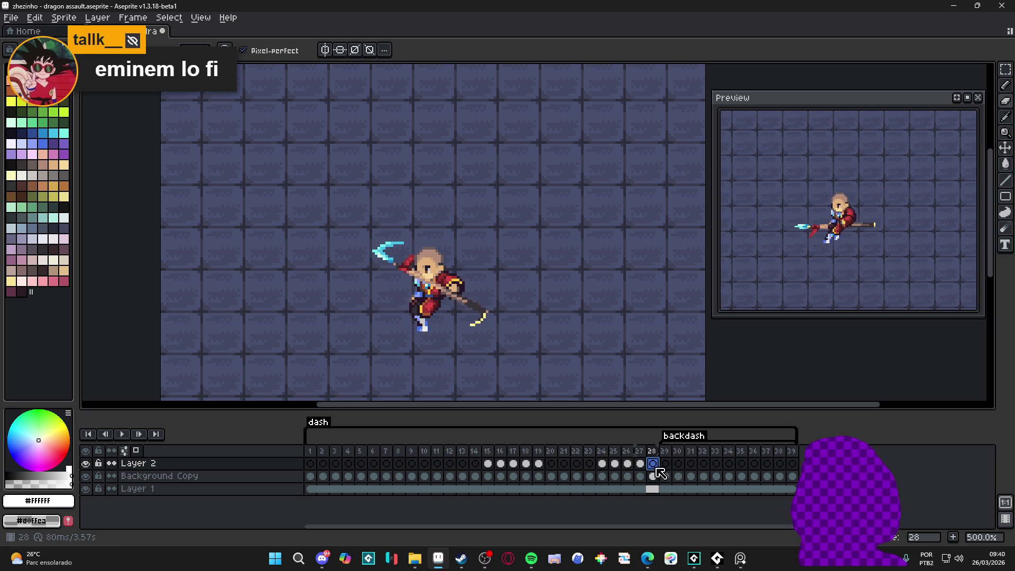
Step back through frames 27 to 24, then return to frame 1
{"action": "left_click", "coordinate": [642, 465]}
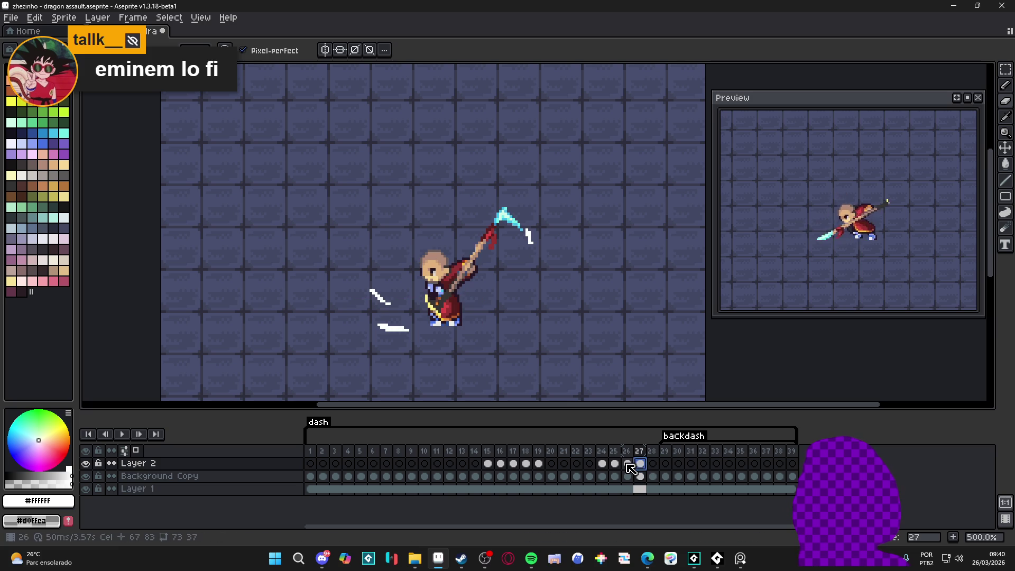
{"action": "left_click", "coordinate": [628, 464]}
{"action": "left_click", "coordinate": [615, 465]}
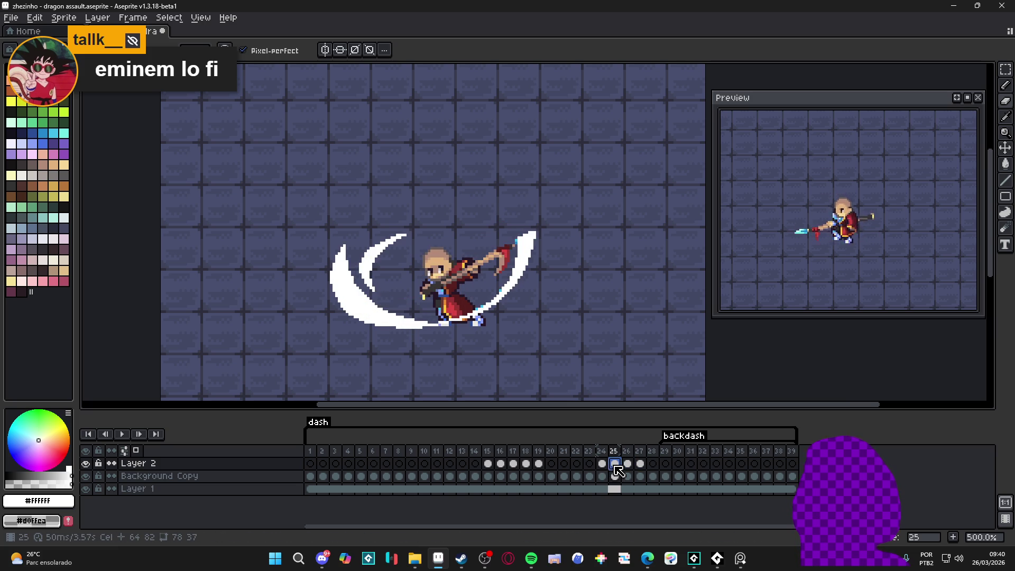
{"action": "left_click", "coordinate": [602, 473]}
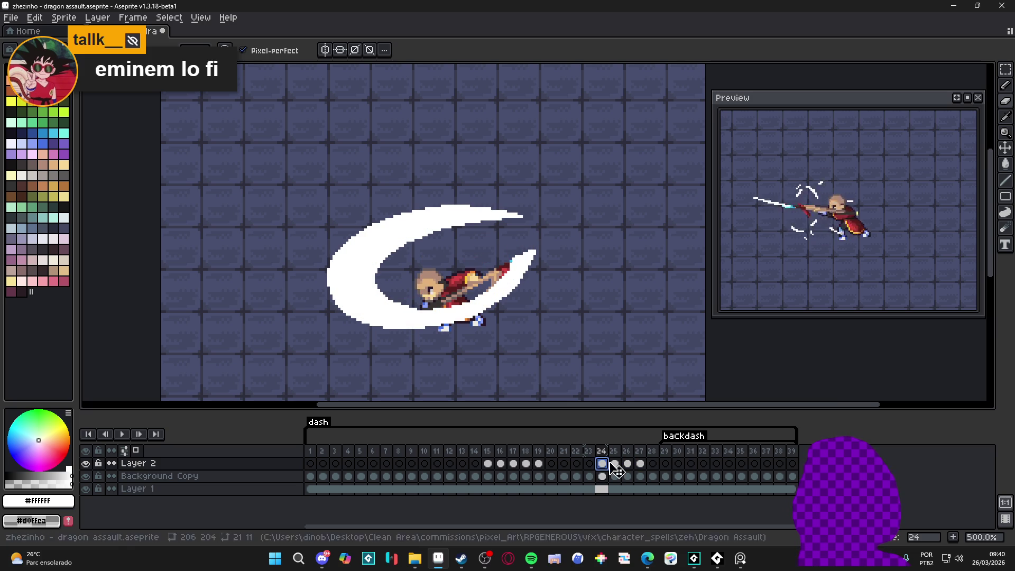
{"action": "left_click", "coordinate": [617, 470]}
{"action": "left_click", "coordinate": [628, 465]}
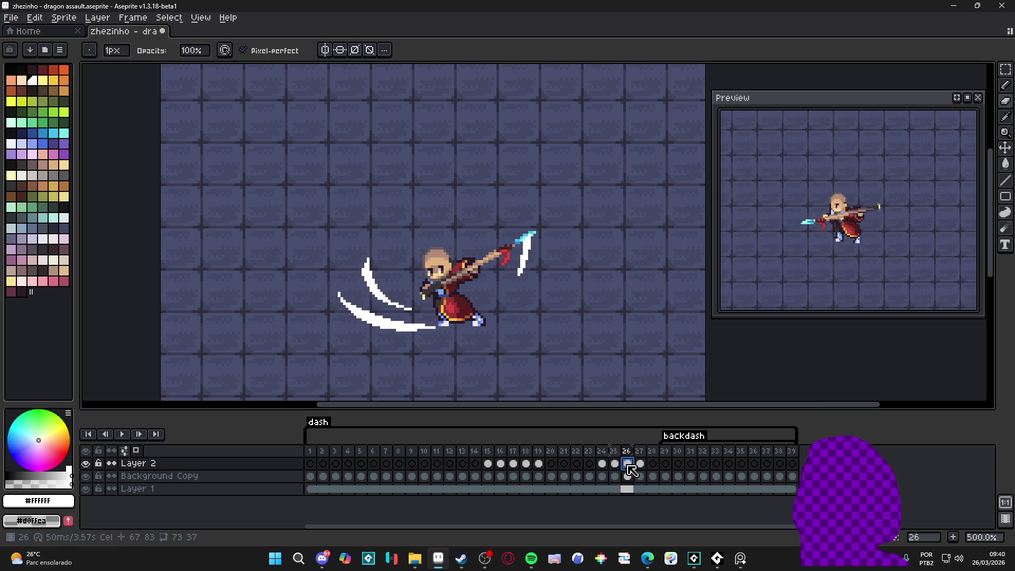
{"action": "left_click", "coordinate": [325, 470]}
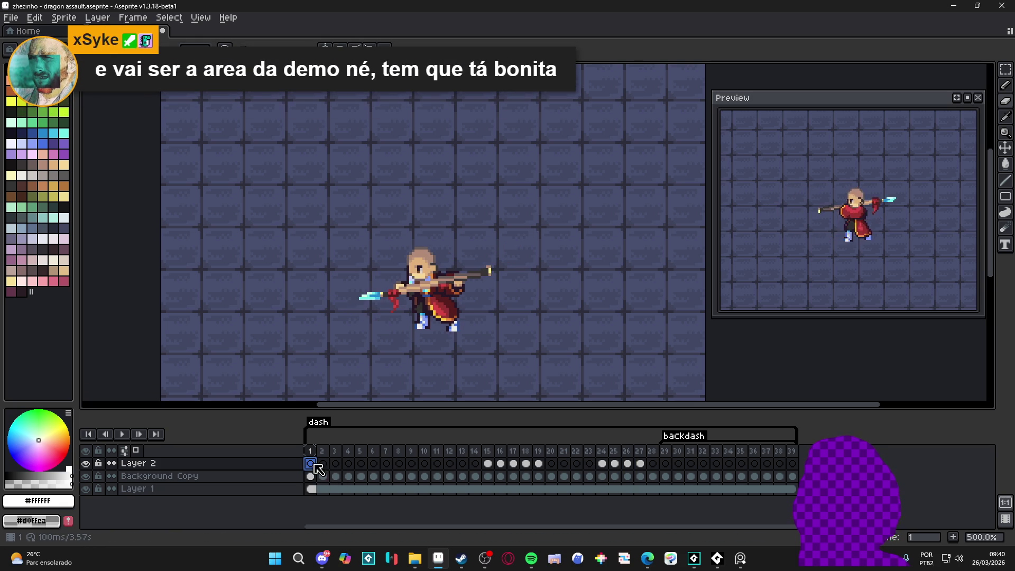
Play and stop the animation, then select the spear pose frame on Layer 2
{"action": "left_click", "coordinate": [121, 434]}
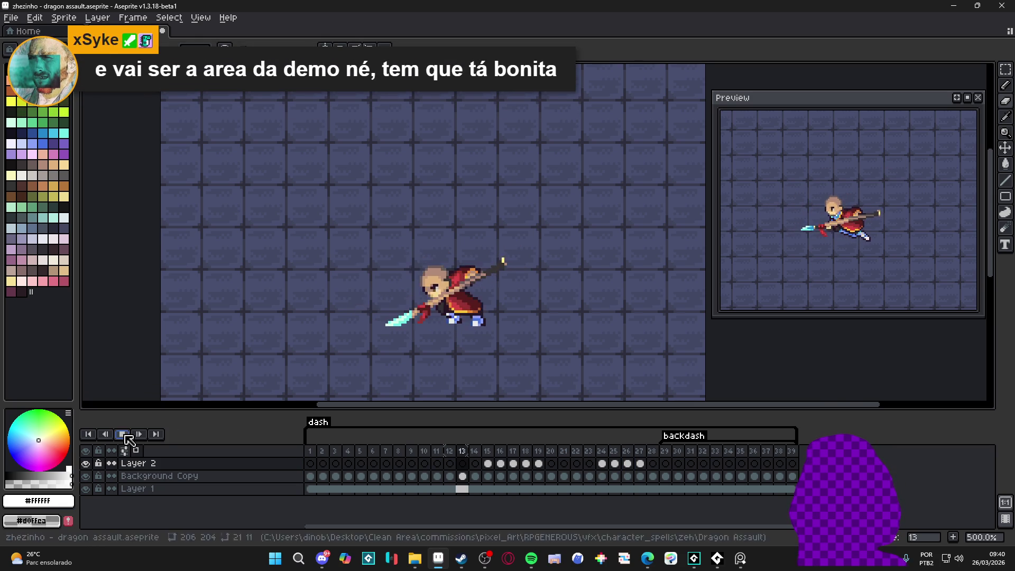
{"action": "left_click", "coordinate": [129, 439]}
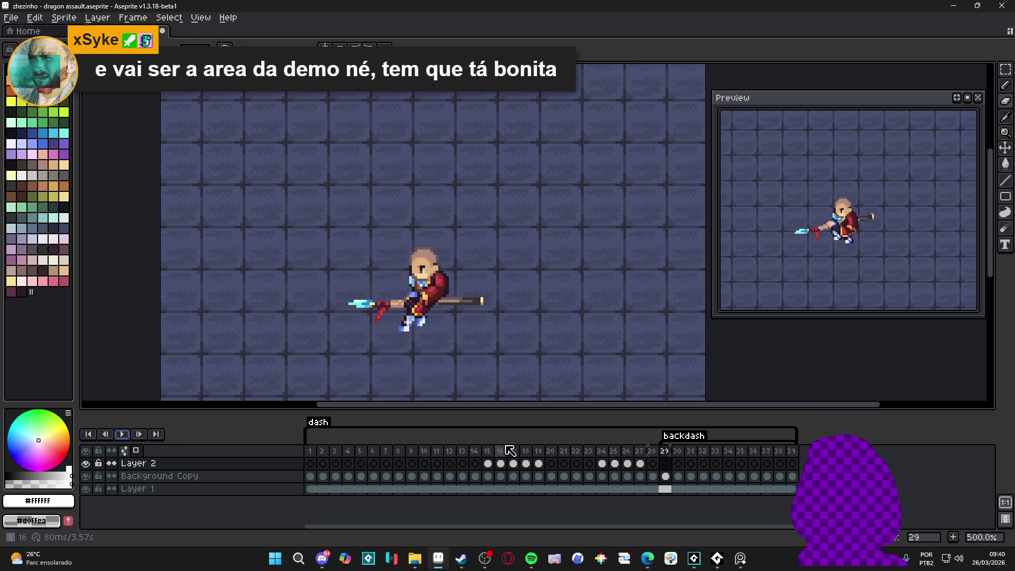
{"action": "left_click", "coordinate": [500, 464]}
{"action": "left_click", "coordinate": [511, 466]}
Step back and forth between frames 18 and 21, settling on frame 19's impact splash
{"action": "key", "text": "Right"}
{"action": "key", "text": "Right"}
{"action": "key", "text": "Right"}
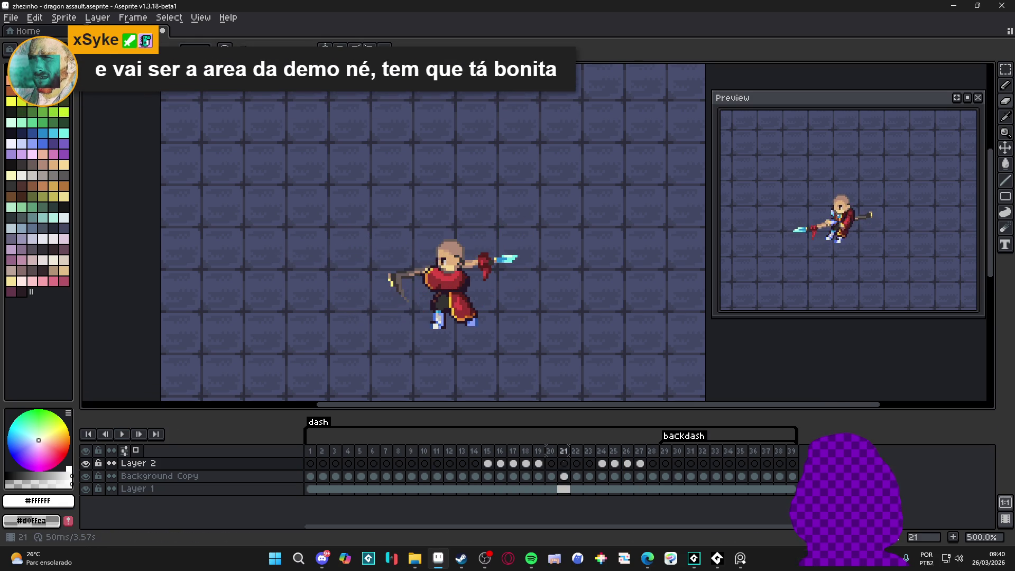
{"action": "key", "text": "Left"}
{"action": "key", "text": "Left"}
{"action": "key", "text": "Left"}
{"action": "key", "text": "Right"}
{"action": "key", "text": "Right"}
{"action": "key", "text": "Right"}
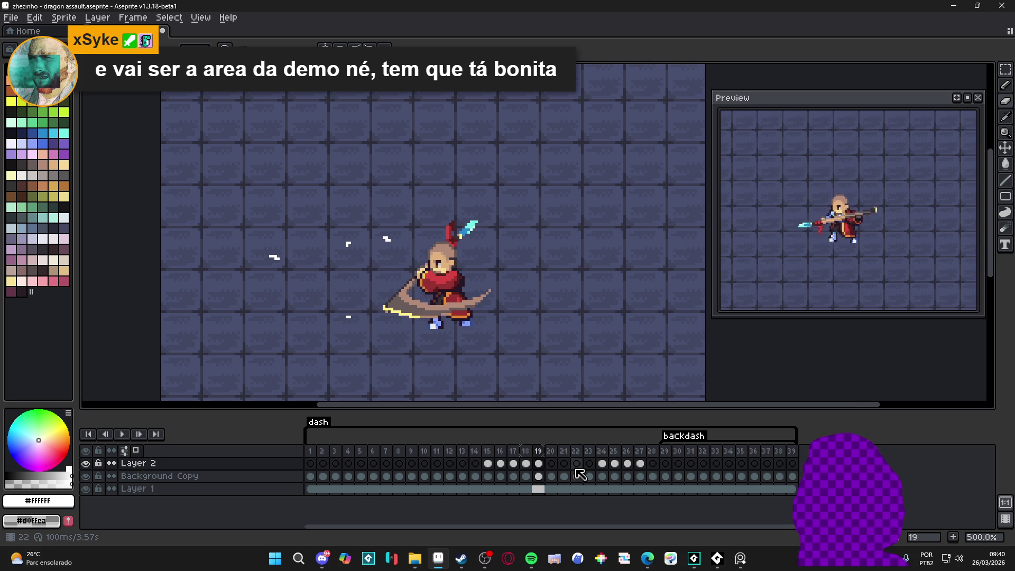
{"action": "key", "text": "Right"}
{"action": "key", "text": "Left"}
{"action": "key", "text": "Left"}
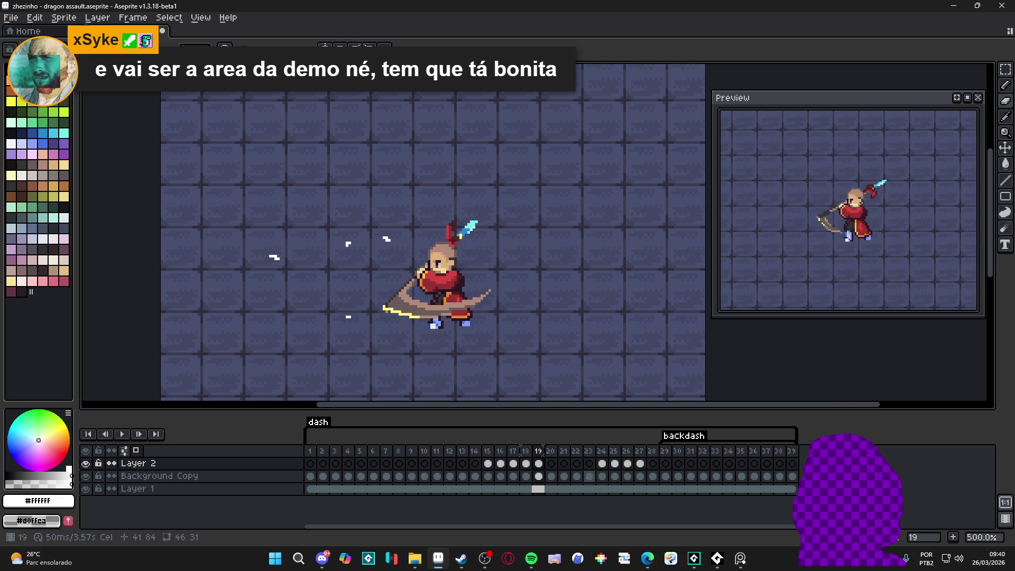
{"action": "key", "text": "Right"}
{"action": "key", "text": "Right"}
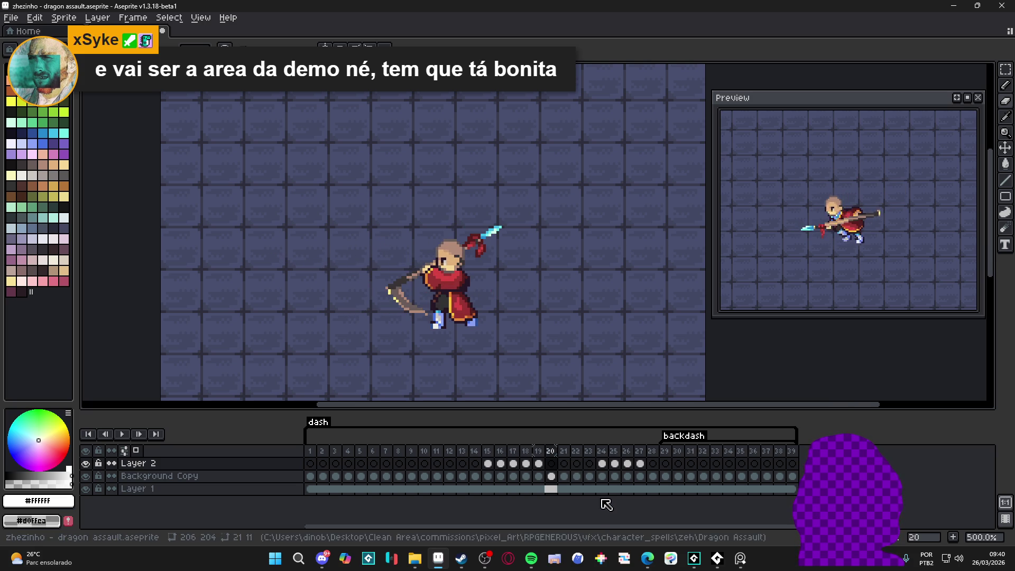
{"action": "key", "text": "Left"}
{"action": "key", "text": "Left"}
{"action": "key", "text": "Right"}
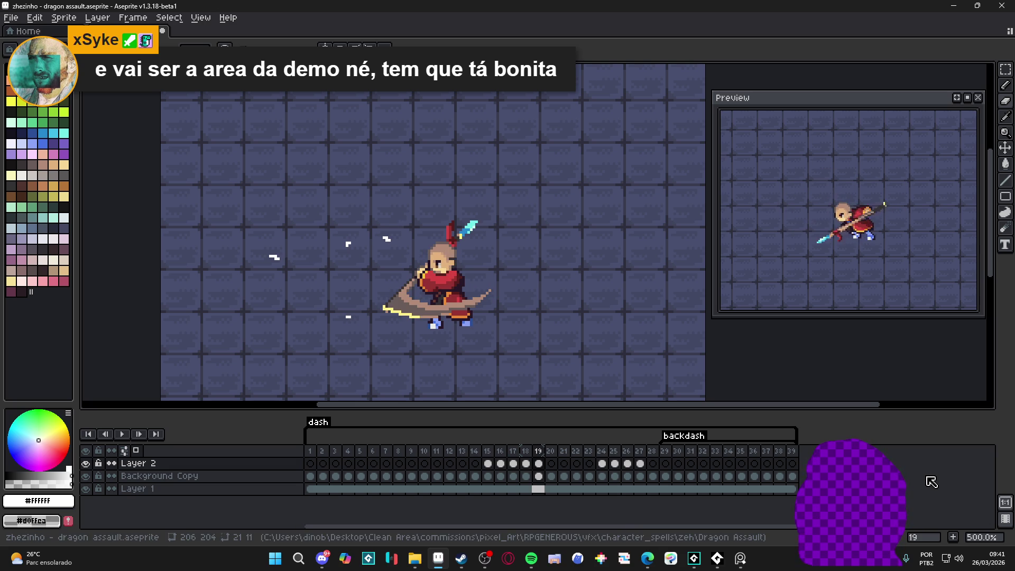
Step through the backdash frames 21 to 28 on Layer 2, pausing on frames 26 and 27
{"action": "key", "text": "Right"}
{"action": "key", "text": "Right"}
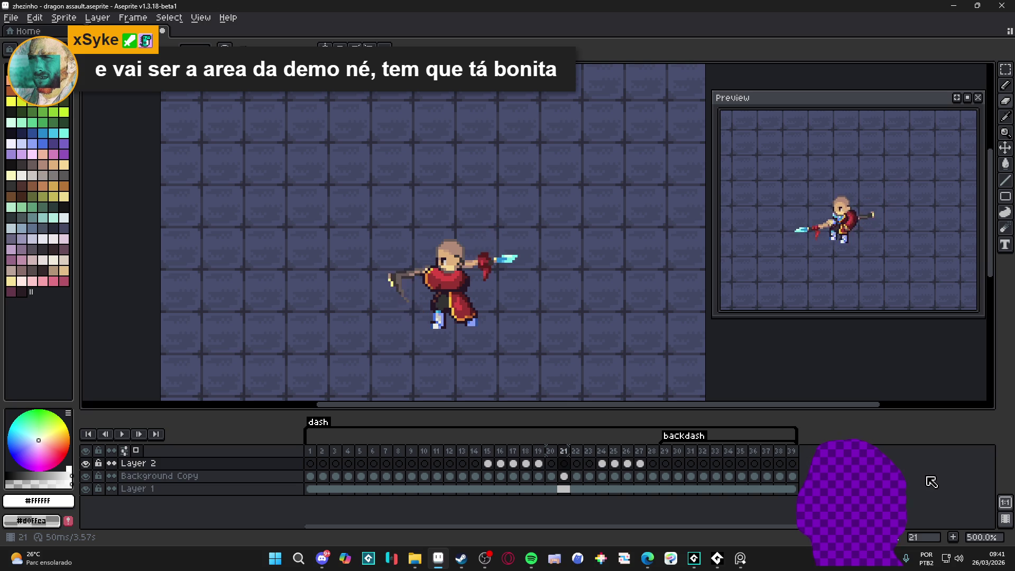
{"action": "key", "text": "Right"}
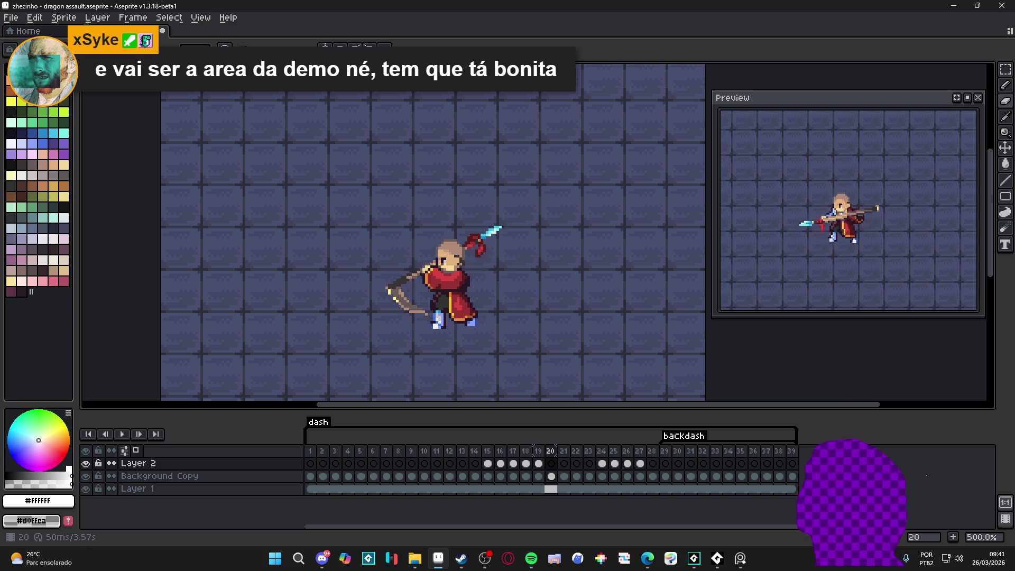
{"action": "key", "text": "Right"}
{"action": "key", "text": "Right"}
{"action": "key", "text": "Right"}
{"action": "key", "text": "Right"}
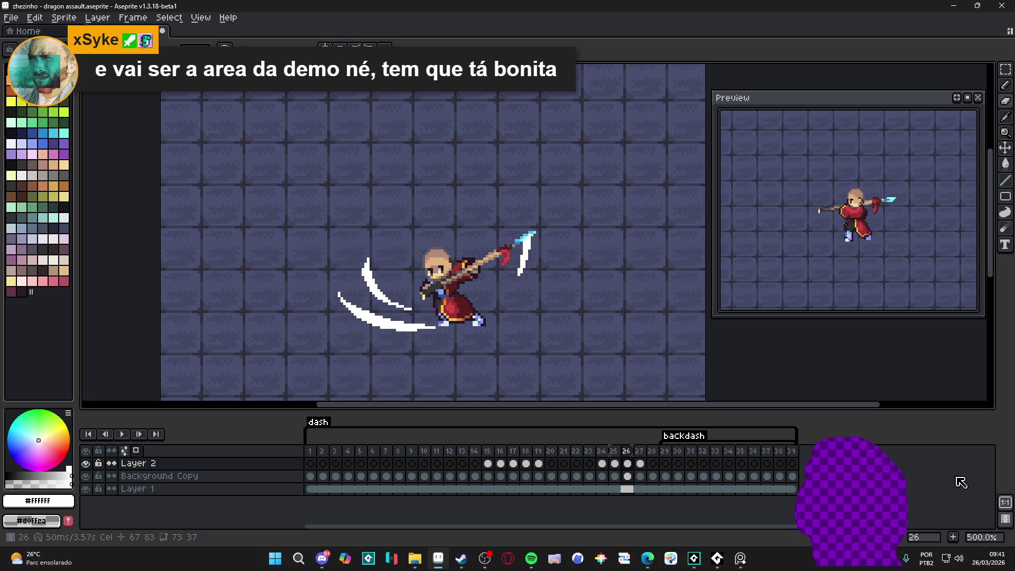
{"action": "key", "text": "Right"}
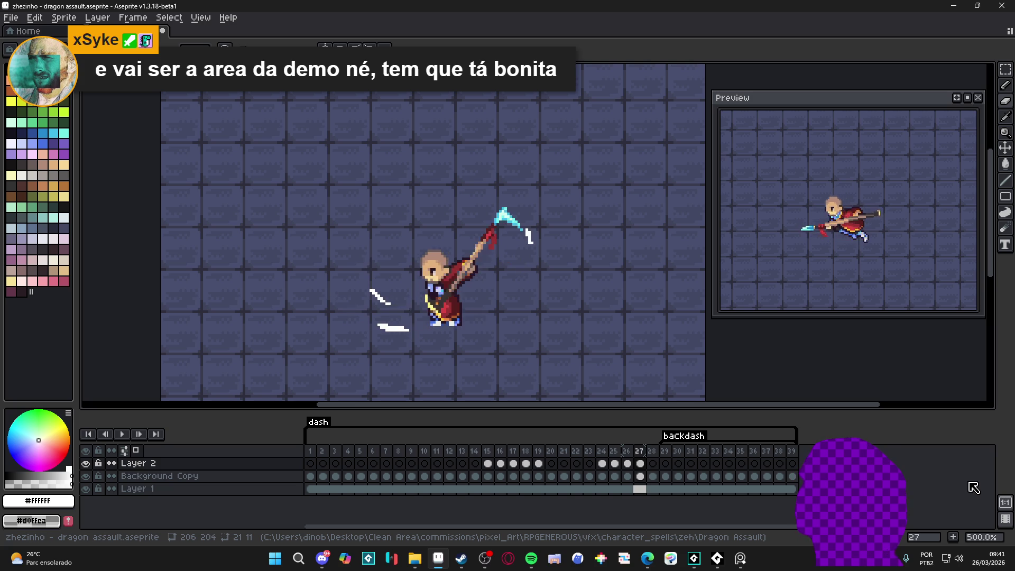
{"action": "key", "text": "Right"}
{"action": "key", "text": "Left"}
{"action": "key", "text": "Left"}
{"action": "key", "text": "Left"}
{"action": "key", "text": "Right"}
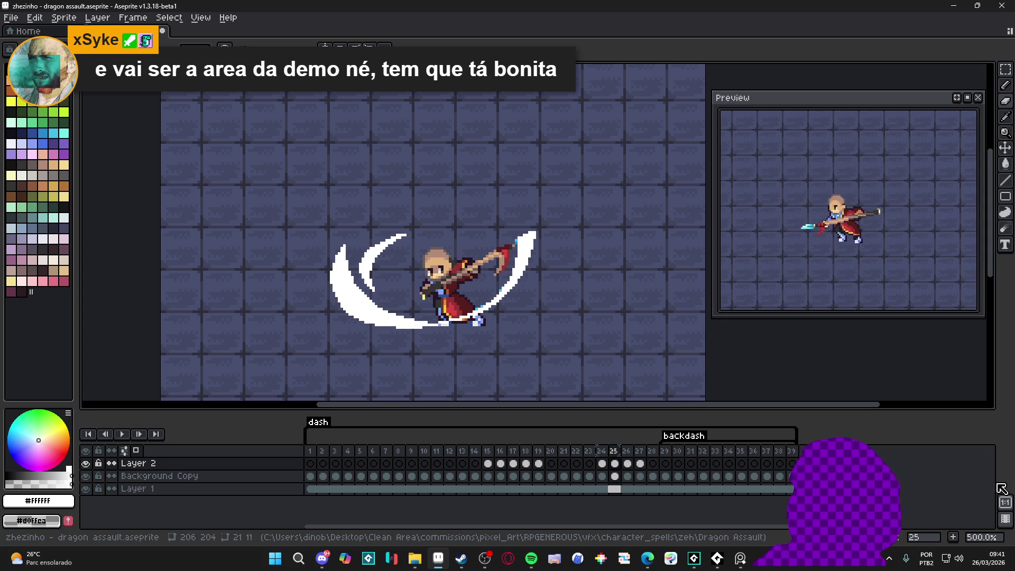
{"action": "left_click", "coordinate": [628, 464]}
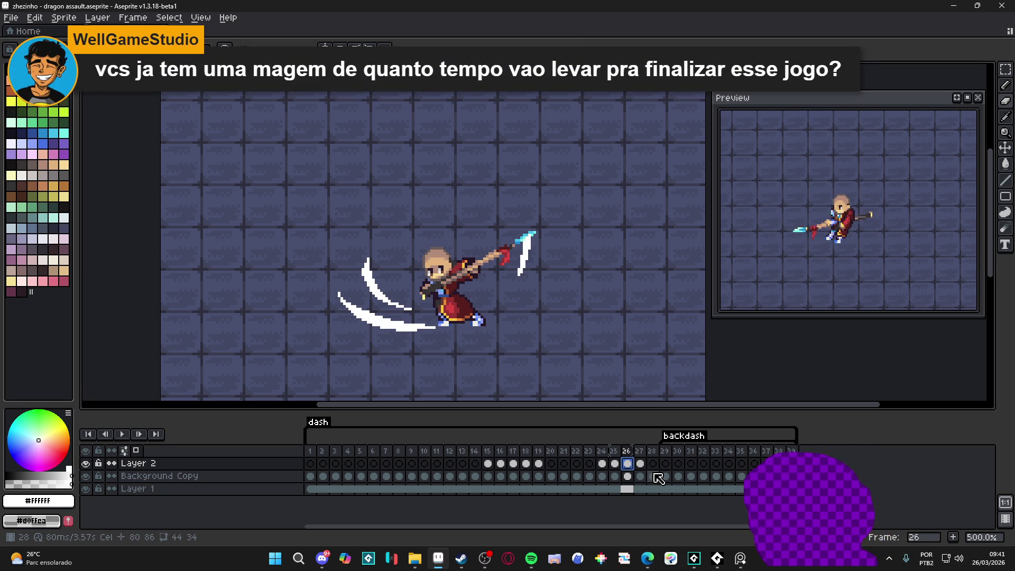
{"action": "left_click", "coordinate": [640, 465]}
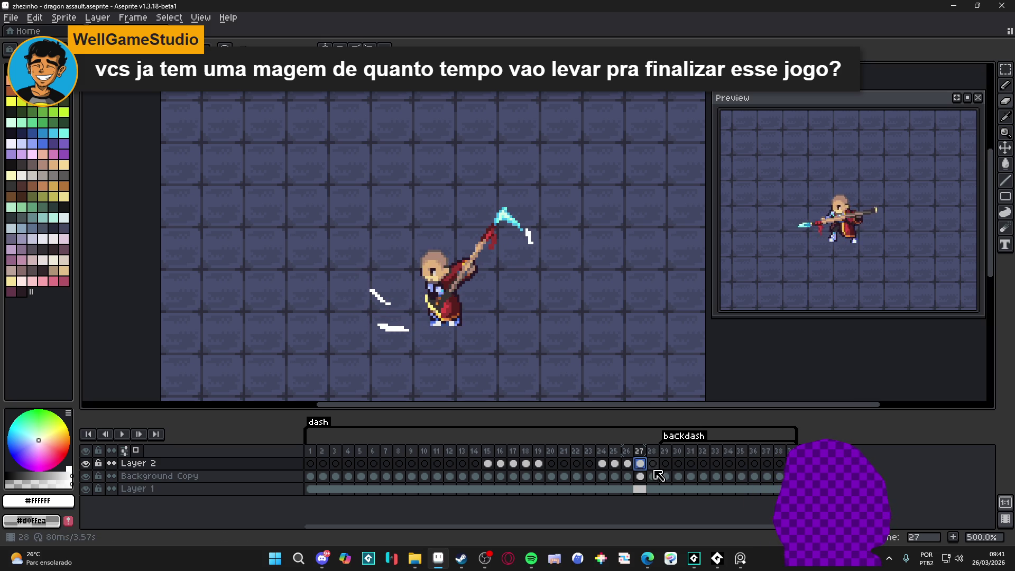
{"action": "key", "text": "Right"}
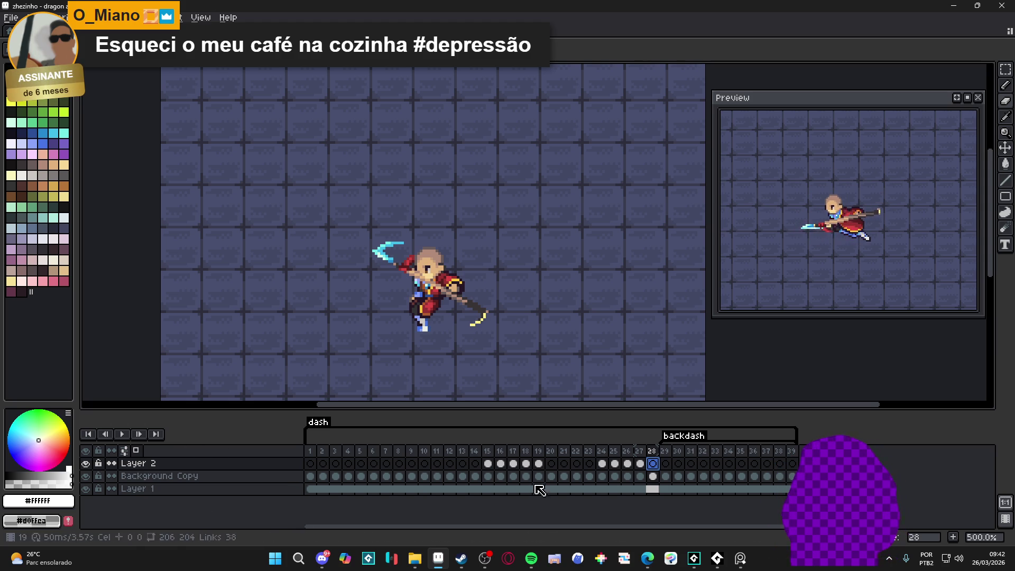
Compare poses on frames 18–20, select Layer 2's frame 21 cel, and add a new layer above it
{"action": "left_click", "coordinate": [540, 456]}
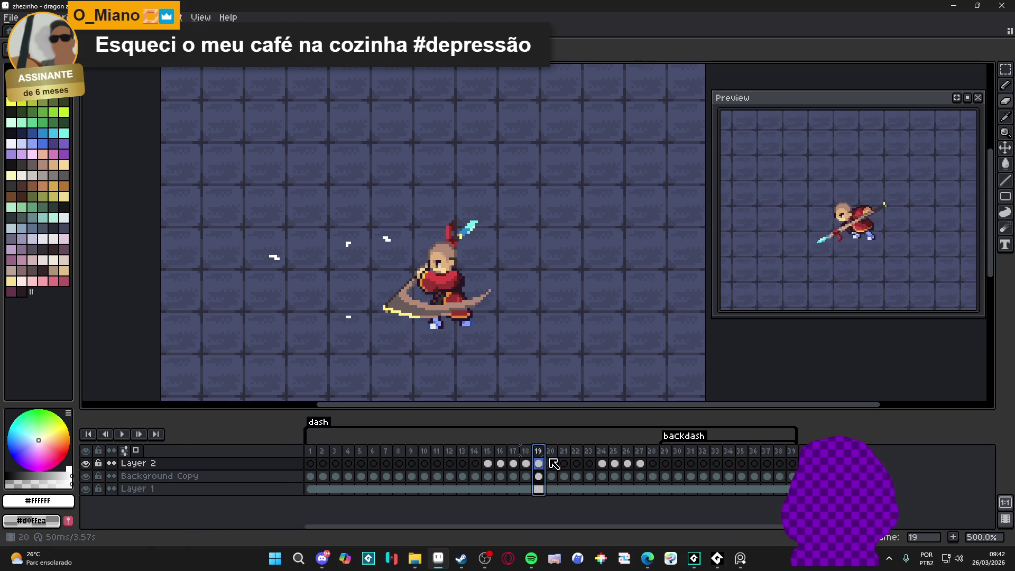
{"action": "left_click", "coordinate": [527, 452]}
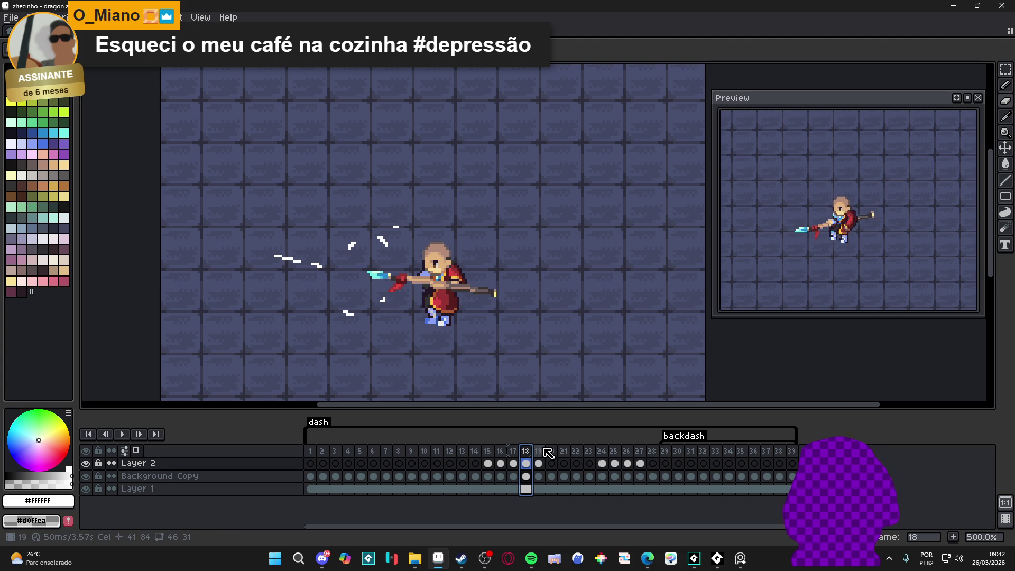
{"action": "left_click", "coordinate": [541, 453]}
{"action": "left_click", "coordinate": [555, 453]}
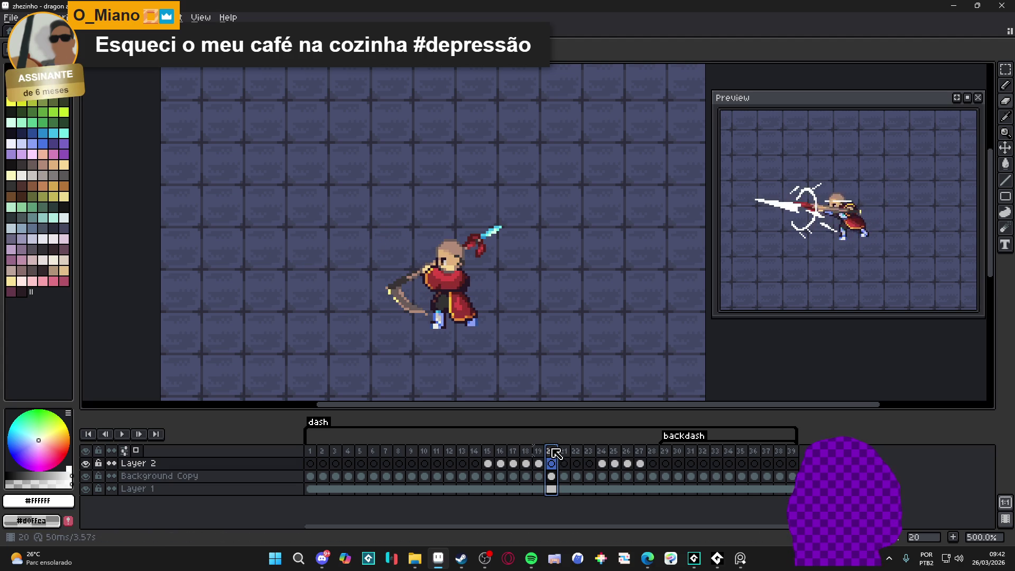
{"action": "left_click", "coordinate": [545, 453]}
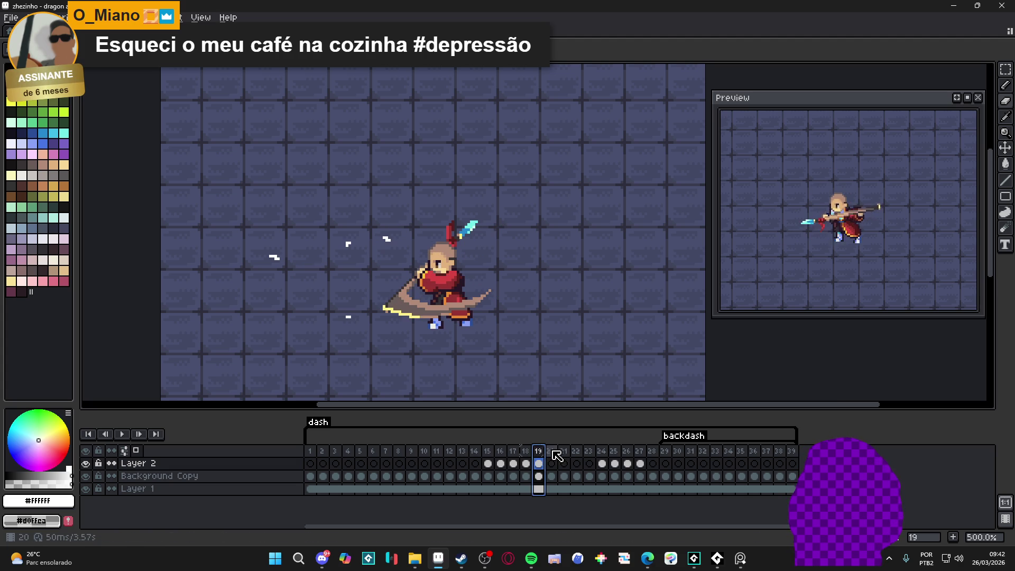
{"action": "left_click", "coordinate": [564, 453]}
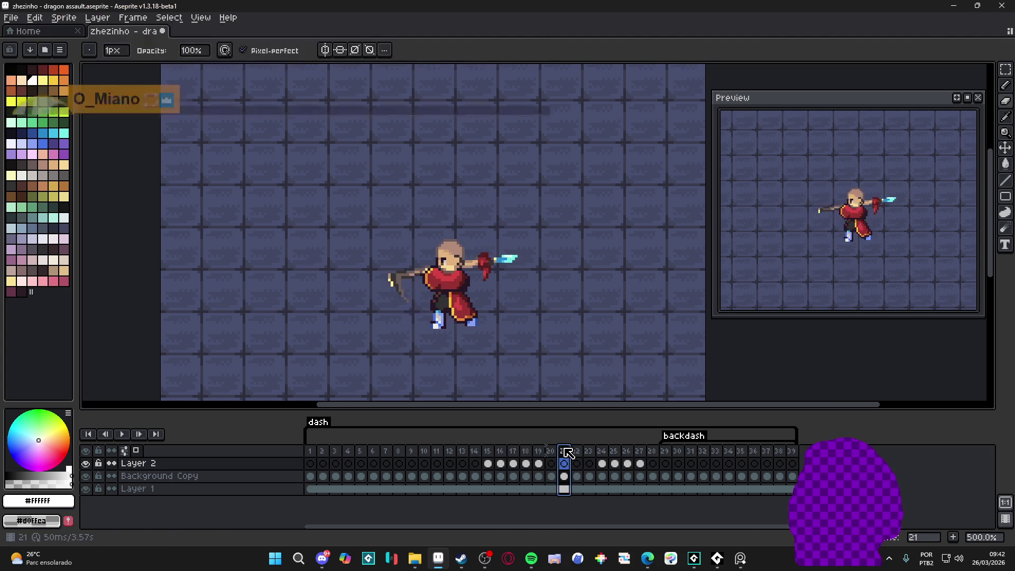
{"action": "left_click", "coordinate": [565, 465]}
{"action": "key", "text": "shift+n"}
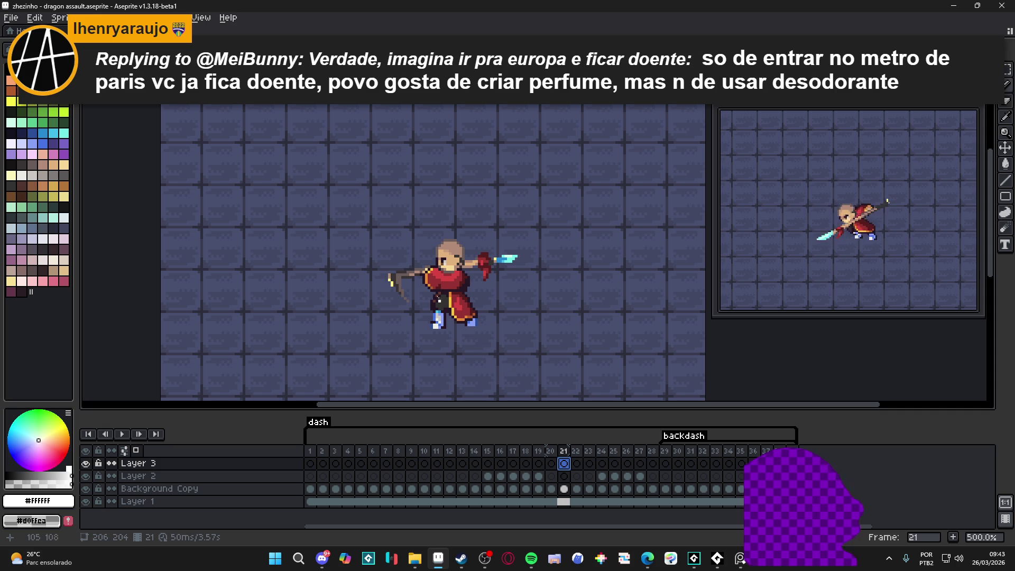
Draw a curved slash outline on Layer 3 and fill it solid white
{"action": "mouse_move", "coordinate": [390, 270]}
{"action": "left_mouse_down"}
{"action": "mouse_move", "coordinate": [421, 330]}
{"action": "mouse_move", "coordinate": [468, 346]}
{"action": "mouse_move", "coordinate": [536, 330]}
{"action": "left_mouse_up"}
{"action": "mouse_move", "coordinate": [389, 271]}
{"action": "left_mouse_down"}
{"action": "mouse_move", "coordinate": [422, 266]}
{"action": "mouse_move", "coordinate": [450, 324]}
{"action": "mouse_move", "coordinate": [529, 331]}
{"action": "left_mouse_up"}
{"action": "key", "text": "g"}
{"action": "left_click", "coordinate": [403, 275]}
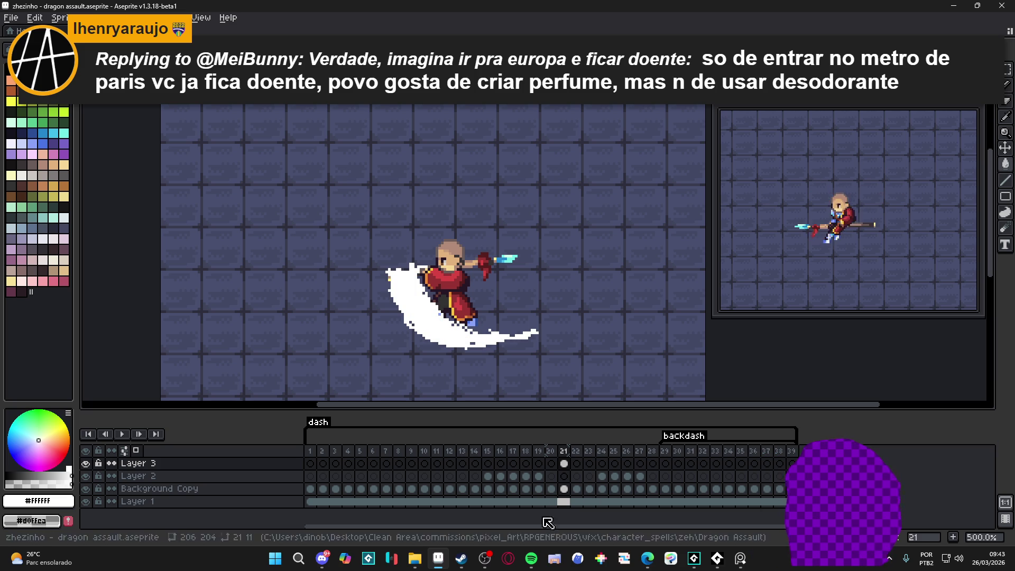
Flip between frames 18–21 to check the slash timing, ending on frame 19
{"action": "left_click", "coordinate": [551, 468]}
{"action": "left_click", "coordinate": [538, 467]}
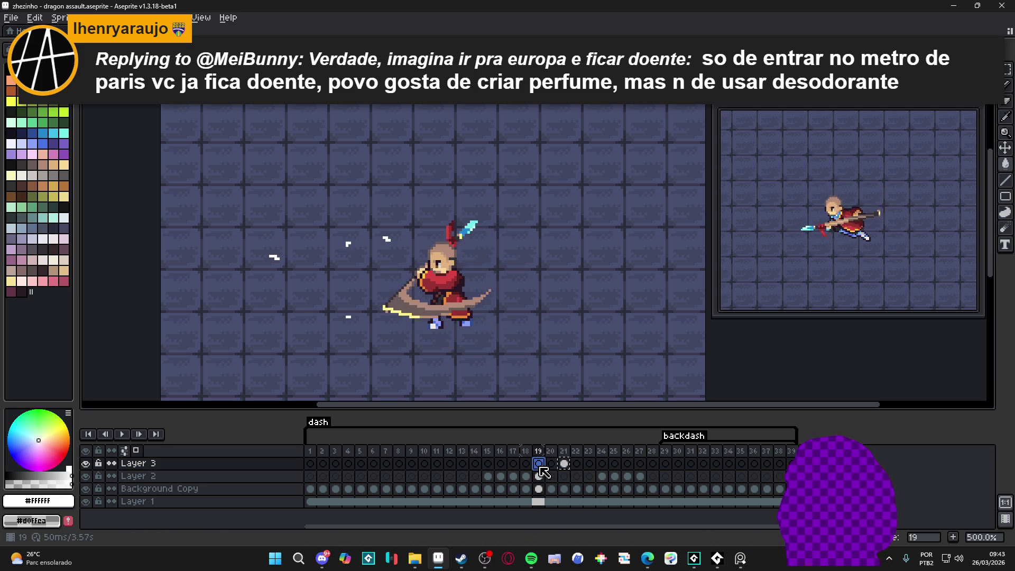
{"action": "left_click", "coordinate": [552, 463]}
{"action": "left_click", "coordinate": [564, 464]}
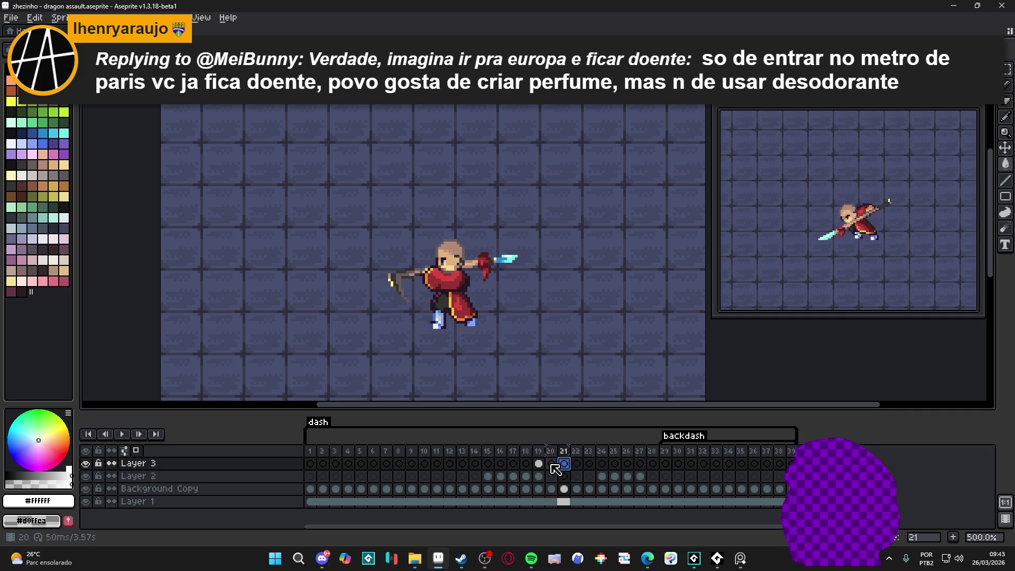
{"action": "left_click", "coordinate": [552, 465]}
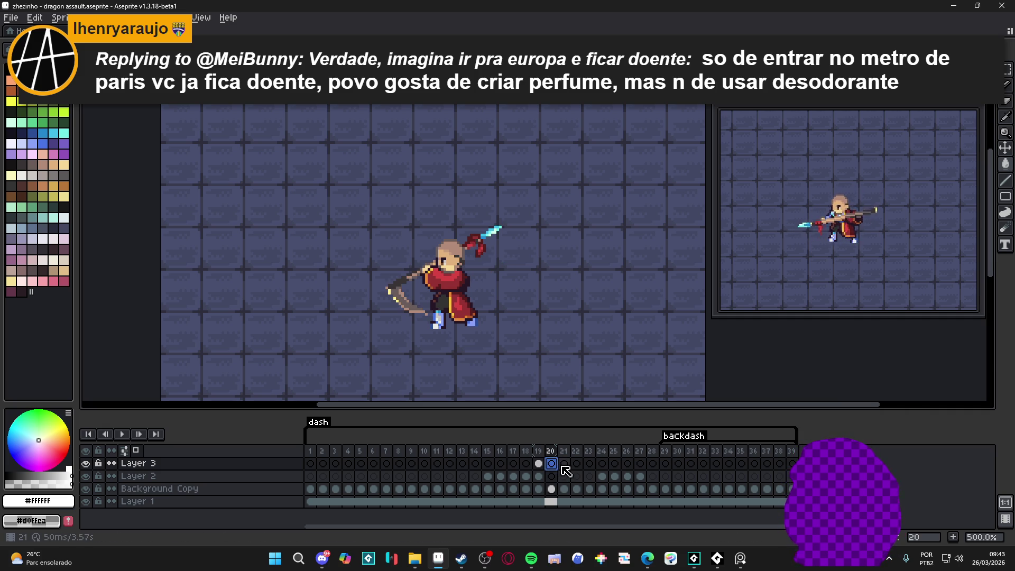
{"action": "left_click", "coordinate": [542, 468]}
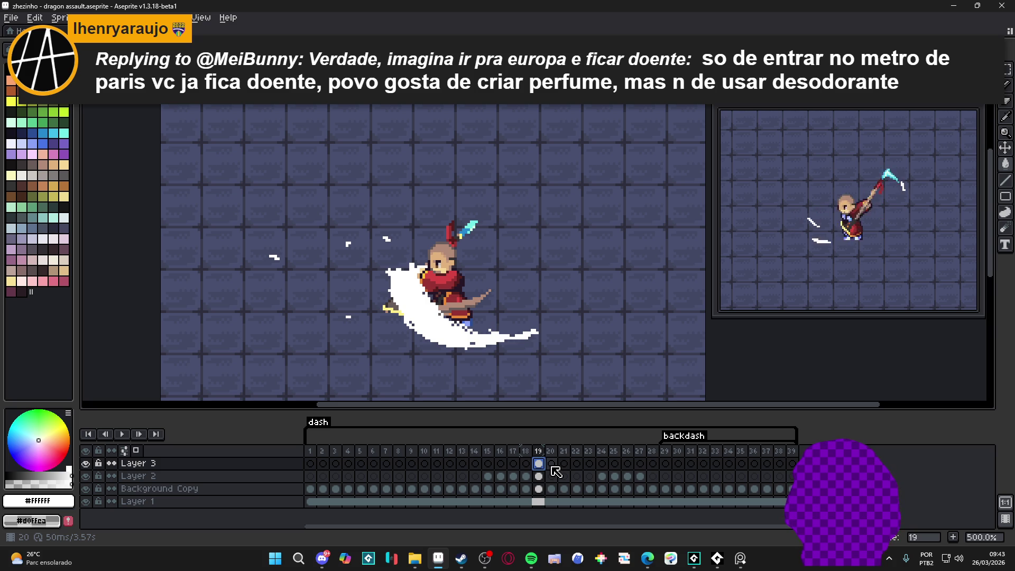
{"action": "left_click", "coordinate": [527, 465]}
{"action": "left_click", "coordinate": [539, 464]}
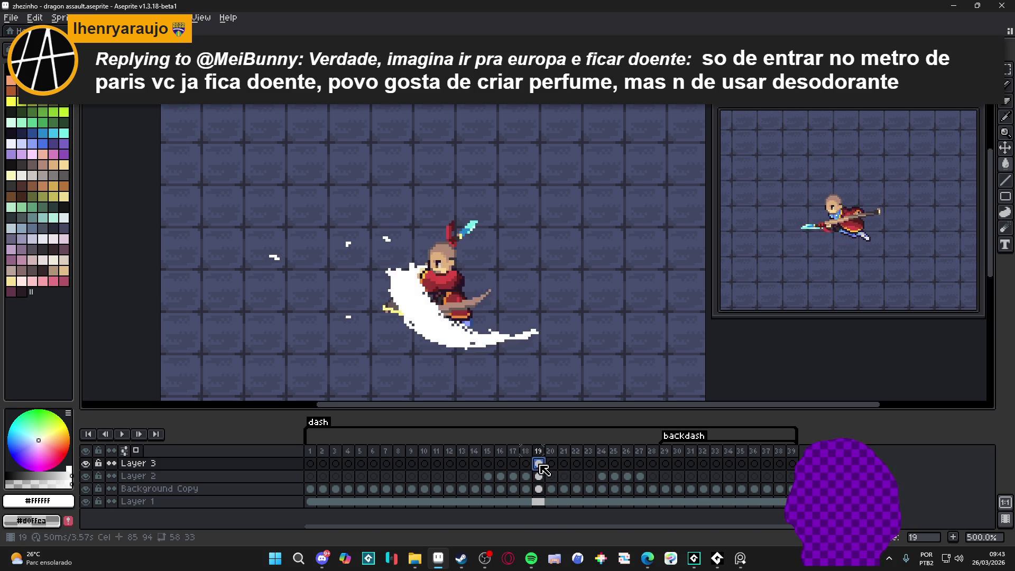
{"action": "left_click", "coordinate": [552, 464]}
{"action": "left_click", "coordinate": [539, 465]}
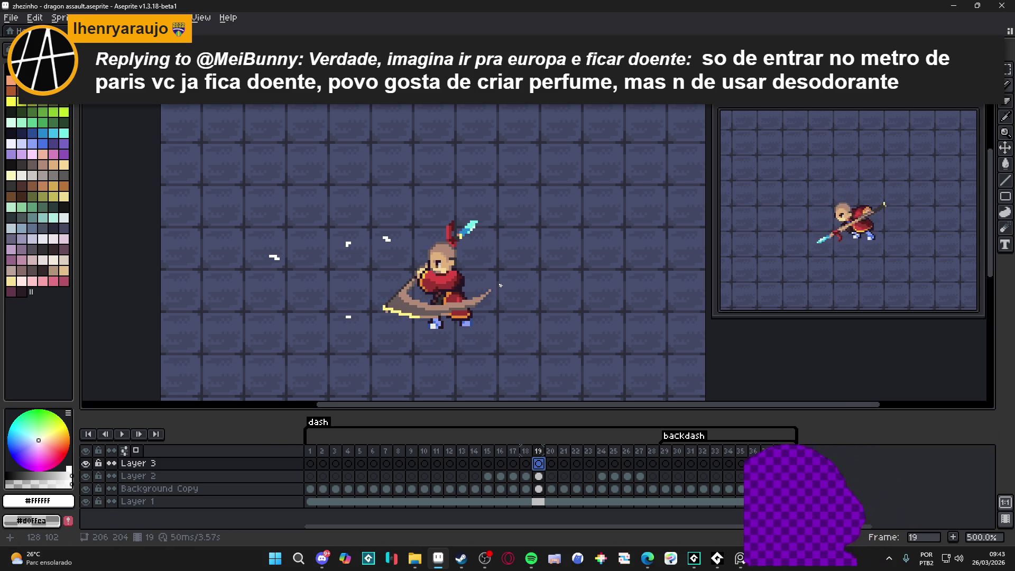
Draw a thick white crescent slash from the spear tip on frame 19, with an inner curve
{"action": "mouse_move", "coordinate": [497, 288]}
{"action": "left_mouse_down"}
{"action": "mouse_move", "coordinate": [420, 316]}
{"action": "mouse_move", "coordinate": [360, 283]}
{"action": "mouse_move", "coordinate": [360, 263]}
{"action": "left_mouse_up"}
{"action": "mouse_move", "coordinate": [513, 280]}
{"action": "left_mouse_down"}
{"action": "mouse_move", "coordinate": [410, 316]}
{"action": "mouse_move", "coordinate": [362, 257]}
{"action": "mouse_move", "coordinate": [365, 245]}
{"action": "left_mouse_up"}
{"action": "left_click_drag", "start_coordinate": [403, 283], "coordinate": [365, 236]}
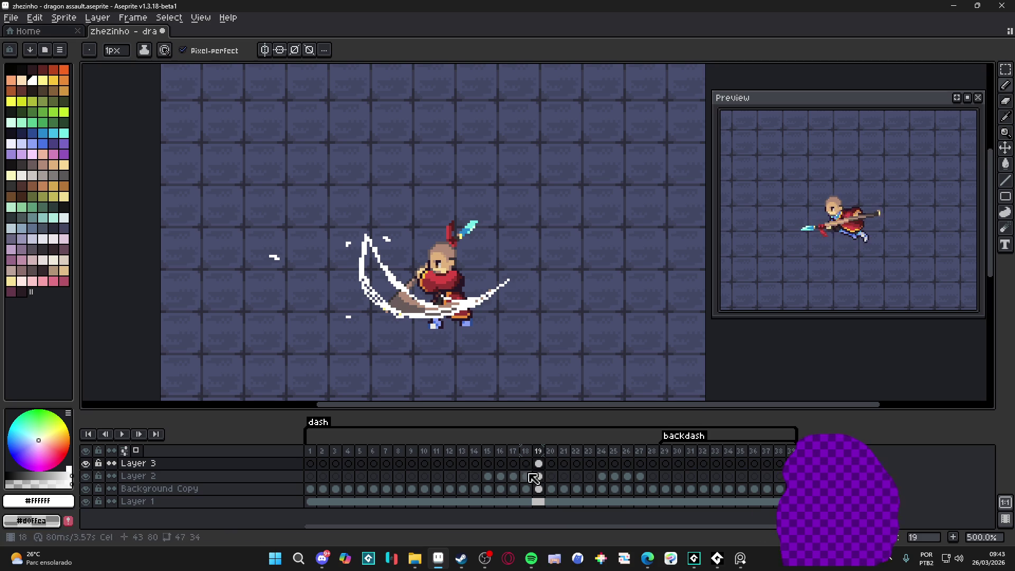
{"action": "left_click", "coordinate": [551, 464]}
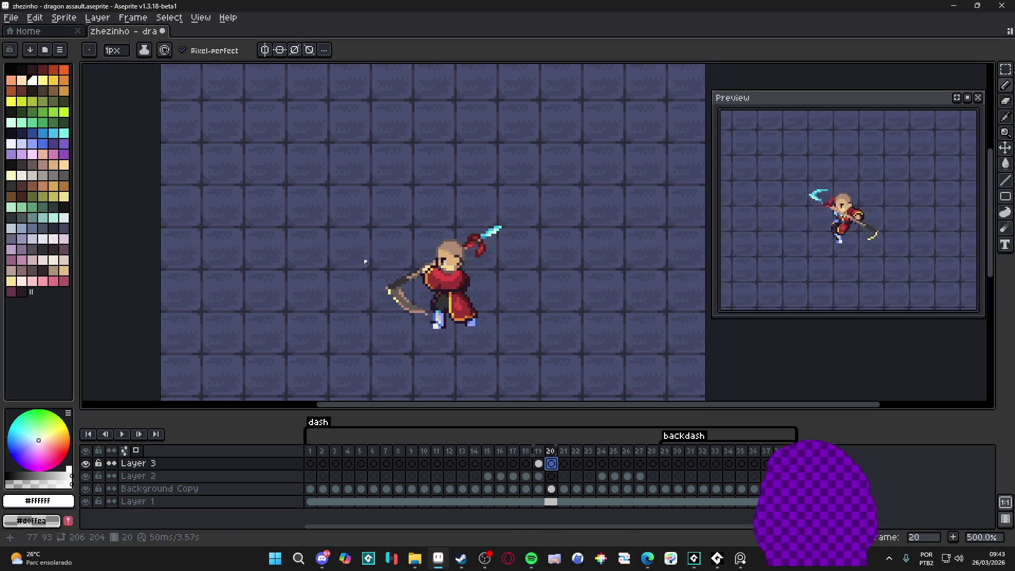
{"action": "left_click", "coordinate": [539, 463]}
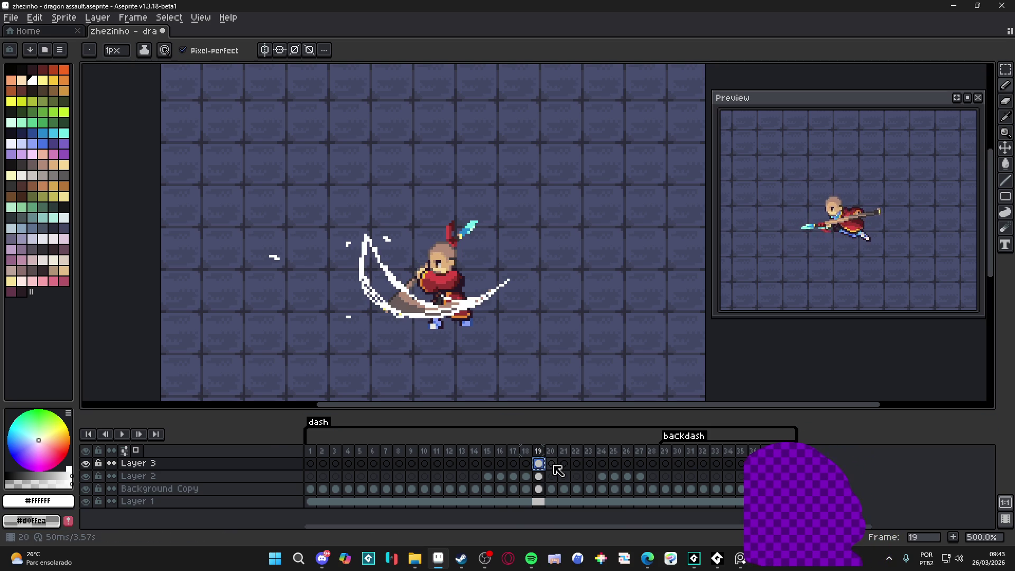
Paint the crescent slash onto frame 20 and a short white streak on frame 21
{"action": "left_click", "coordinate": [552, 465], "text": "shift"}
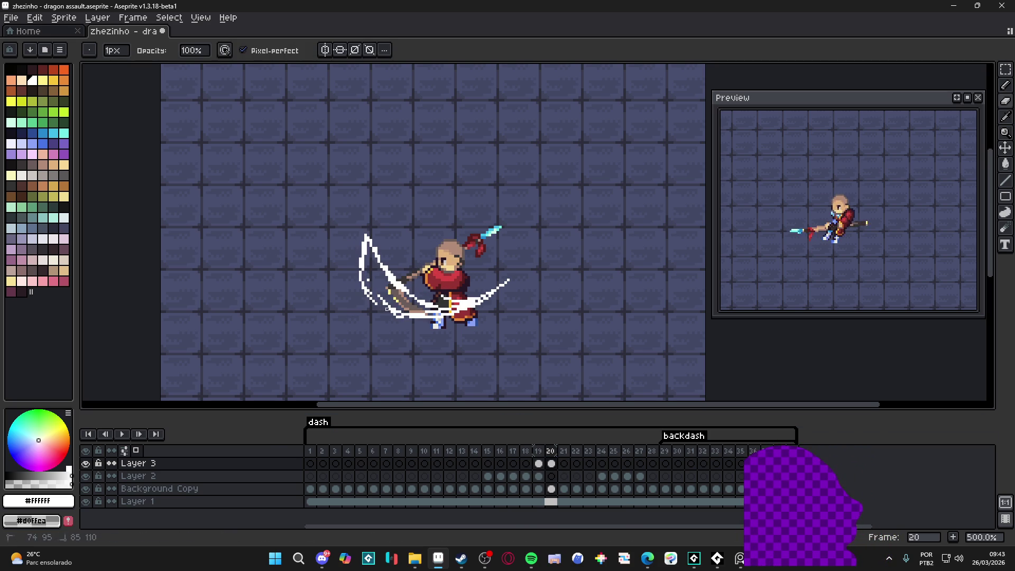
{"action": "left_click_drag", "start_coordinate": [374, 279], "coordinate": [399, 310]}
{"action": "mouse_move", "coordinate": [371, 247]}
{"action": "left_mouse_down"}
{"action": "mouse_move", "coordinate": [377, 283]}
{"action": "mouse_move", "coordinate": [410, 312]}
{"action": "left_mouse_up"}
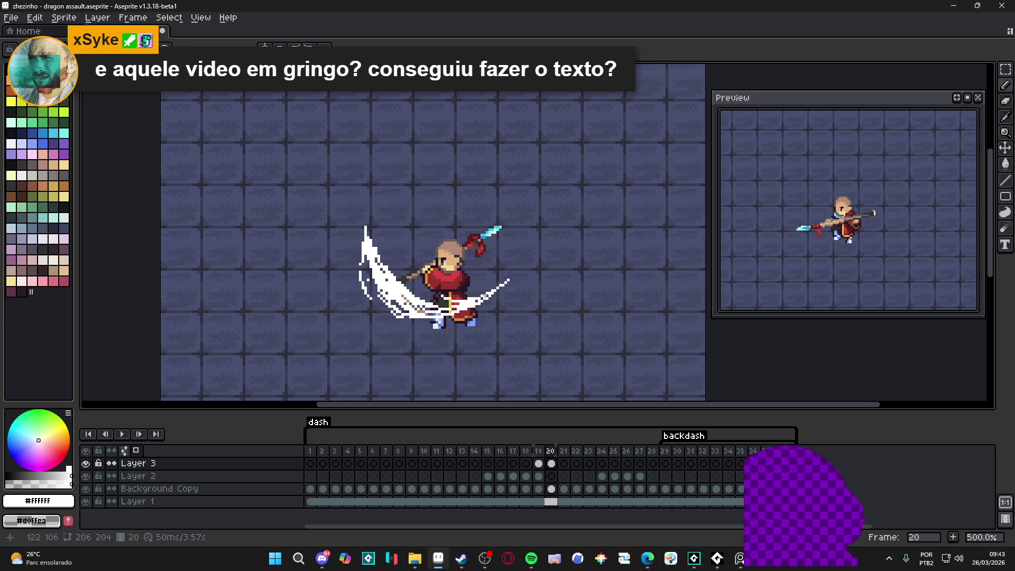
{"action": "left_click", "coordinate": [565, 464]}
{"action": "left_click_drag", "start_coordinate": [391, 275], "coordinate": [416, 311]}
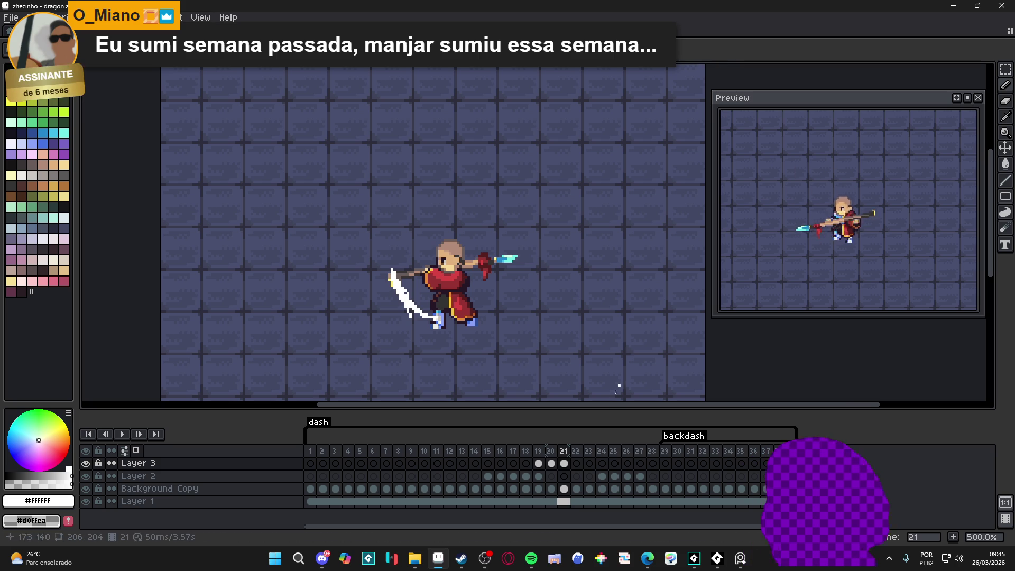
Compare frame 19's crescent with frame 21's streak, then step back to frame 18
{"action": "left_click", "coordinate": [540, 463]}
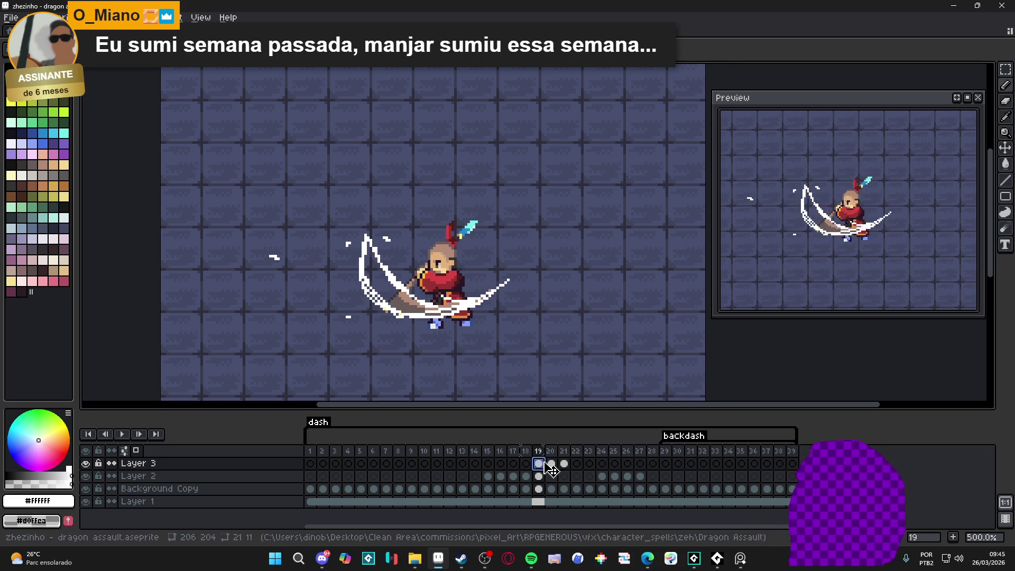
{"action": "left_click", "coordinate": [560, 476]}
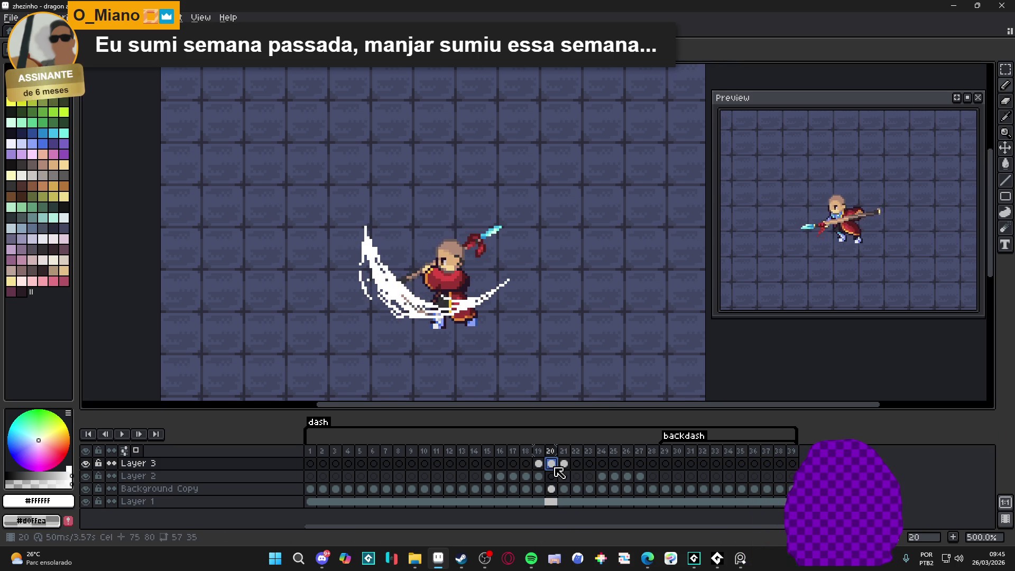
{"action": "left_click", "coordinate": [564, 465]}
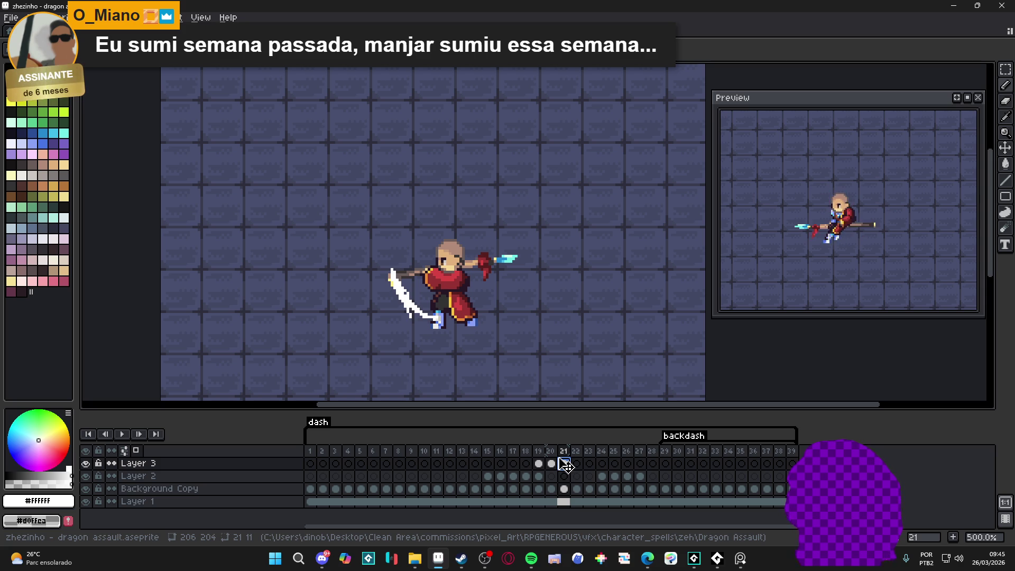
{"action": "left_click", "coordinate": [538, 464]}
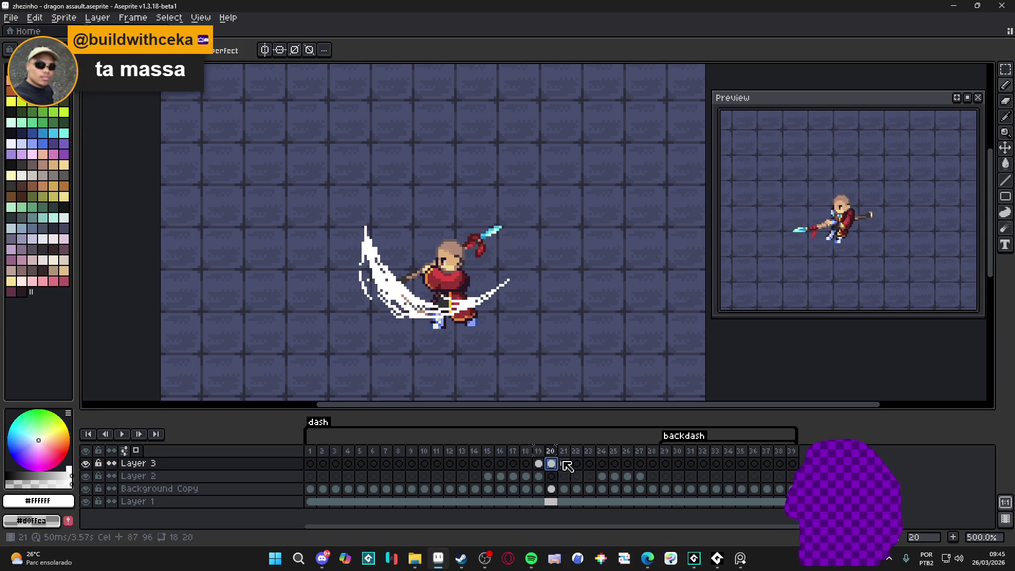
{"action": "left_click", "coordinate": [563, 464]}
{"action": "key", "text": "Left"}
{"action": "key", "text": "Left"}
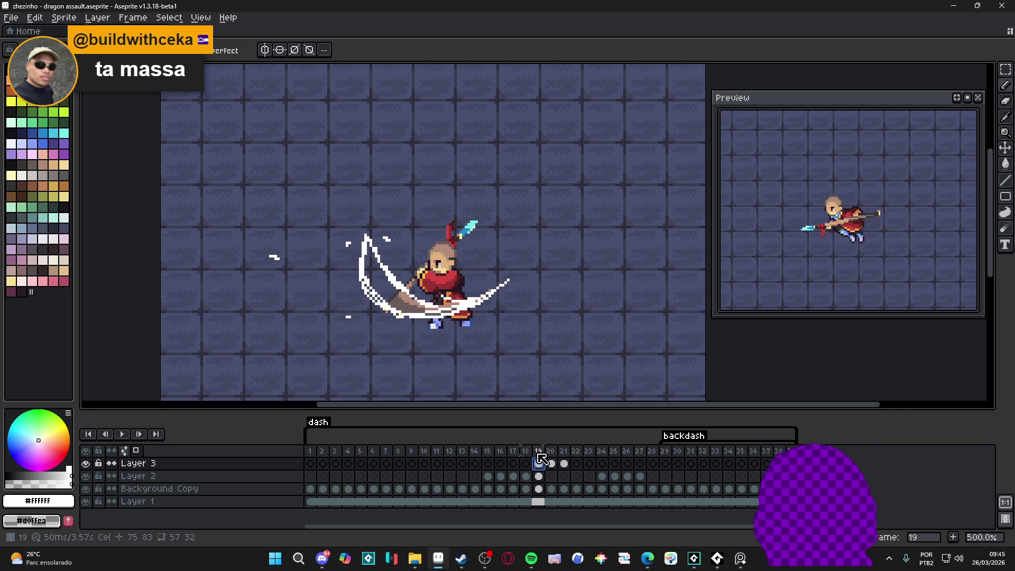
{"action": "key", "text": "Left"}
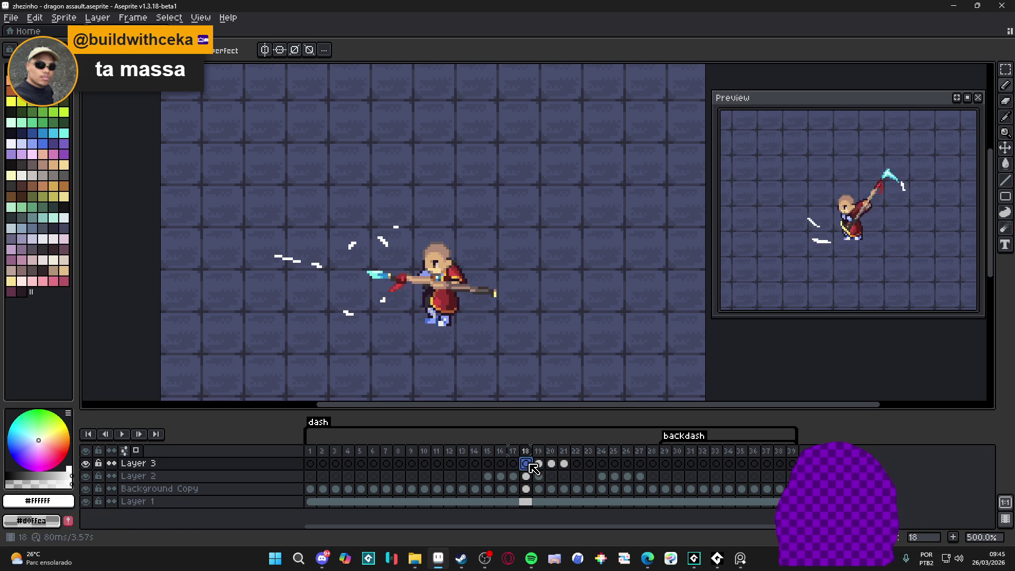
Zoom in on frame 19 and paint the crescent's grey lower and lower-left edge pixels white
{"action": "key", "text": "Right"}
{"action": "scroll", "coordinate": [371, 262], "scroll_direction": "up", "scroll_amount": 2}
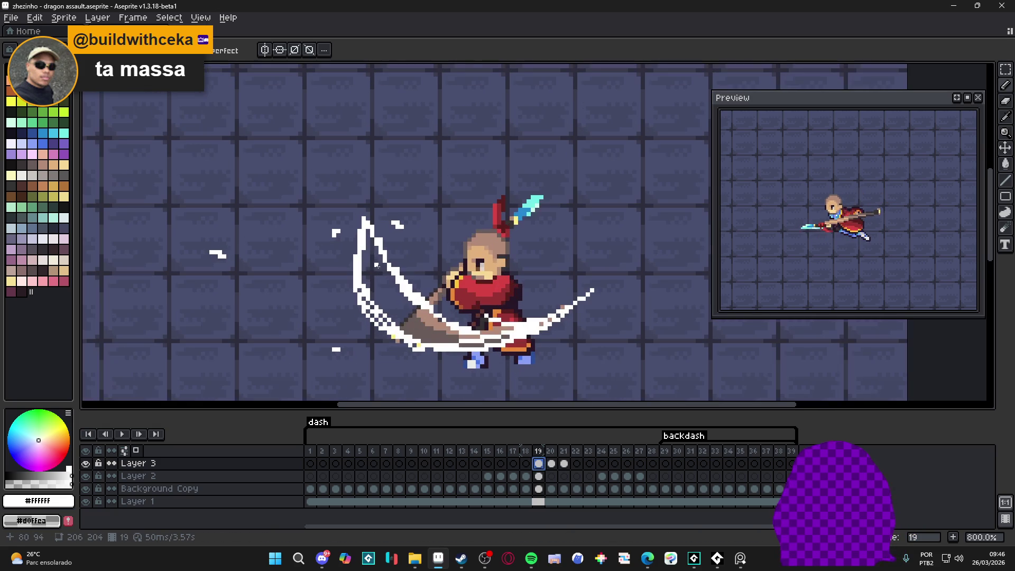
{"action": "key", "text": "g"}
{"action": "scroll", "coordinate": [385, 277], "scroll_direction": "up", "scroll_amount": 2}
{"action": "key", "text": "b"}
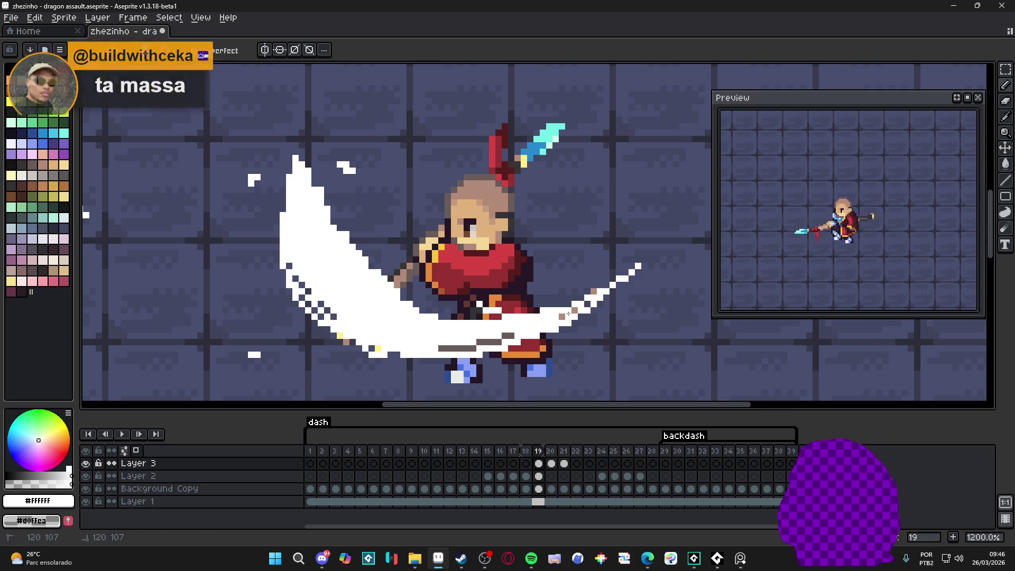
{"action": "mouse_move", "coordinate": [507, 336]}
{"action": "left_mouse_down"}
{"action": "mouse_move", "coordinate": [484, 330]}
{"action": "mouse_move", "coordinate": [484, 342]}
{"action": "mouse_move", "coordinate": [452, 347]}
{"action": "left_mouse_up"}
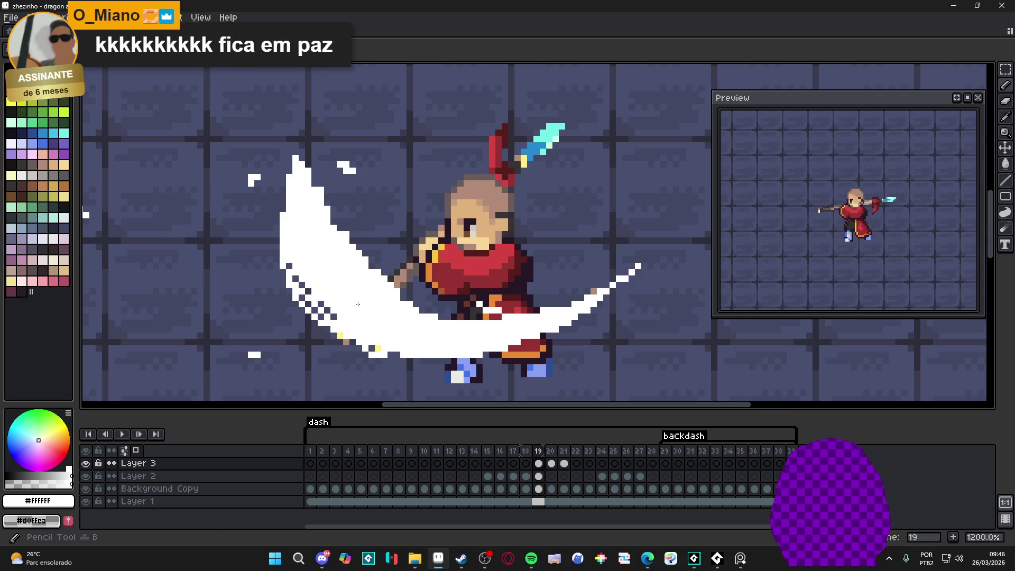
{"action": "left_click", "coordinate": [305, 289]}
{"action": "left_click", "coordinate": [295, 278]}
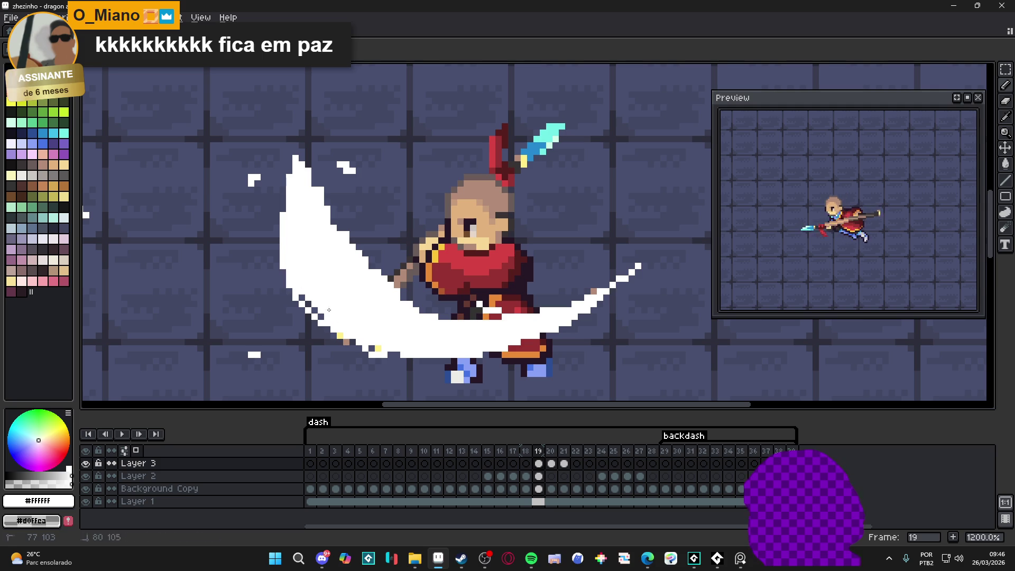
{"action": "left_click_drag", "start_coordinate": [374, 348], "coordinate": [404, 353]}
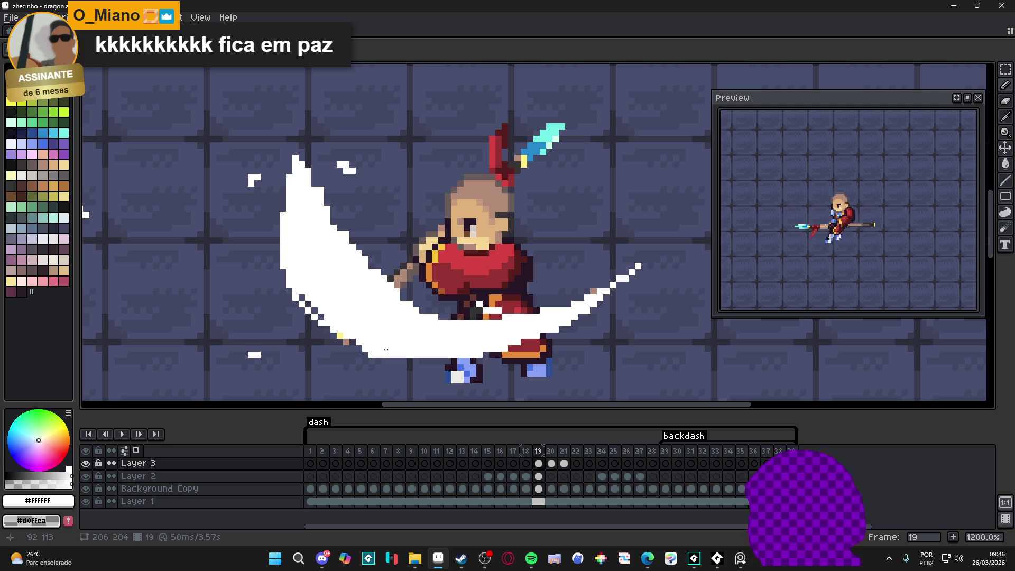
{"action": "left_click_drag", "start_coordinate": [301, 299], "coordinate": [321, 317]}
Erase excess pixels off the slash's lower and lower-left edges
{"action": "key", "text": "e"}
{"action": "left_click_drag", "start_coordinate": [370, 353], "coordinate": [396, 362]}
{"action": "left_click_drag", "start_coordinate": [322, 324], "coordinate": [288, 283]}
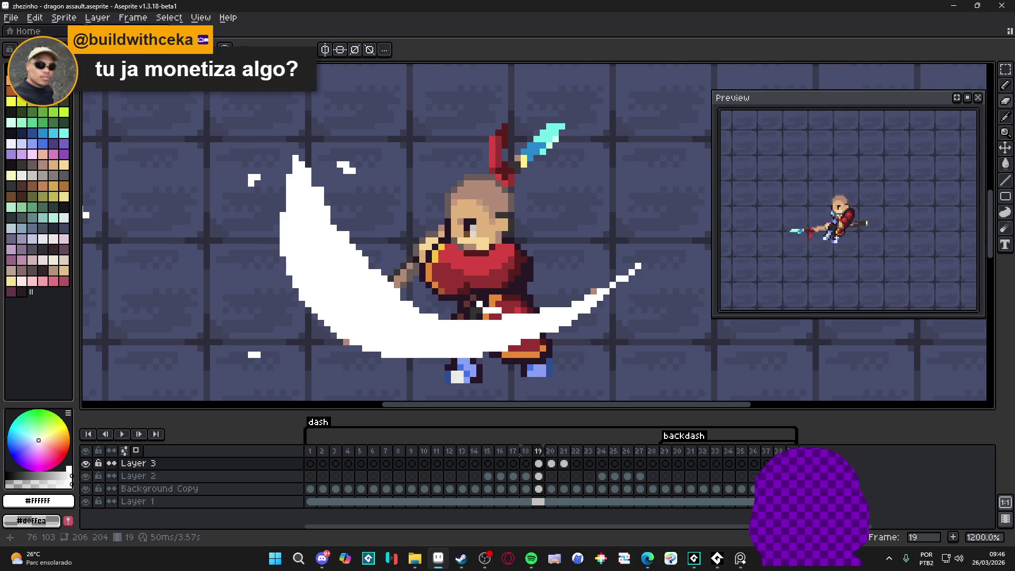
{"action": "left_click_drag", "start_coordinate": [330, 145], "coordinate": [352, 182]}
Extend and thicken the slash's top tip and right edge in white, undoing extra upper-edge pixels
{"action": "key", "text": "b"}
{"action": "left_click_drag", "start_coordinate": [304, 159], "coordinate": [303, 123]}
{"action": "left_click_drag", "start_coordinate": [308, 161], "coordinate": [367, 260]}
{"action": "key", "text": "e"}
{"action": "left_click", "coordinate": [391, 285]}
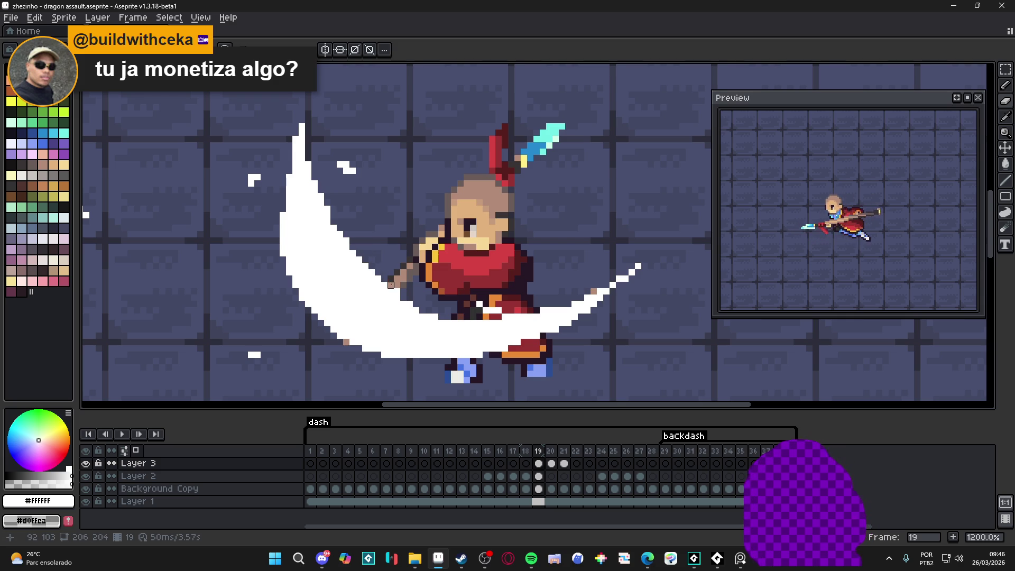
{"action": "key", "text": "b"}
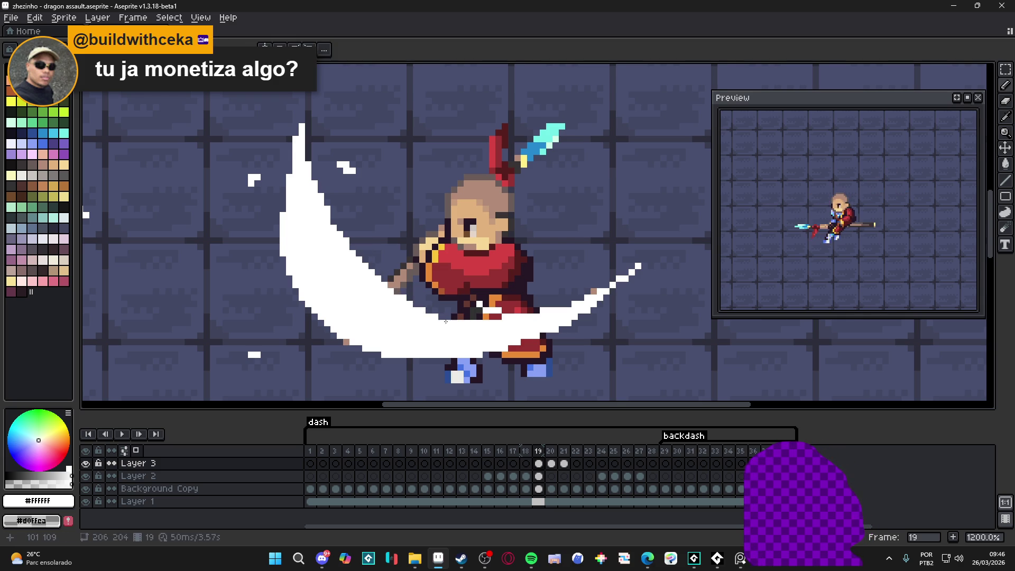
{"action": "key", "text": "e"}
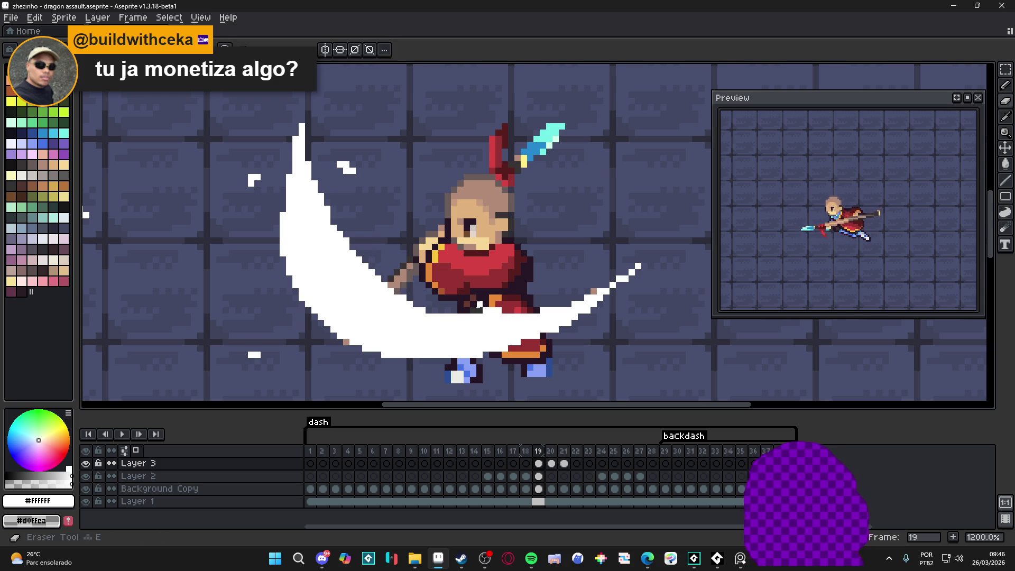
{"action": "key", "text": "b"}
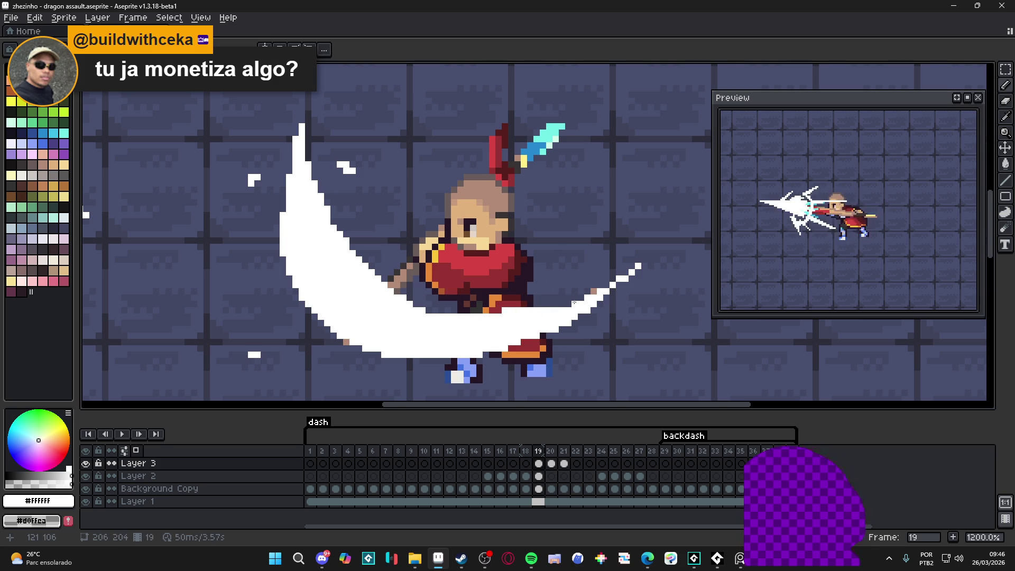
{"action": "left_click_drag", "start_coordinate": [430, 310], "coordinate": [453, 312]}
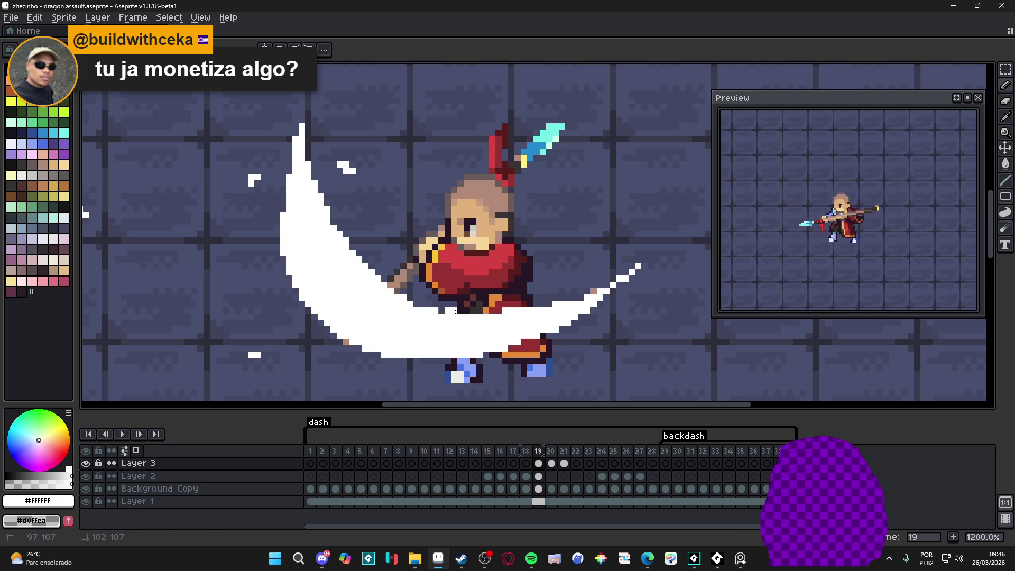
{"action": "key", "text": "ctrl+z"}
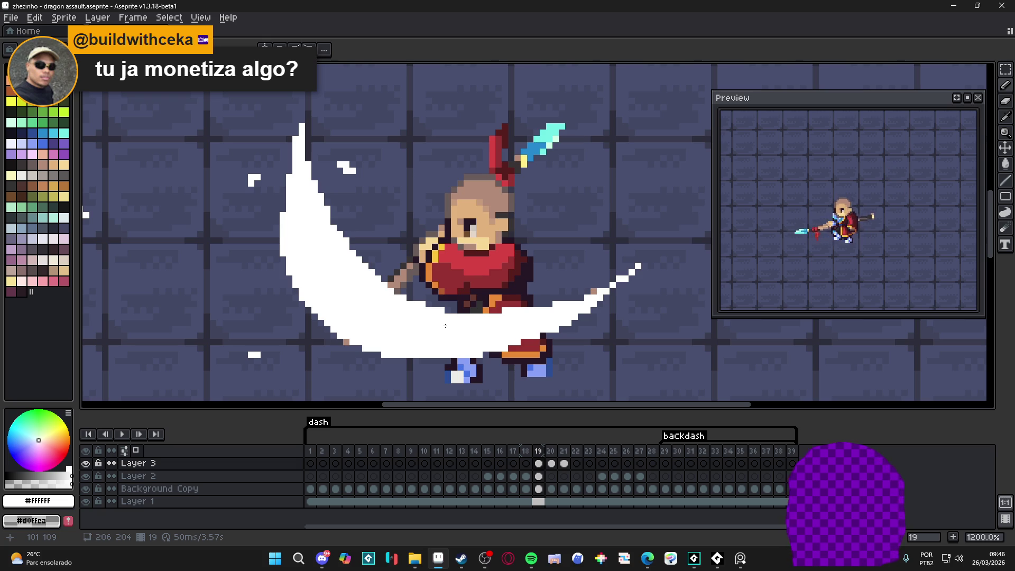
{"action": "scroll", "coordinate": [442, 334], "scroll_direction": "down", "scroll_amount": 2}
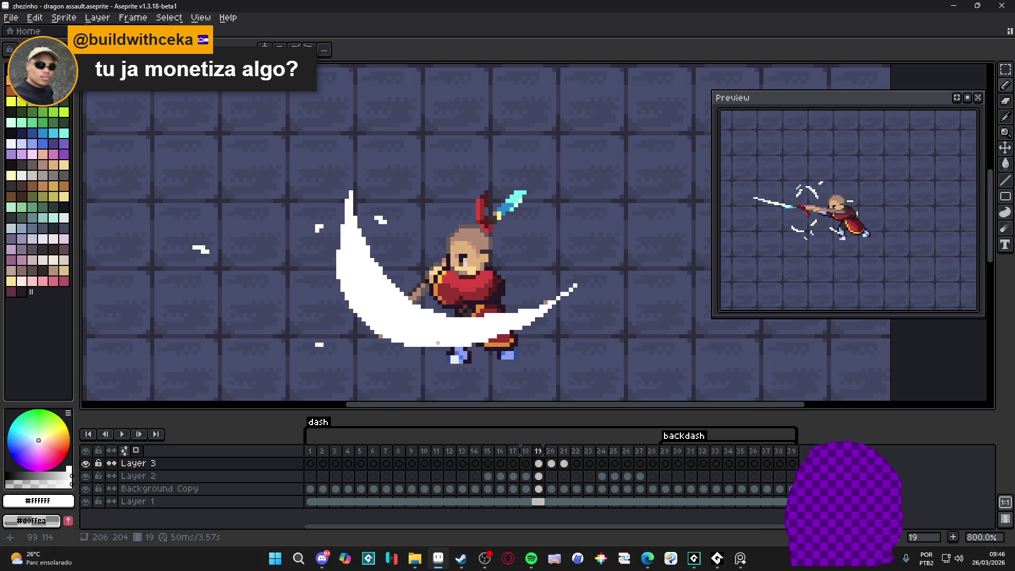
Fill in the crescent's lower edge white, then undo and redraw pixels at its tip
{"action": "scroll", "coordinate": [438, 342], "scroll_direction": "up", "scroll_amount": 2}
{"action": "left_click_drag", "start_coordinate": [417, 352], "coordinate": [463, 351]}
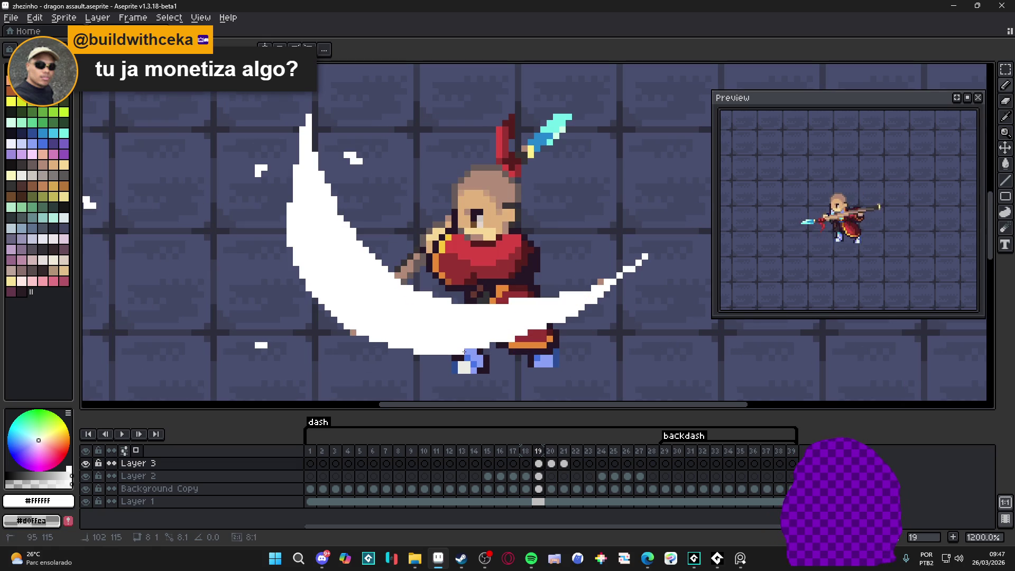
{"action": "scroll", "coordinate": [457, 340], "scroll_direction": "down", "scroll_amount": 2}
{"action": "scroll", "coordinate": [458, 339], "scroll_direction": "up", "scroll_amount": 2}
{"action": "scroll", "coordinate": [457, 339], "scroll_direction": "down", "scroll_amount": 2}
{"action": "scroll", "coordinate": [486, 321], "scroll_direction": "up", "scroll_amount": 3}
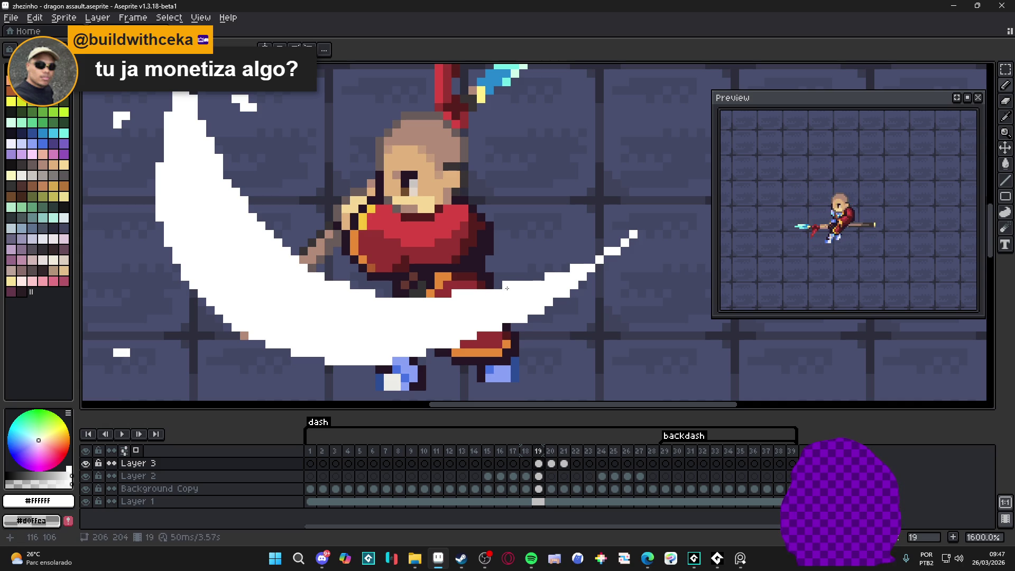
{"action": "key", "text": "ctrl+z"}
{"action": "key", "text": "ctrl+z"}
{"action": "key", "text": "ctrl+z"}
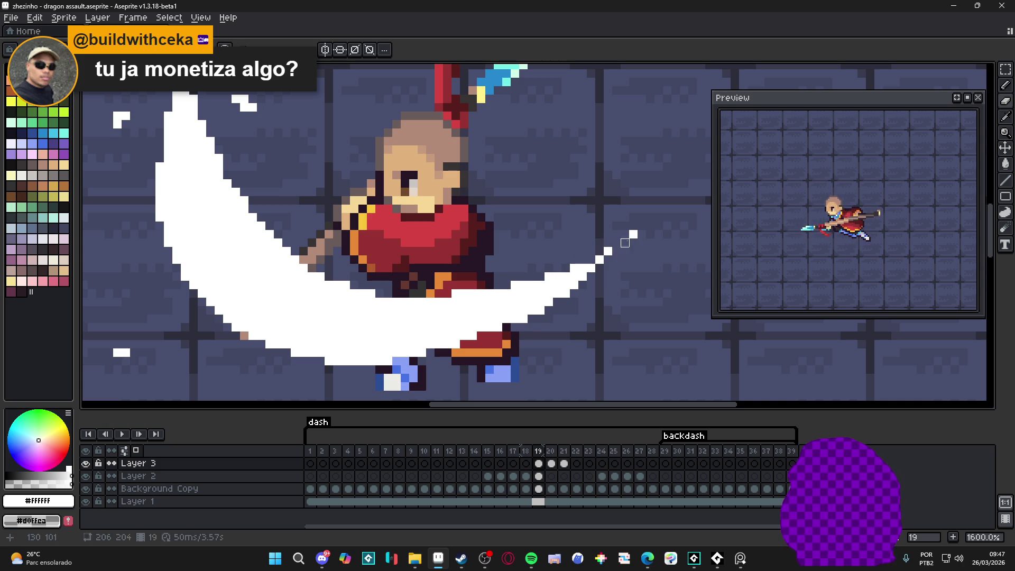
{"action": "key", "text": "ctrl+z"}
{"action": "left_click", "coordinate": [605, 251]}
{"action": "left_click", "coordinate": [616, 243]}
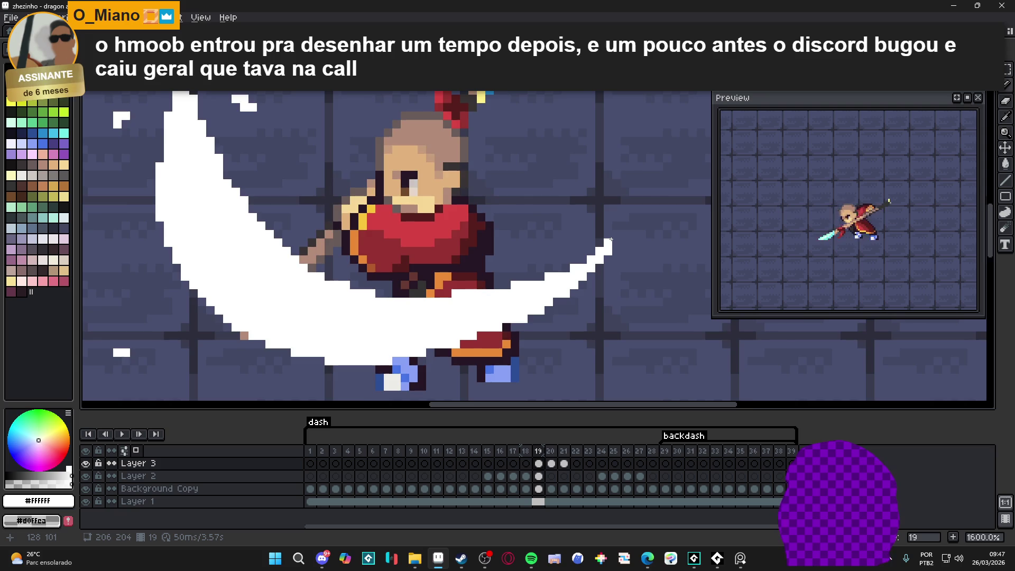
Briefly switch to Discord and back to Aseprite, then show frame 20
{"action": "scroll", "coordinate": [587, 247], "scroll_direction": "down", "scroll_amount": 3}
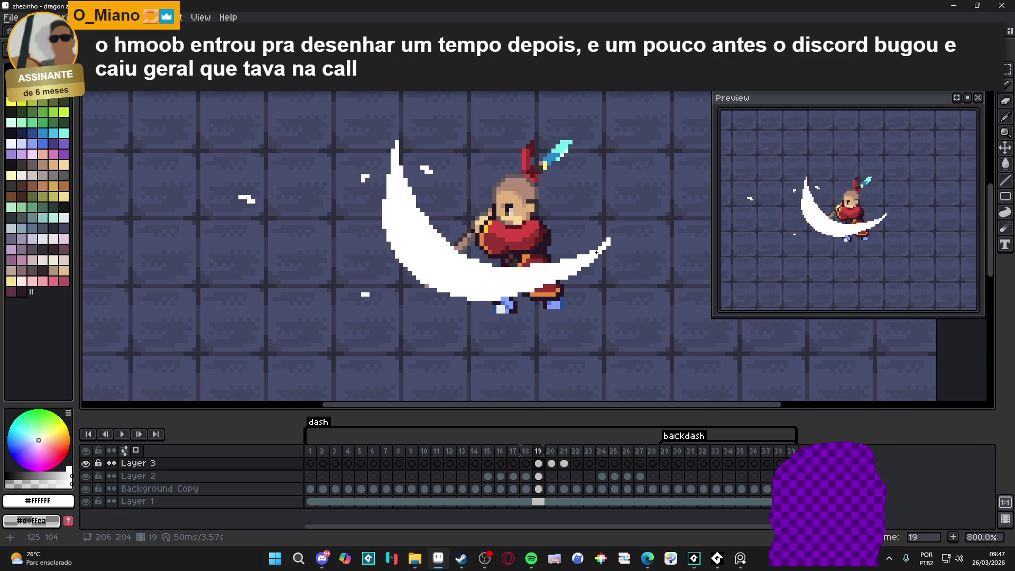
{"action": "scroll", "coordinate": [597, 252], "scroll_direction": "up", "scroll_amount": 2}
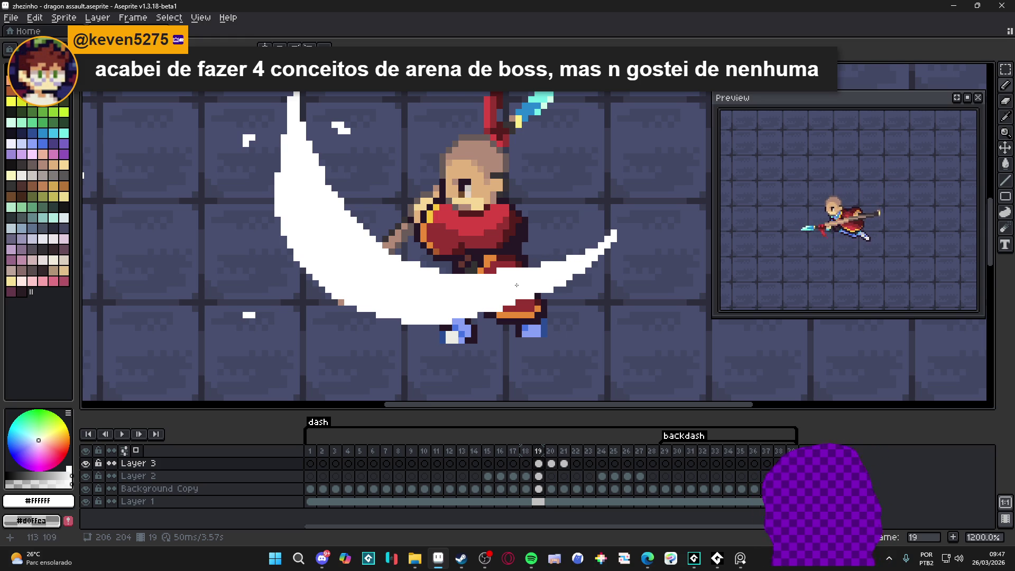
{"action": "scroll", "coordinate": [515, 289], "scroll_direction": "down", "scroll_amount": 3}
{"action": "scroll", "coordinate": [521, 281], "scroll_direction": "up", "scroll_amount": 2}
{"action": "scroll", "coordinate": [521, 281], "scroll_direction": "down", "scroll_amount": 1}
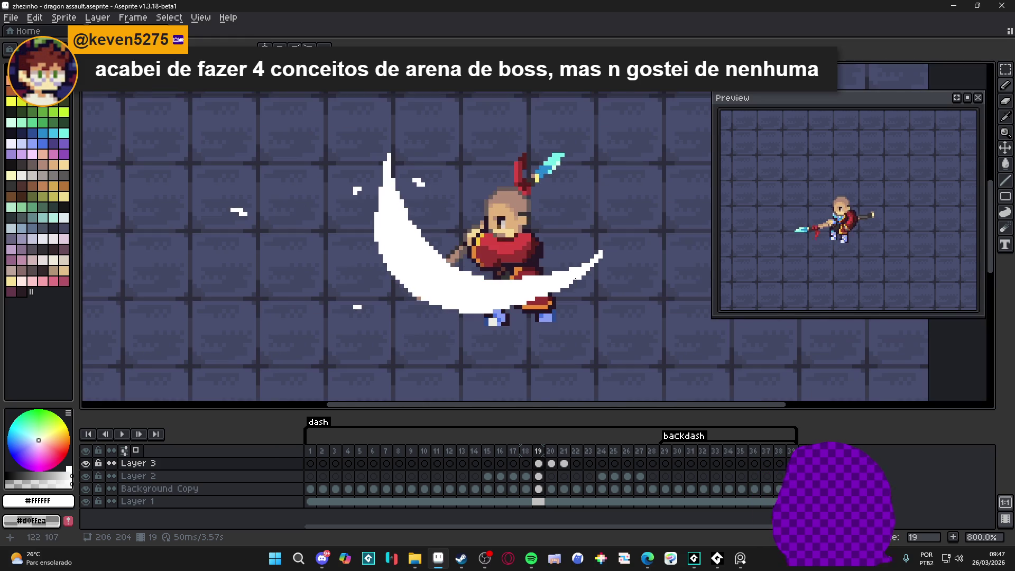
{"action": "left_click", "coordinate": [322, 558]}
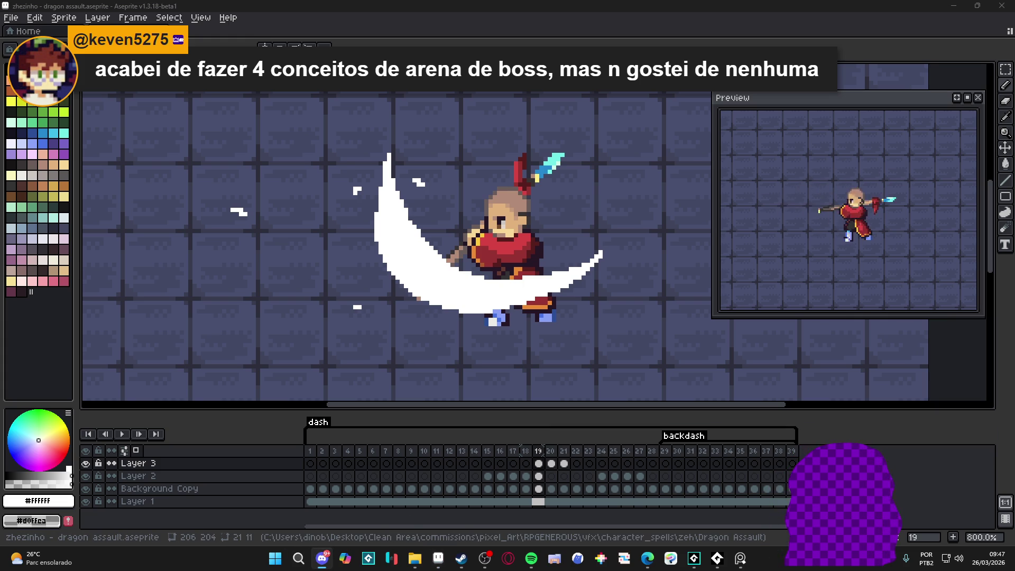
{"action": "key", "text": "alt+Tab"}
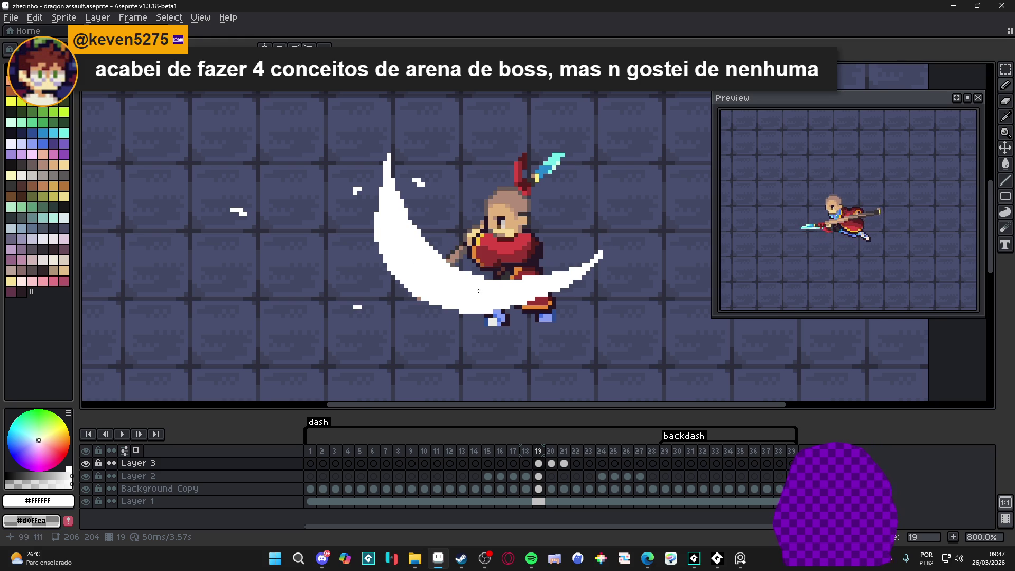
{"action": "scroll", "coordinate": [453, 267], "scroll_direction": "up", "scroll_amount": 2}
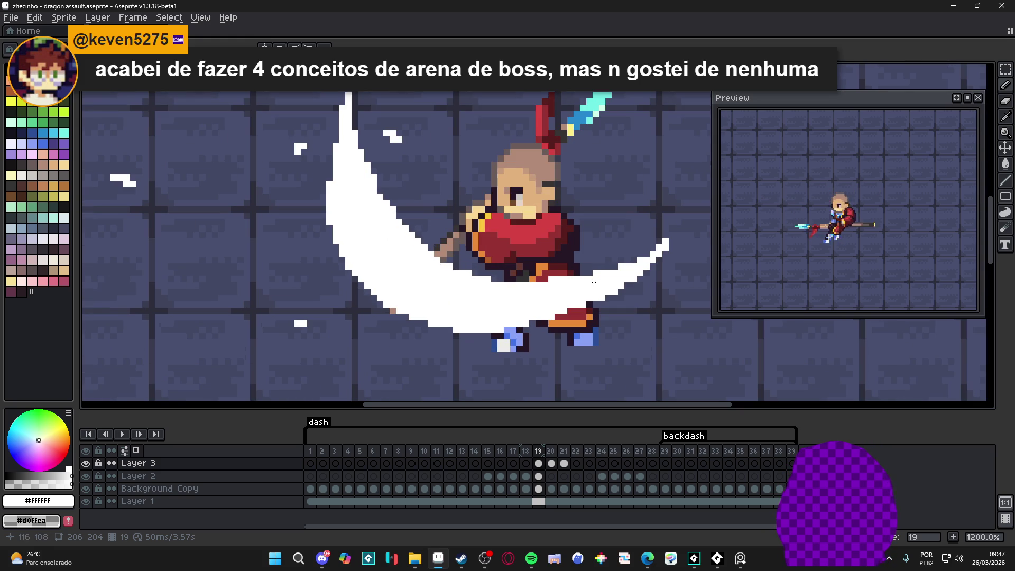
{"action": "scroll", "coordinate": [460, 336], "scroll_direction": "down", "scroll_amount": 3}
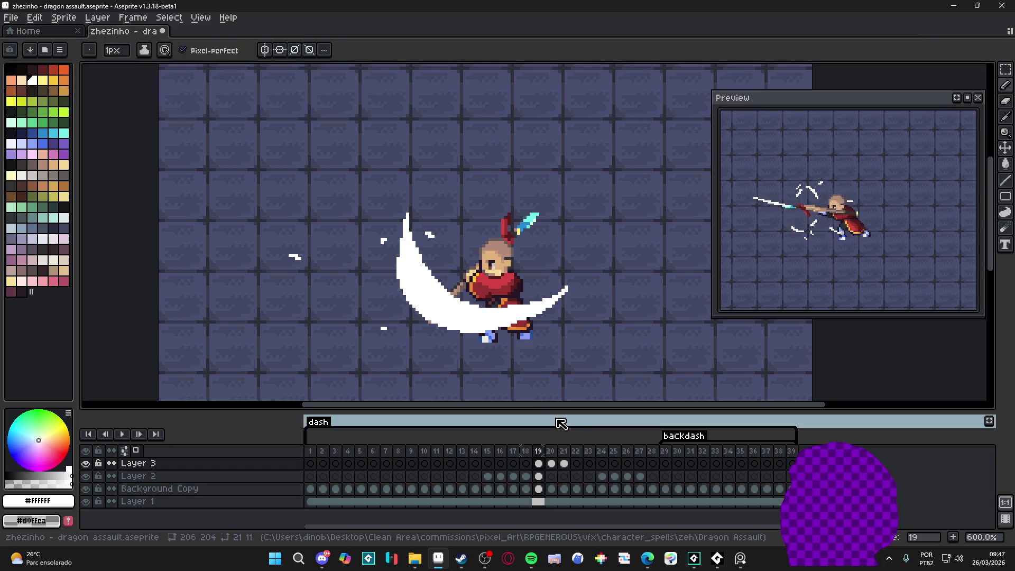
{"action": "left_click", "coordinate": [553, 464]}
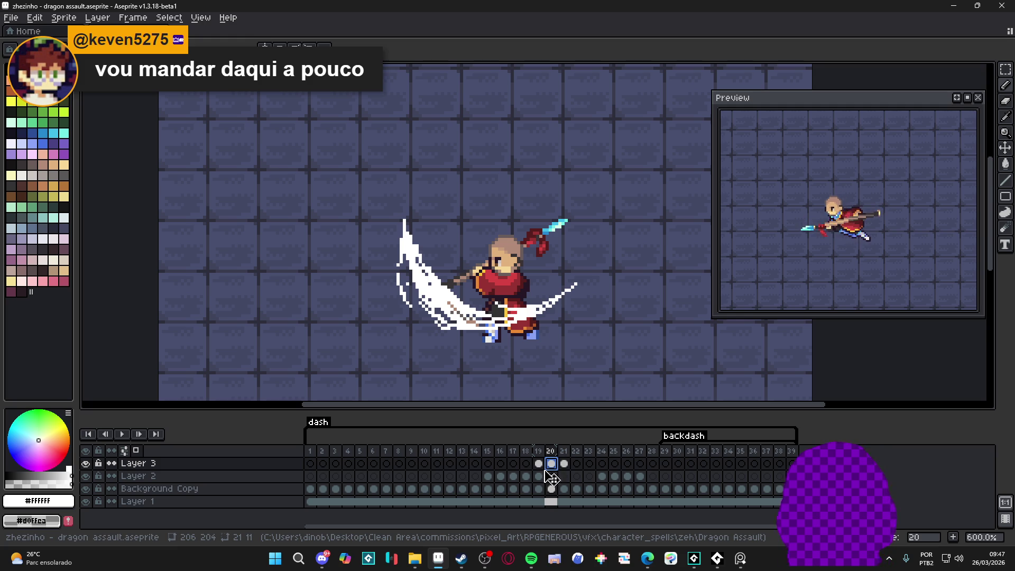
Flip between frames 19, 20 and 21 on Layer 3, ending on frame 20
{"action": "left_click", "coordinate": [564, 464]}
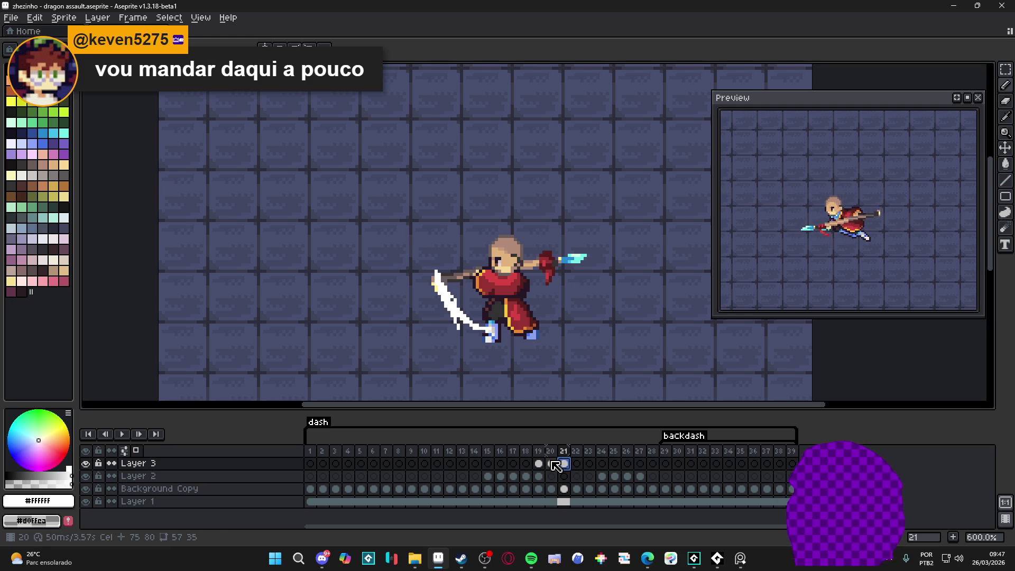
{"action": "left_click", "coordinate": [539, 464]}
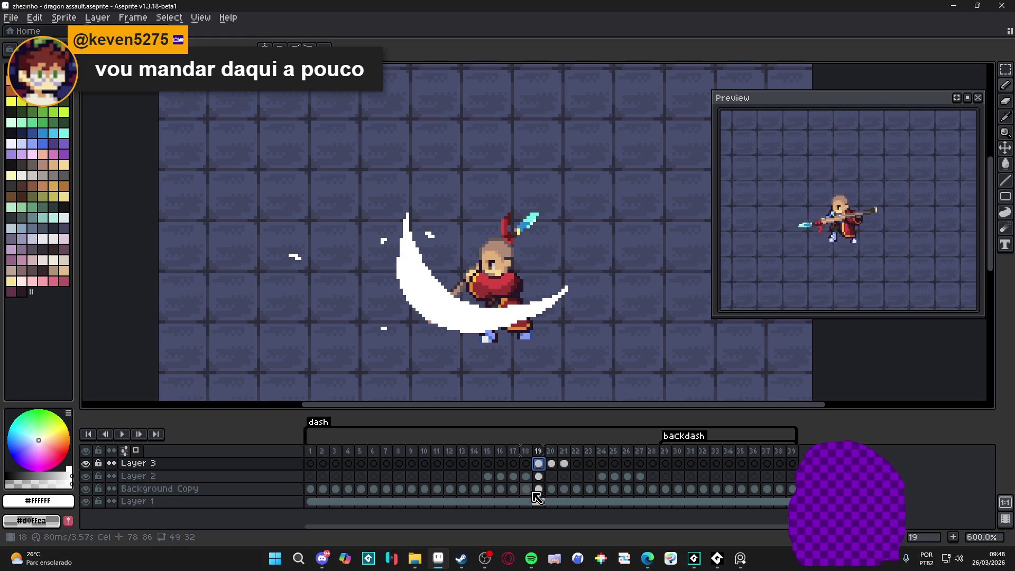
{"action": "left_click", "coordinate": [551, 464]}
{"action": "left_click", "coordinate": [565, 464]}
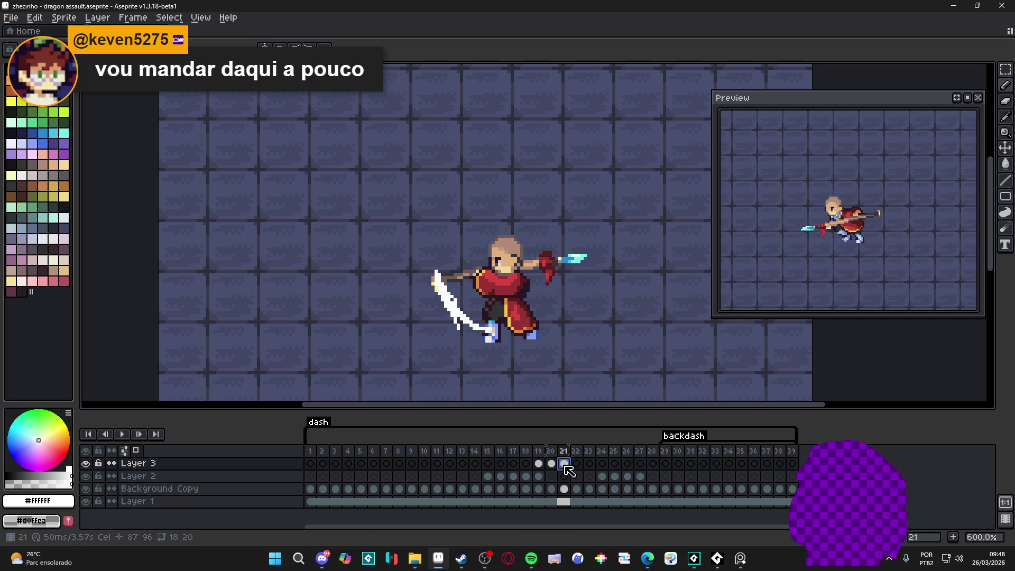
{"action": "left_click", "coordinate": [552, 464]}
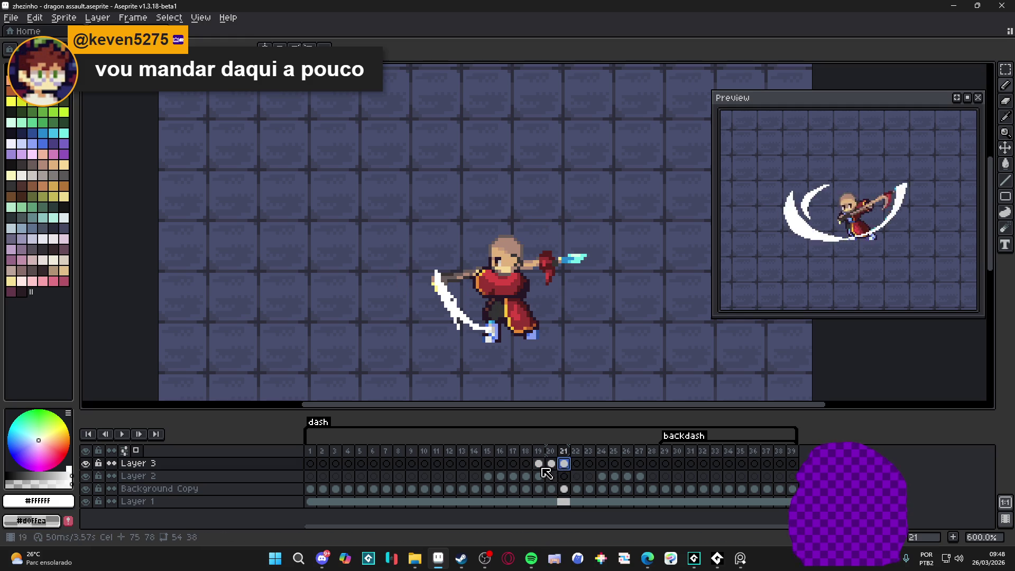
{"action": "left_click", "coordinate": [539, 464]}
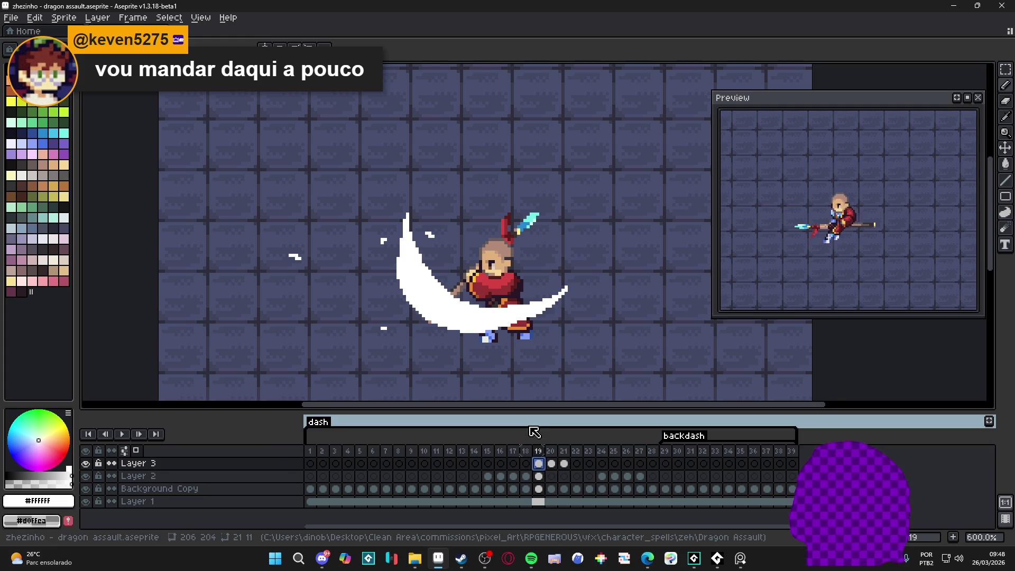
{"action": "left_click", "coordinate": [552, 465]}
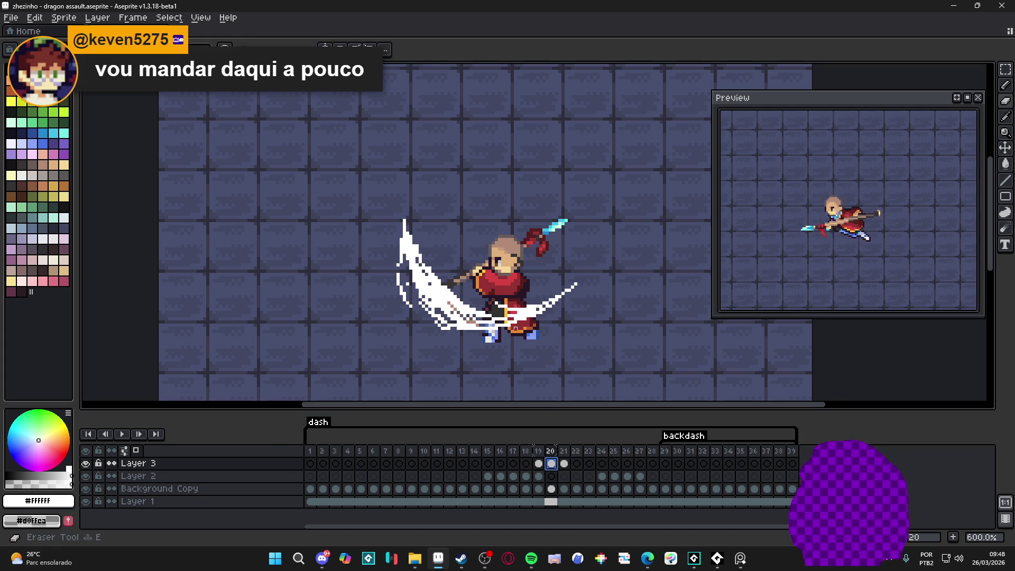
Erase frame 20's crescent, hide the tiled background, and draw a thinner white slash stroke
{"action": "mouse_move", "coordinate": [578, 295]}
{"action": "left_mouse_down"}
{"action": "mouse_move", "coordinate": [390, 193]}
{"action": "mouse_move", "coordinate": [444, 288]}
{"action": "left_mouse_up"}
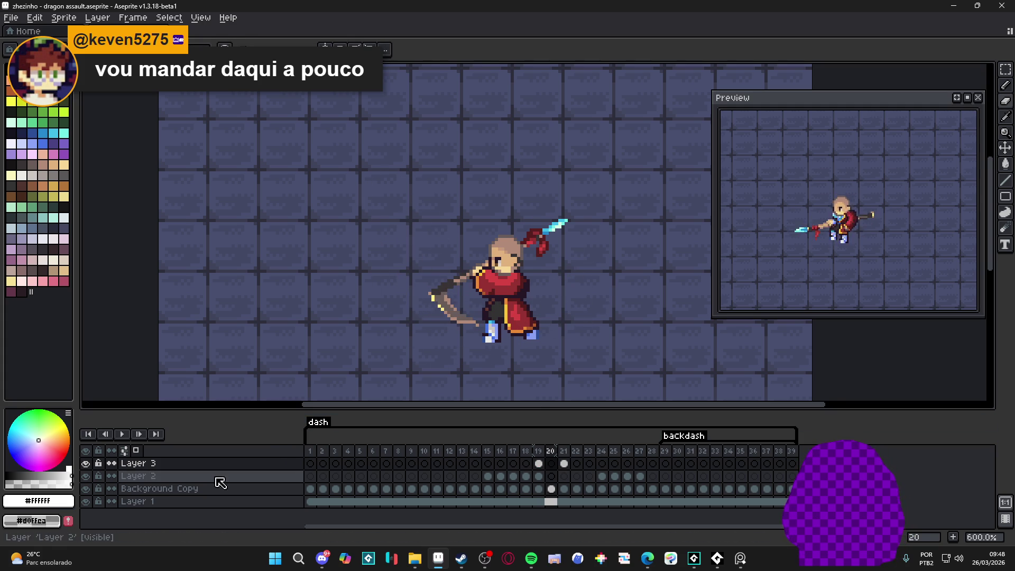
{"action": "left_click", "coordinate": [86, 501]}
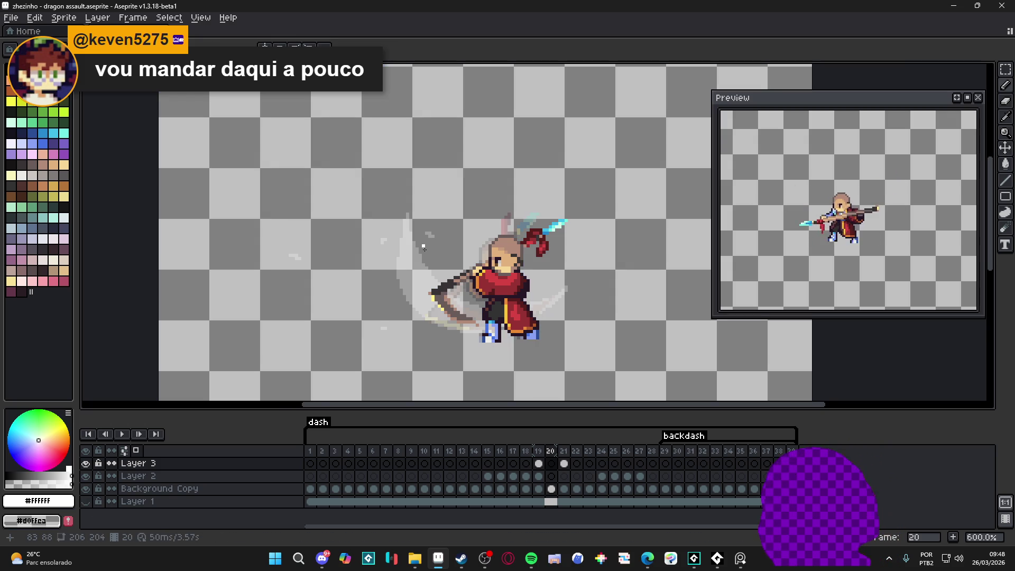
{"action": "mouse_move", "coordinate": [426, 264]}
{"action": "left_mouse_down"}
{"action": "mouse_move", "coordinate": [440, 285]}
{"action": "mouse_move", "coordinate": [425, 288]}
{"action": "mouse_move", "coordinate": [448, 320]}
{"action": "mouse_move", "coordinate": [412, 239]}
{"action": "left_mouse_up"}
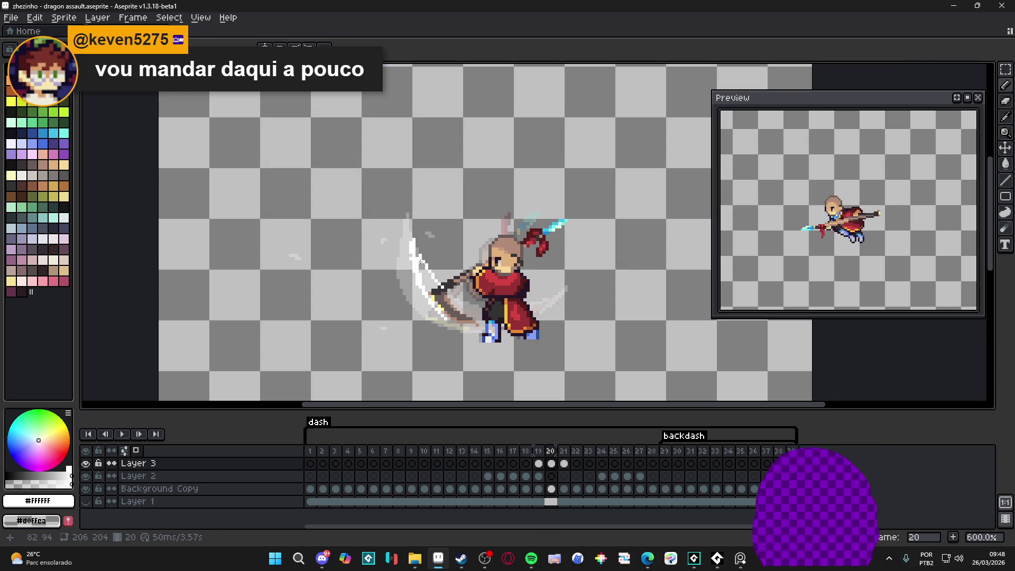
{"action": "mouse_move", "coordinate": [448, 311]}
{"action": "left_mouse_down"}
{"action": "mouse_move", "coordinate": [481, 322]}
{"action": "mouse_move", "coordinate": [416, 266]}
{"action": "mouse_move", "coordinate": [450, 317]}
{"action": "mouse_move", "coordinate": [466, 321]}
{"action": "mouse_move", "coordinate": [464, 312]}
{"action": "left_mouse_up"}
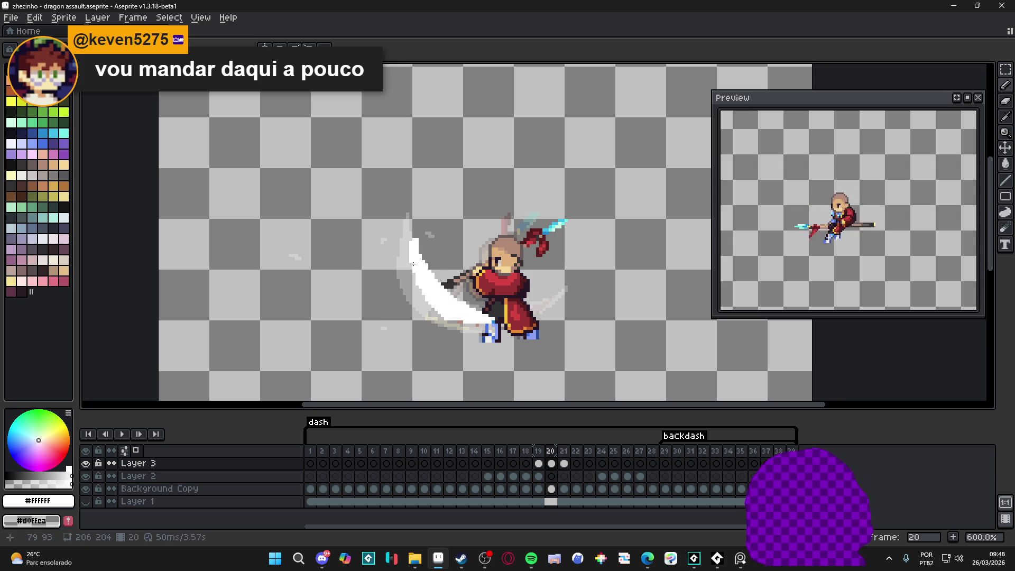
{"action": "key", "text": "e"}
{"action": "left_click", "coordinate": [428, 279]}
{"action": "key", "text": "ctrl+z"}
{"action": "key", "text": "b"}
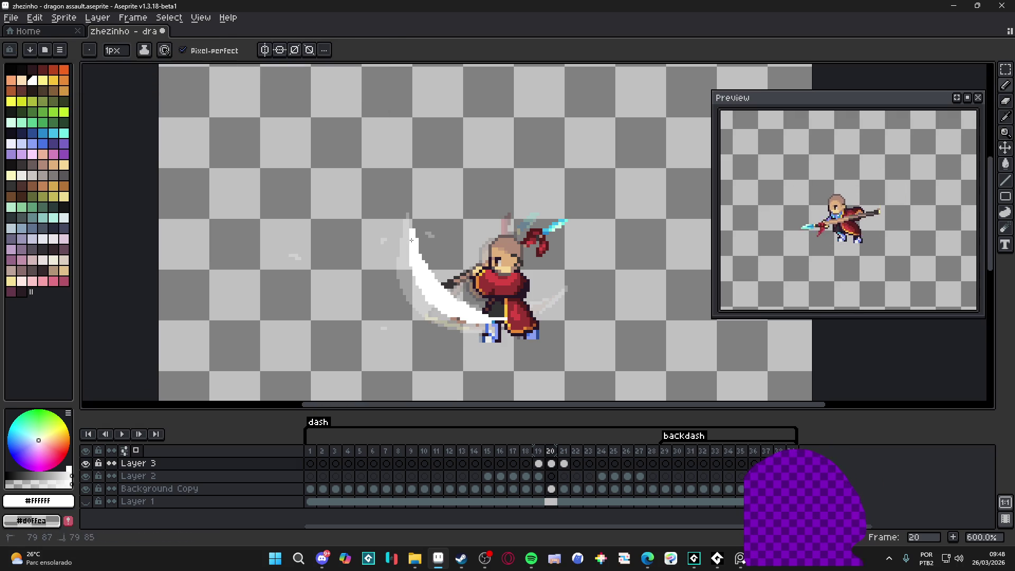
On frame 21, erase the slash's lower part and redraw it extending past the spear
{"action": "key", "text": "e"}
{"action": "left_click", "coordinate": [564, 450]}
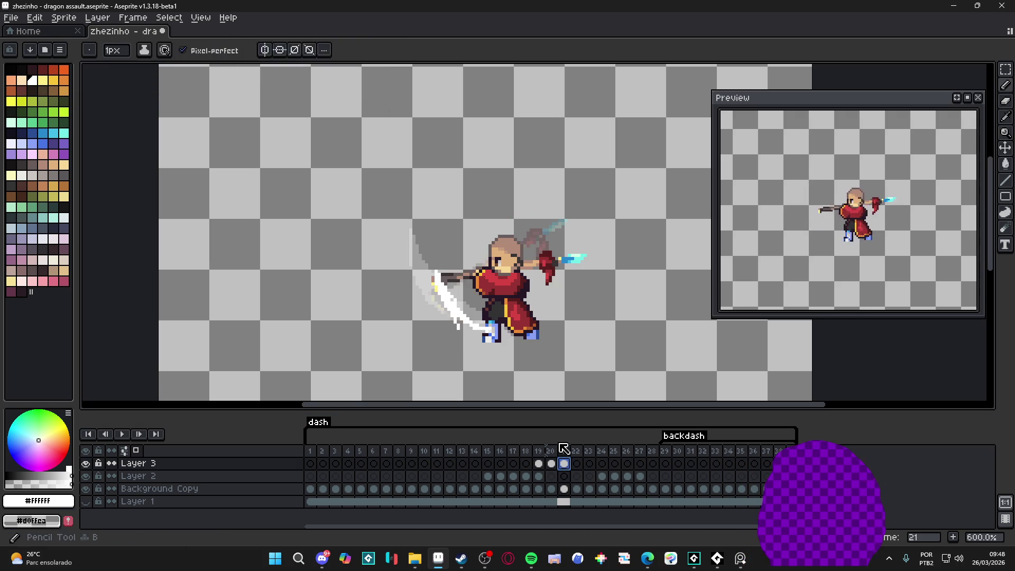
{"action": "left_click_drag", "start_coordinate": [461, 315], "coordinate": [475, 328]}
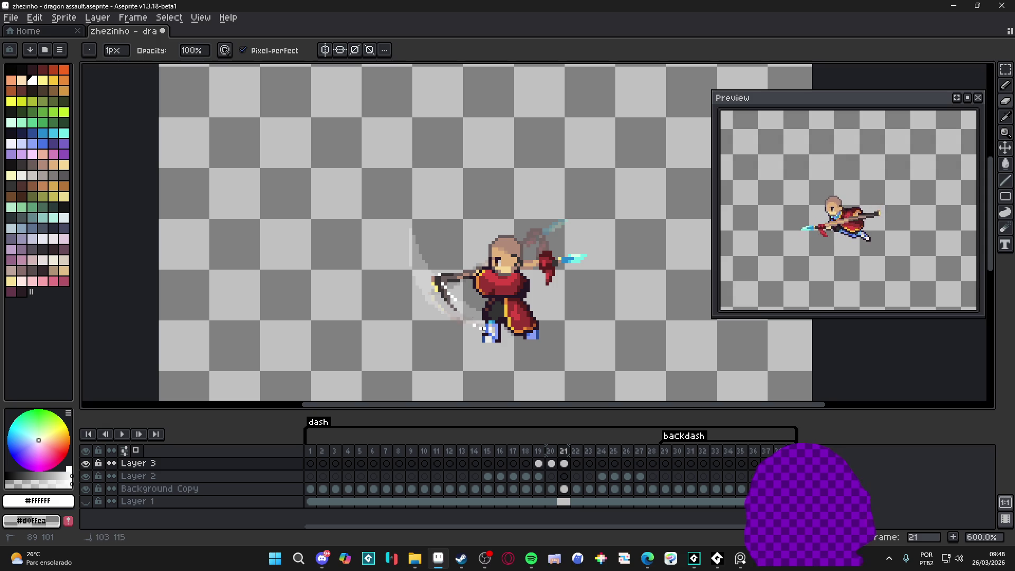
{"action": "key", "text": "b"}
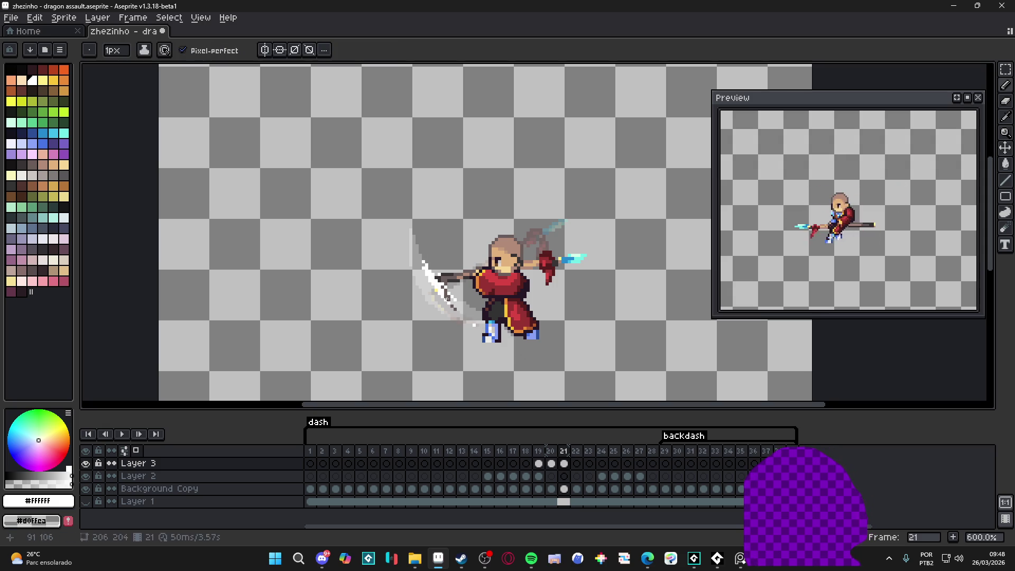
{"action": "mouse_move", "coordinate": [460, 306]}
{"action": "left_mouse_down"}
{"action": "mouse_move", "coordinate": [476, 316]}
{"action": "mouse_move", "coordinate": [468, 311]}
{"action": "left_mouse_up"}
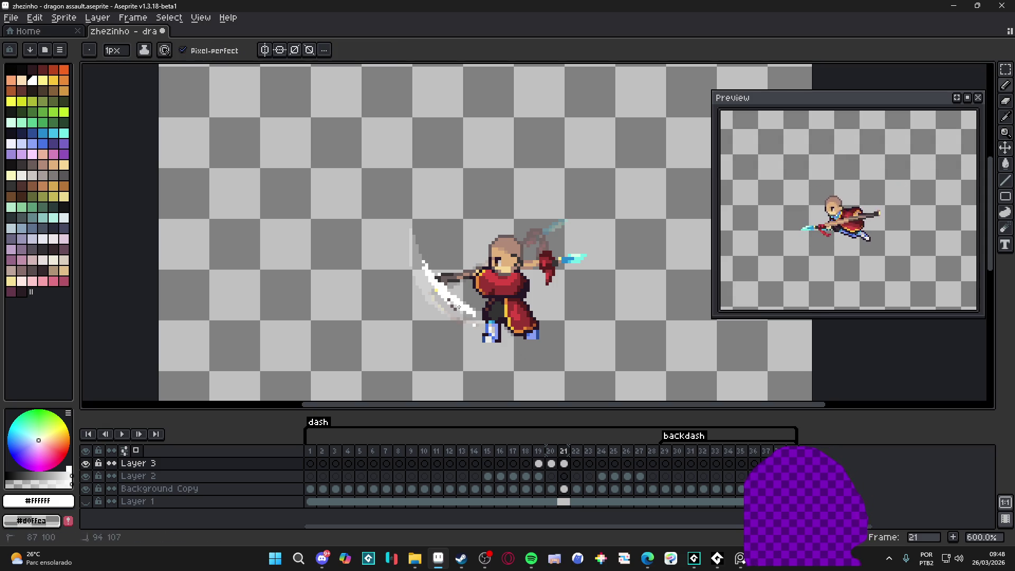
{"action": "key", "text": "e"}
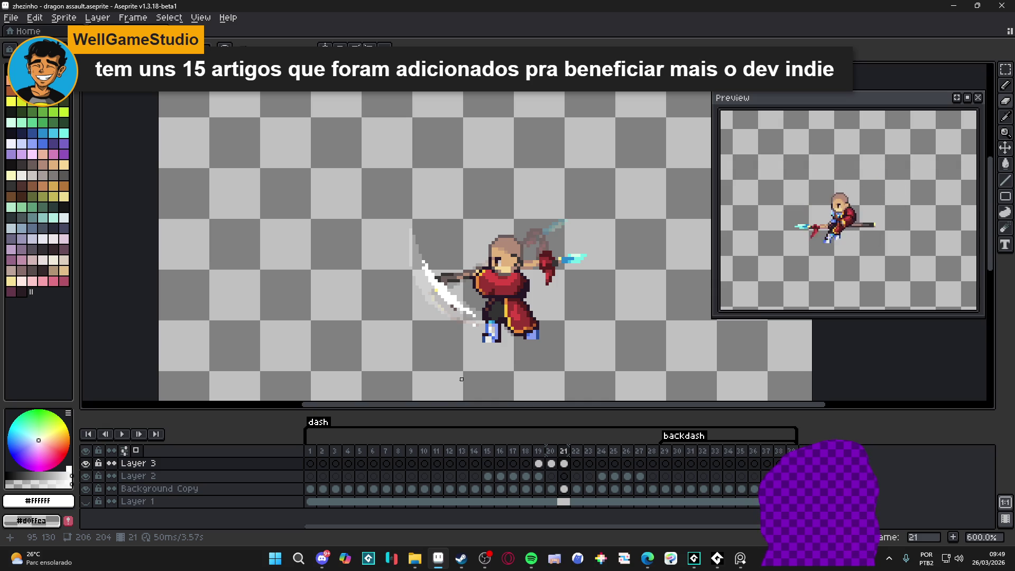
Turn Layer 1's stone-tile background back on behind the character
{"action": "left_click", "coordinate": [85, 502]}
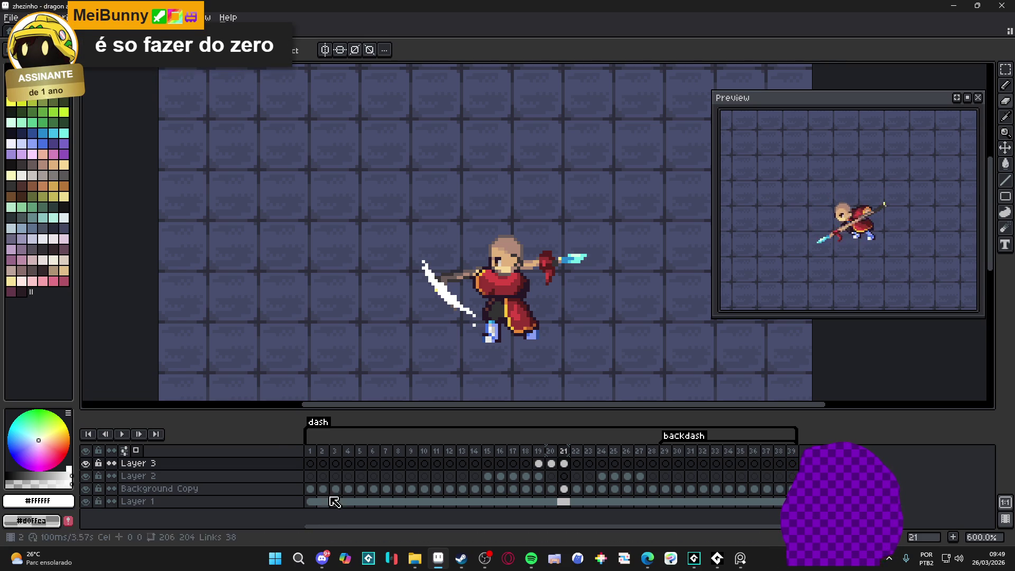
Zoom in and add white pixels extending the top of frame 21's slash upward
{"action": "scroll", "coordinate": [465, 350], "scroll_direction": "up", "scroll_amount": 5}
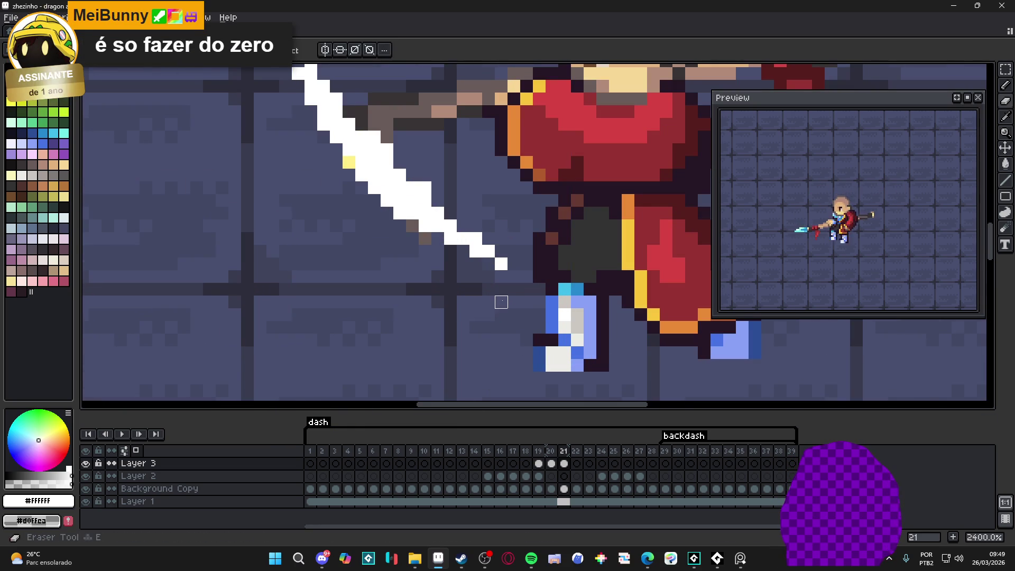
{"action": "scroll", "coordinate": [501, 307], "scroll_direction": "down", "scroll_amount": 6}
{"action": "scroll", "coordinate": [470, 264], "scroll_direction": "up", "scroll_amount": 5}
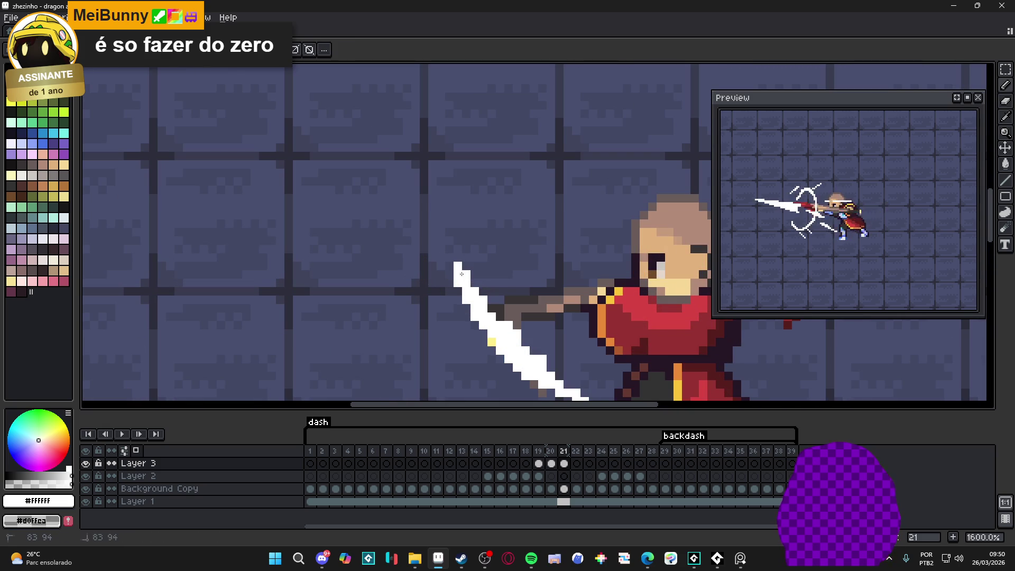
{"action": "left_click", "coordinate": [466, 250]}
{"action": "left_click", "coordinate": [458, 249]}
{"action": "left_click", "coordinate": [467, 241]}
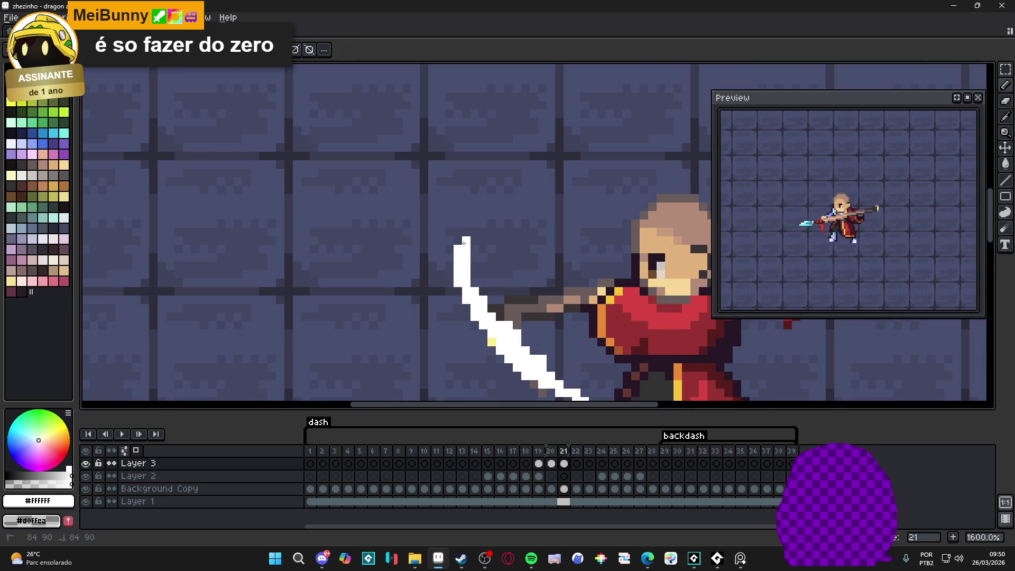
Thicken the slash's right edge with white pixels, add one at its top, then zoom out
{"action": "left_click", "coordinate": [483, 284]}
{"action": "left_click", "coordinate": [484, 292]}
{"action": "left_click", "coordinate": [491, 307]}
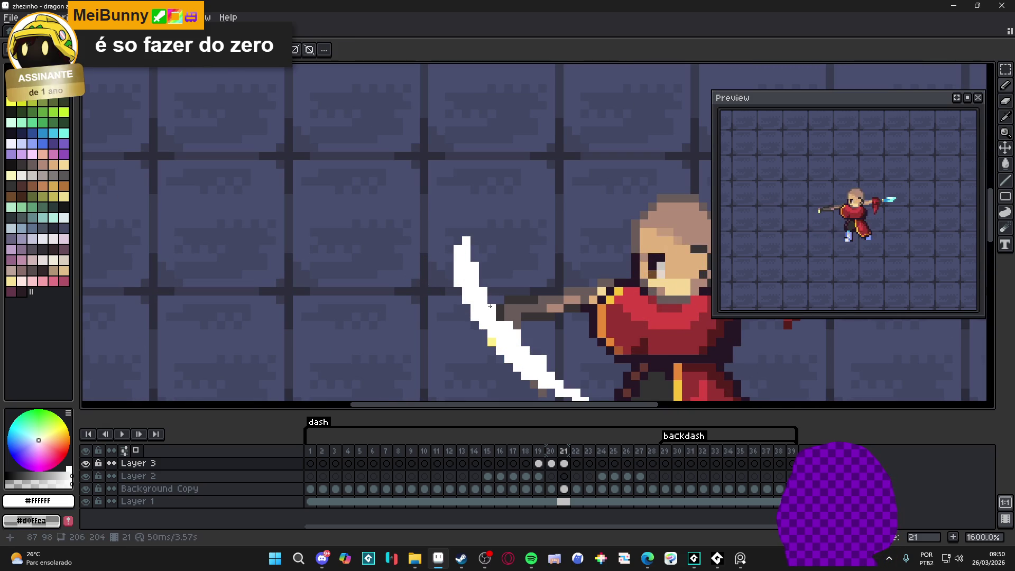
{"action": "left_click", "coordinate": [466, 232]}
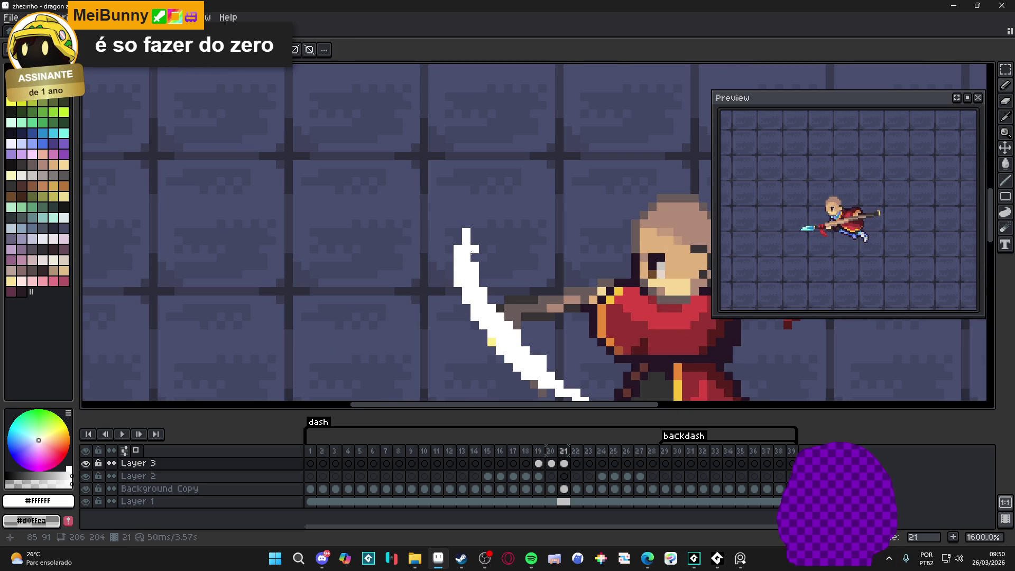
{"action": "scroll", "coordinate": [472, 255], "scroll_direction": "down", "scroll_amount": 4}
{"action": "scroll", "coordinate": [473, 264], "scroll_direction": "up", "scroll_amount": 4}
{"action": "key", "text": "e"}
{"action": "scroll", "coordinate": [473, 276], "scroll_direction": "down", "scroll_amount": 3}
{"action": "scroll", "coordinate": [482, 291], "scroll_direction": "up", "scroll_amount": 3}
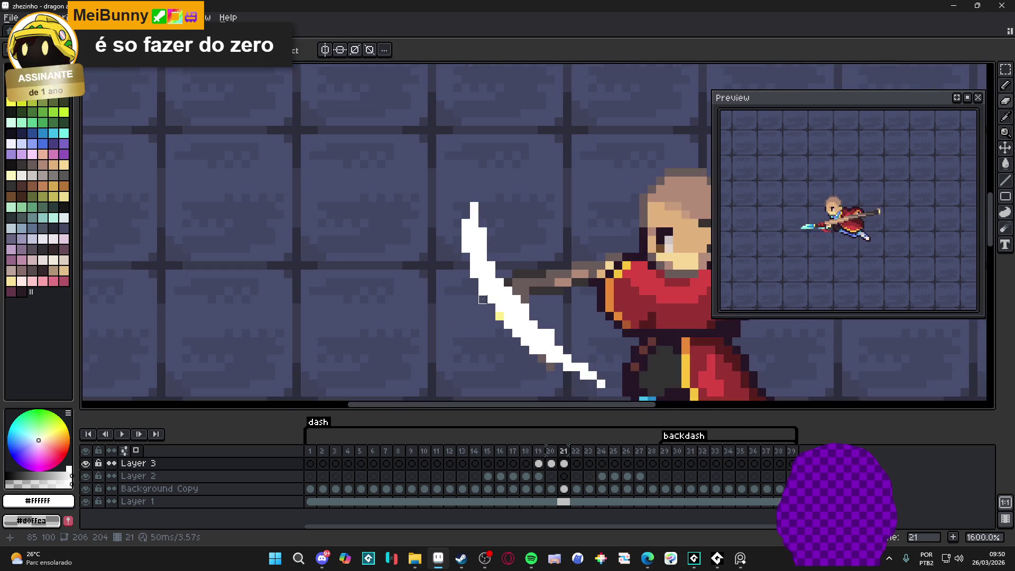
{"action": "key", "text": "b"}
{"action": "scroll", "coordinate": [474, 233], "scroll_direction": "down", "scroll_amount": 4}
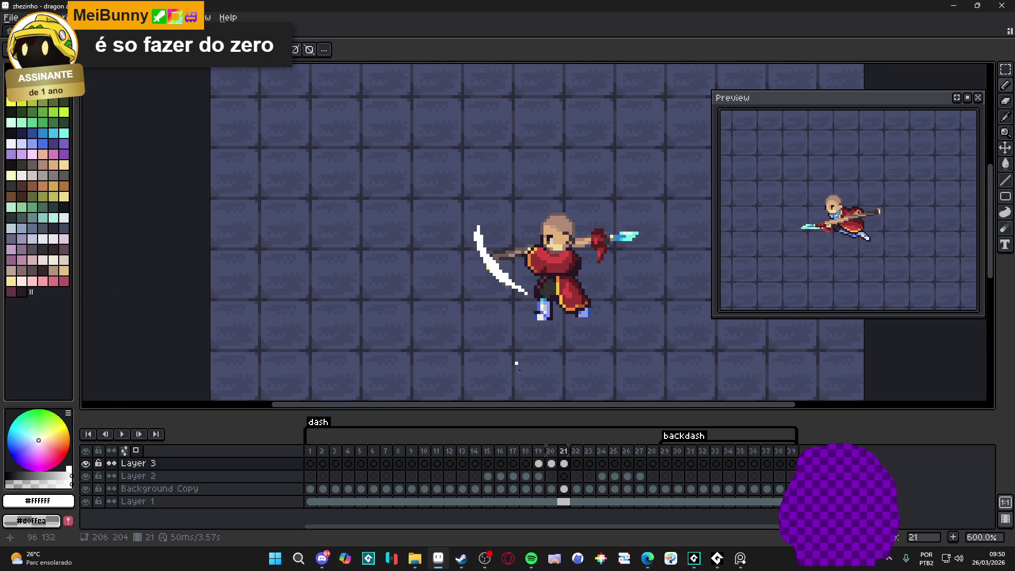
Flip through dash frames 20, 21 and 22
{"action": "left_click", "coordinate": [552, 465]}
{"action": "left_click", "coordinate": [564, 465]}
{"action": "left_click", "coordinate": [576, 465]}
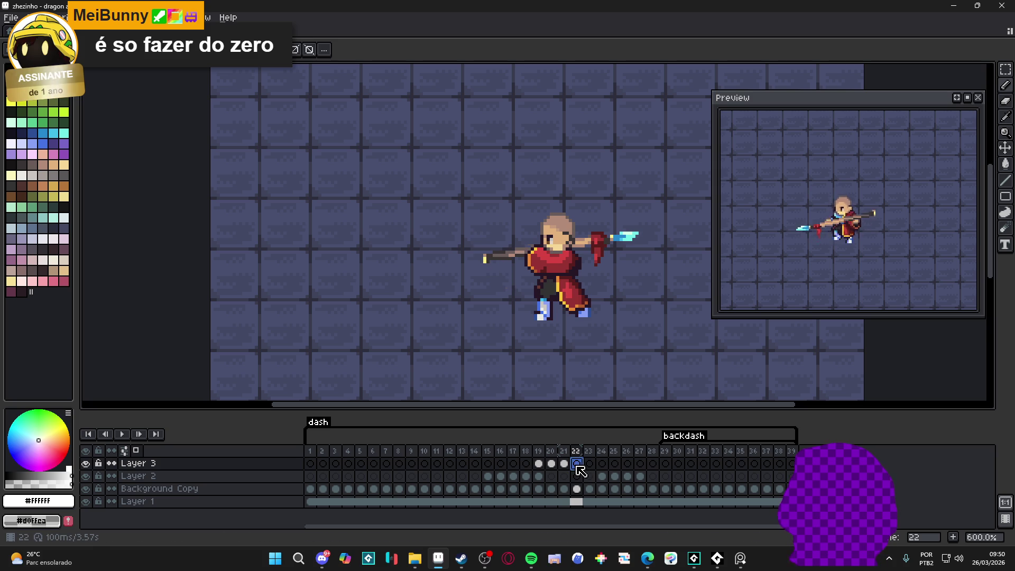
{"action": "scroll", "coordinate": [596, 281], "scroll_direction": "down", "scroll_amount": 1}
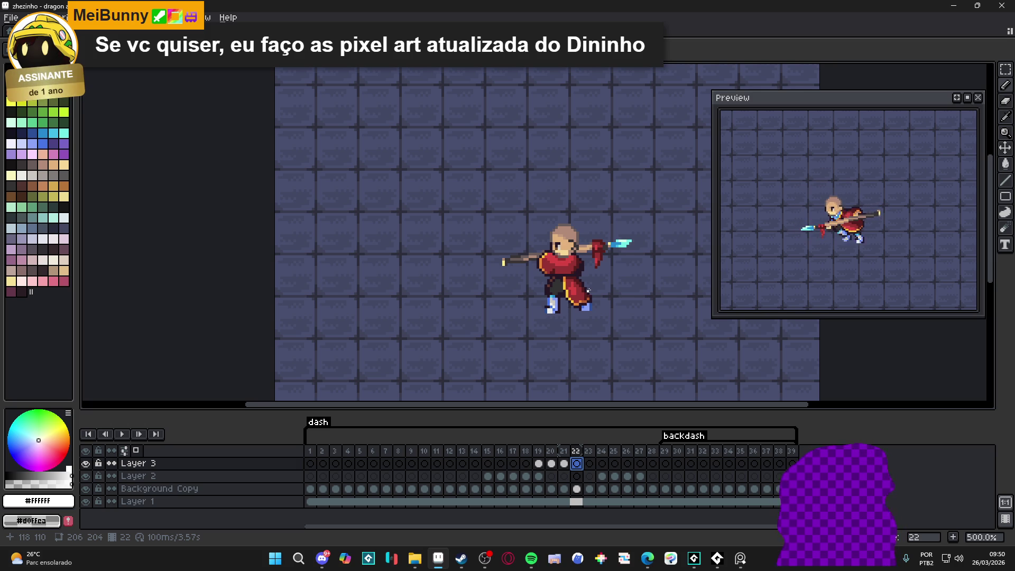
Return to frame 21 and save the dragon assault file
{"action": "key", "text": "Left"}
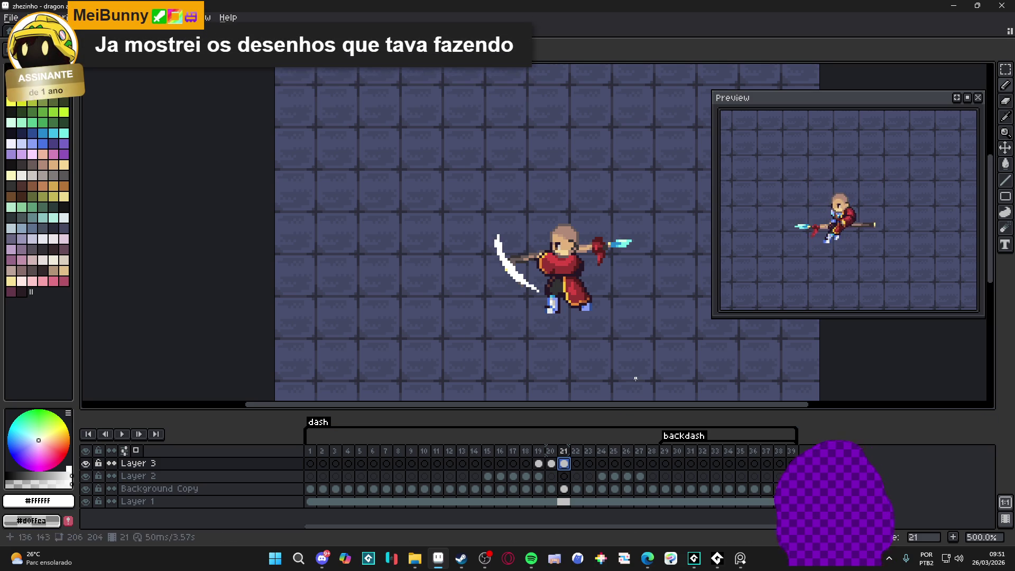
{"action": "left_click_drag", "start_coordinate": [540, 316], "coordinate": [533, 315]}
{"action": "key", "text": "ctrl+s"}
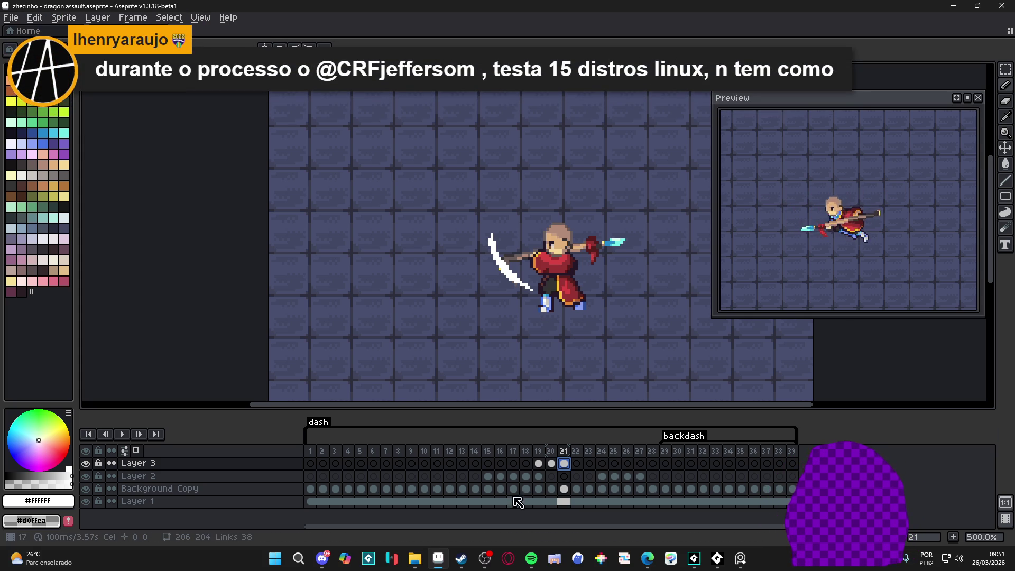
Flip through frames 17 to 21 to check the slash, then switch to Discord
{"action": "left_click", "coordinate": [524, 466]}
{"action": "left_click", "coordinate": [513, 465]}
{"action": "left_click", "coordinate": [525, 476]}
{"action": "left_click", "coordinate": [540, 464]}
{"action": "left_click", "coordinate": [551, 464]}
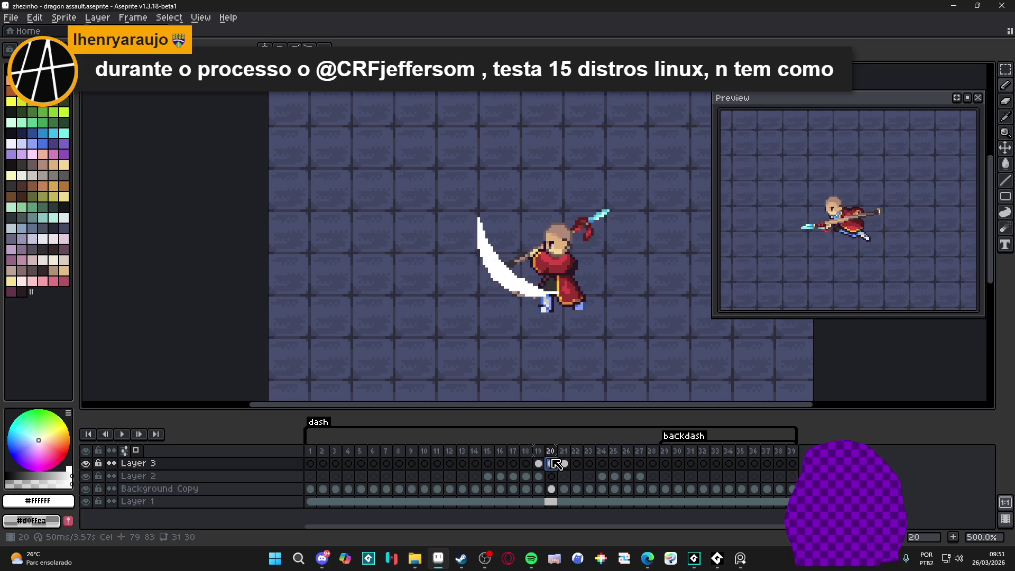
{"action": "left_click", "coordinate": [564, 465]}
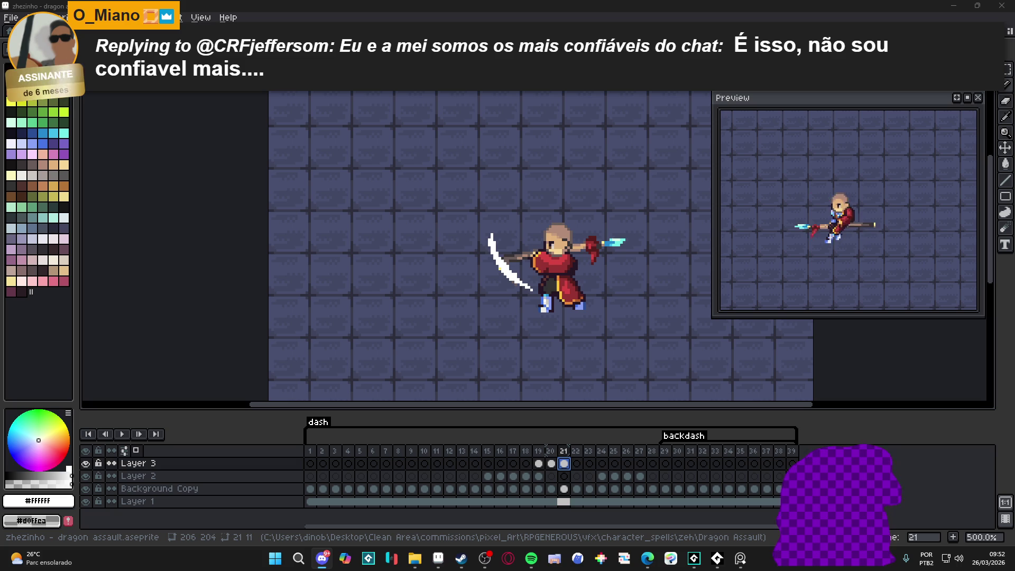
{"action": "key", "text": "alt+Tab"}
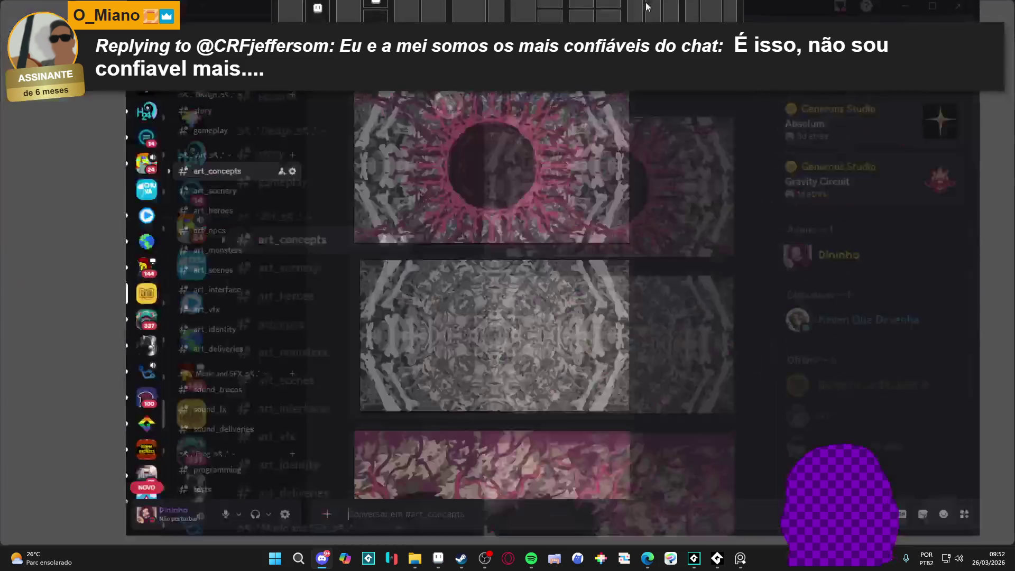
Scroll through the pink and grey concept images in the art_concepts channel
{"action": "scroll", "coordinate": [436, 288], "scroll_direction": "down", "scroll_amount": 5}
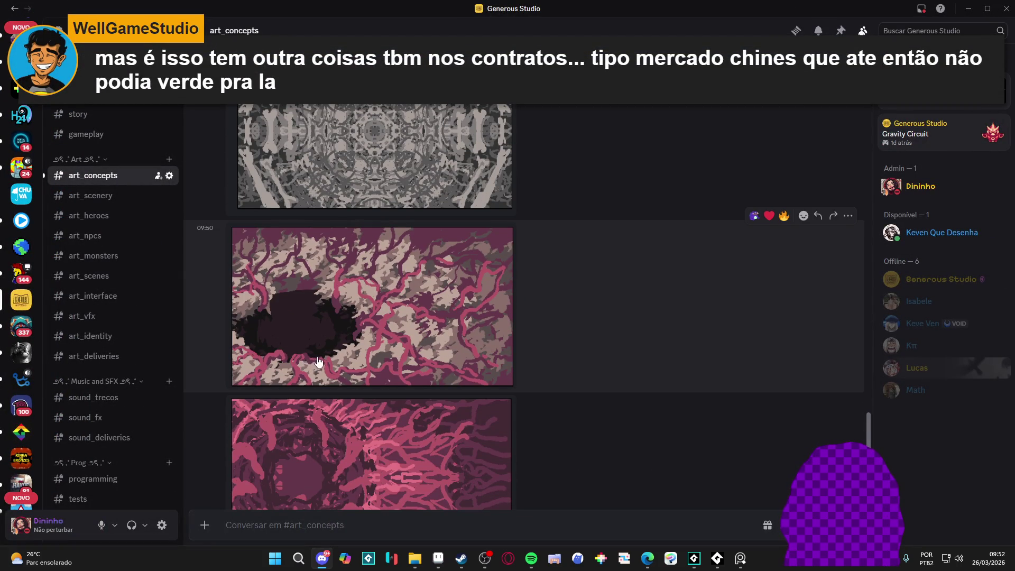
{"action": "scroll", "coordinate": [307, 357], "scroll_direction": "down", "scroll_amount": 2}
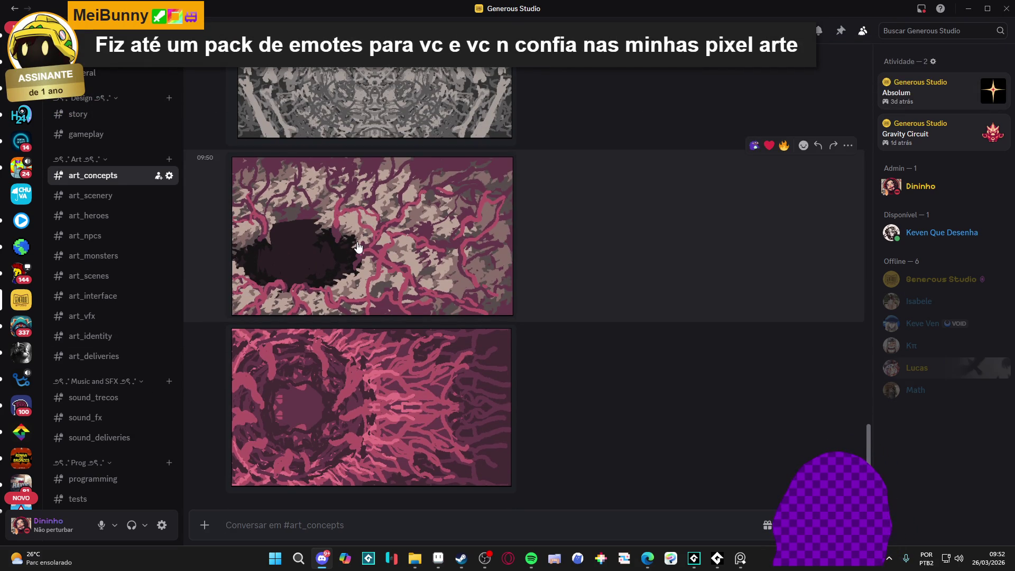
{"action": "scroll", "coordinate": [348, 271], "scroll_direction": "up", "scroll_amount": 6}
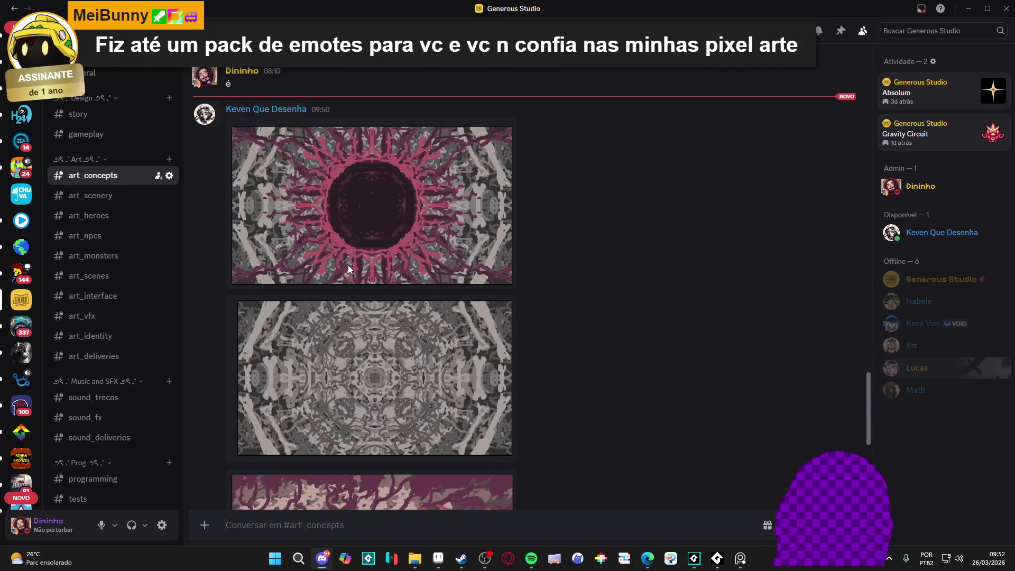
{"action": "scroll", "coordinate": [350, 269], "scroll_direction": "down", "scroll_amount": 6}
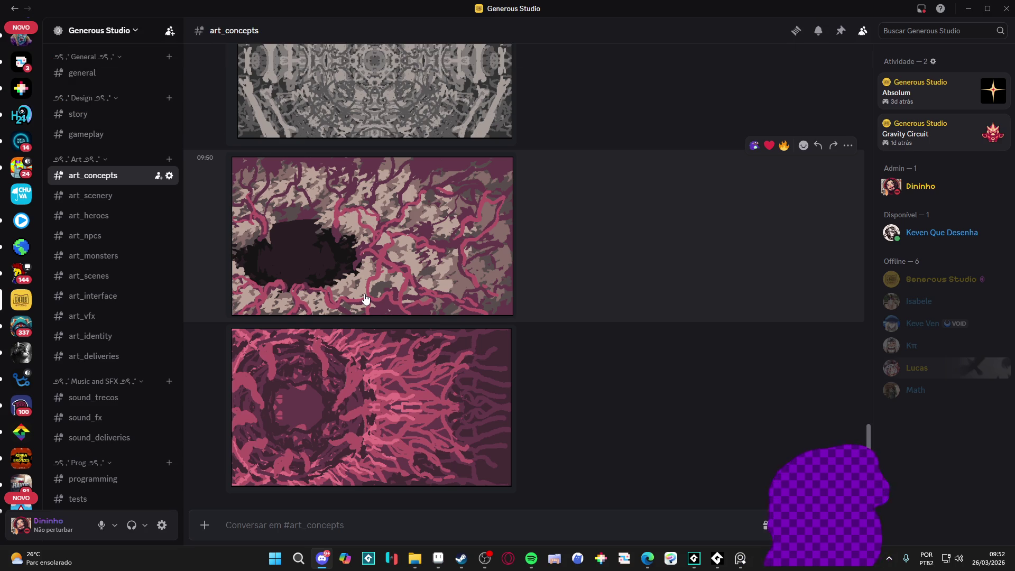
{"action": "scroll", "coordinate": [370, 293], "scroll_direction": "up", "scroll_amount": 5}
{"action": "scroll", "coordinate": [387, 290], "scroll_direction": "up", "scroll_amount": 3}
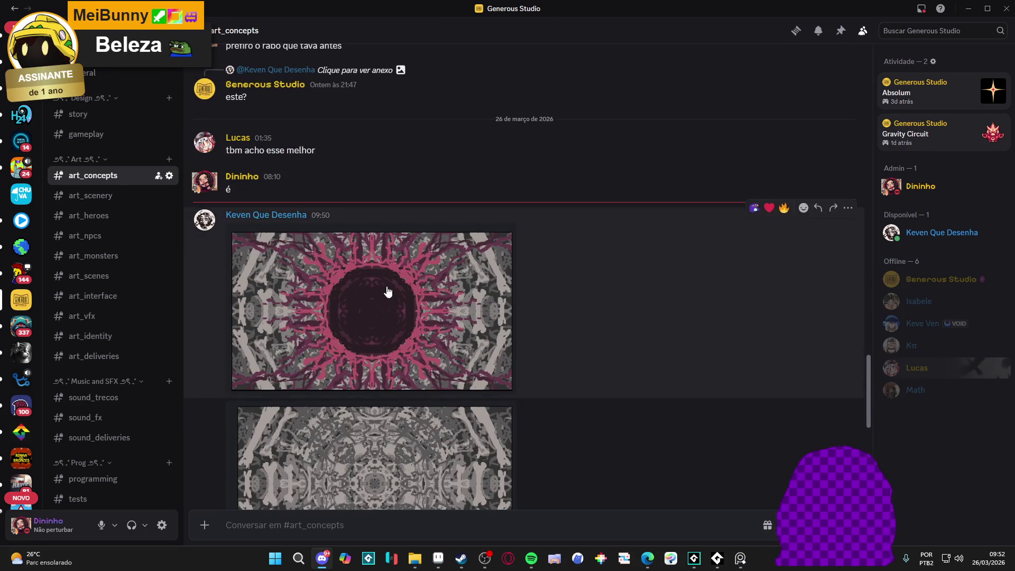
{"action": "scroll", "coordinate": [391, 289], "scroll_direction": "down", "scroll_amount": 4}
{"action": "scroll", "coordinate": [394, 292], "scroll_direction": "down", "scroll_amount": 4}
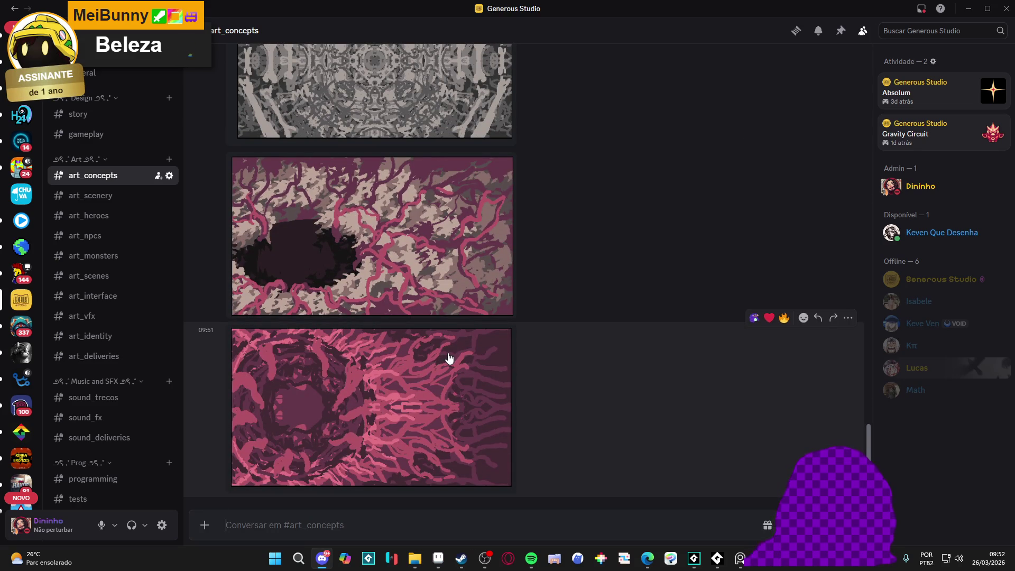
{"action": "scroll", "coordinate": [449, 358], "scroll_direction": "up", "scroll_amount": 3}
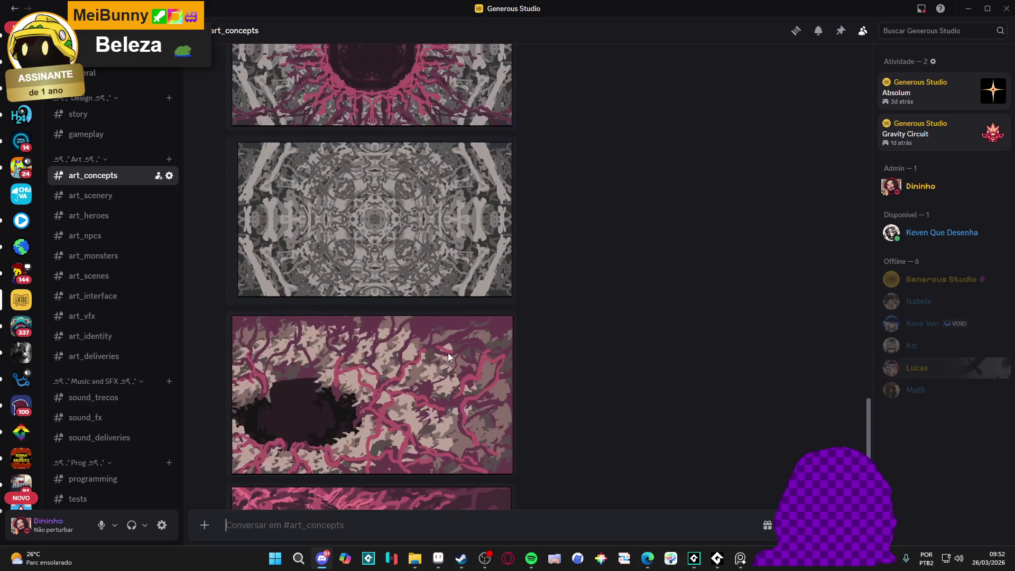
{"action": "scroll", "coordinate": [449, 358], "scroll_direction": "down", "scroll_amount": 3}
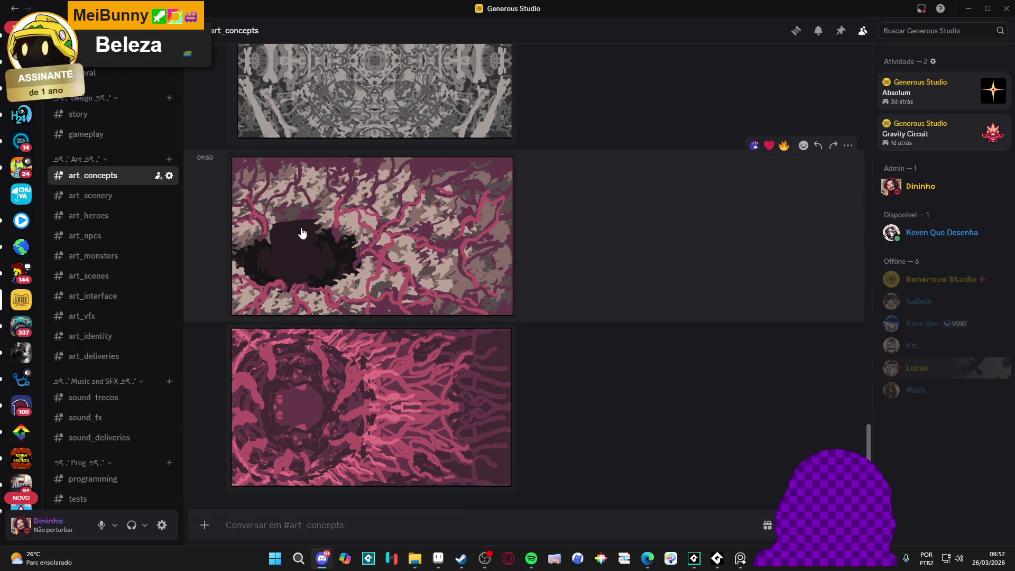
{"action": "scroll", "coordinate": [320, 250], "scroll_direction": "up", "scroll_amount": 2}
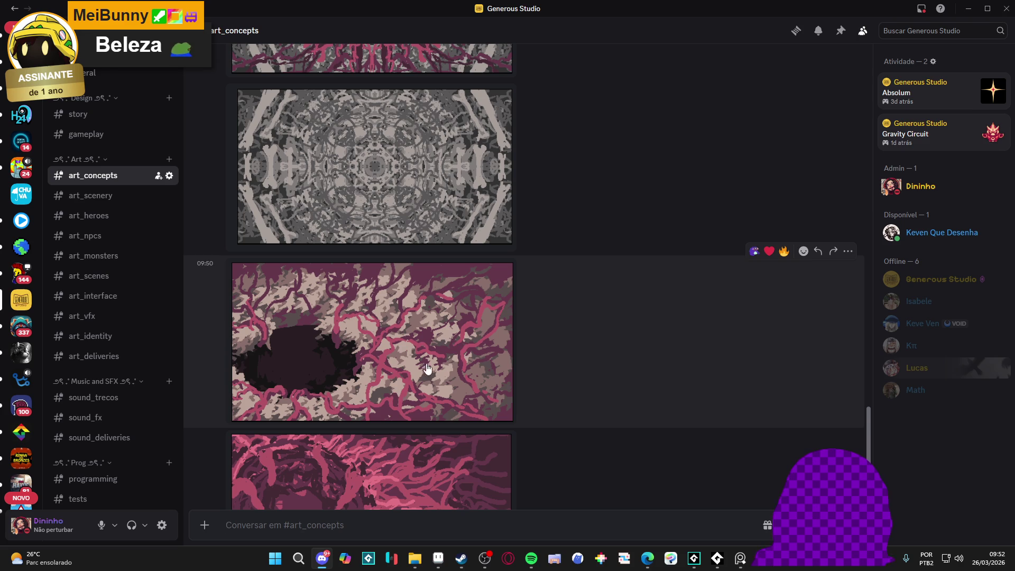
{"action": "scroll", "coordinate": [336, 344], "scroll_direction": "down", "scroll_amount": 2}
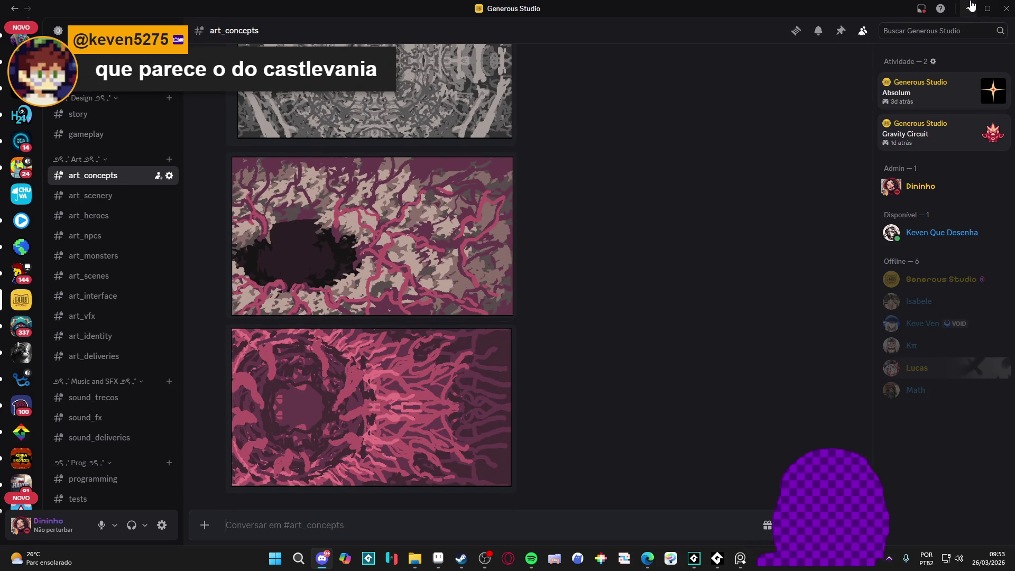
Minimize Discord and bring up the Steam game library
{"action": "left_click", "coordinate": [971, 8]}
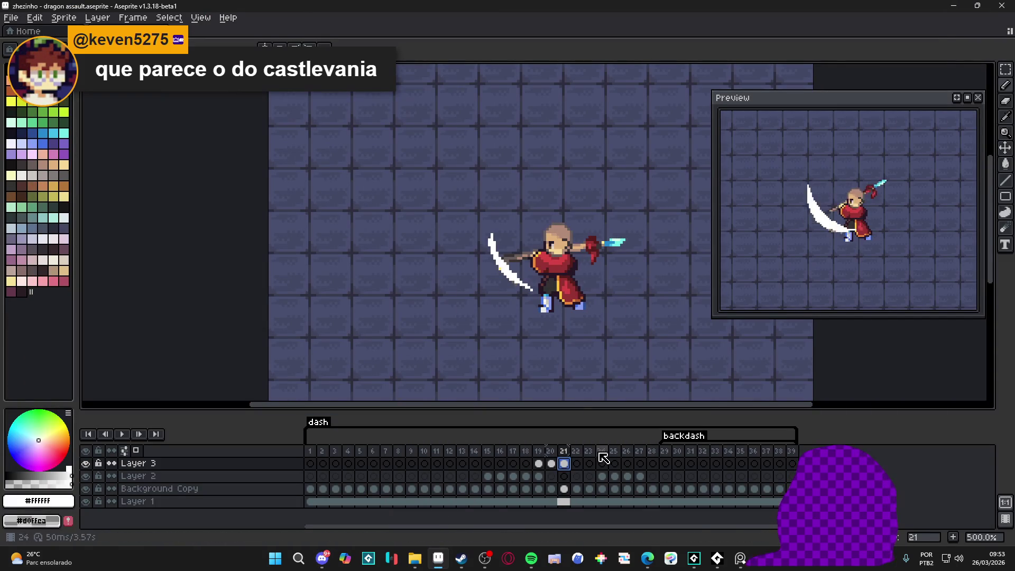
{"action": "mouse_move", "coordinate": [719, 556]}
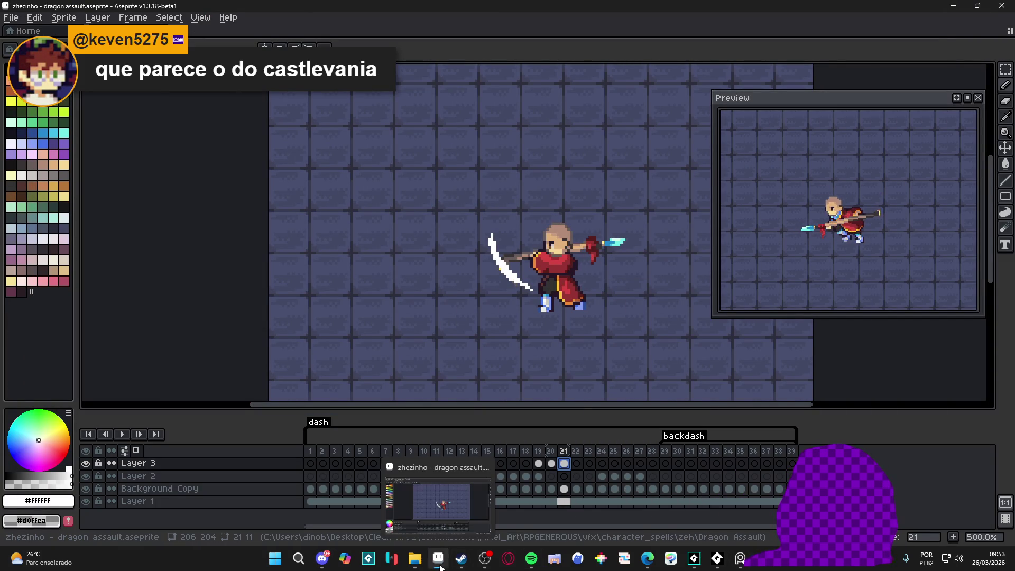
{"action": "left_click", "coordinate": [458, 564]}
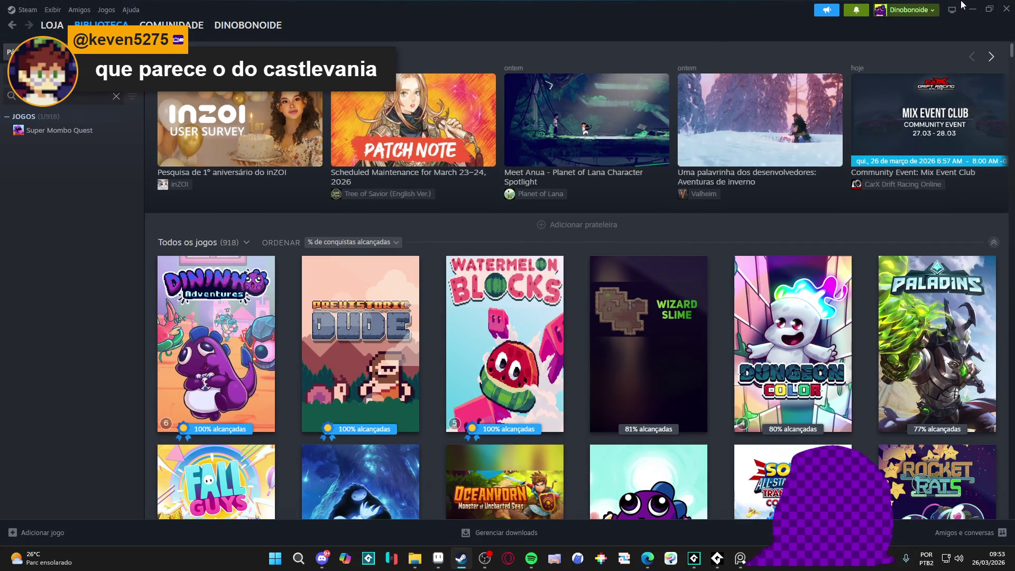
{"action": "left_click", "coordinate": [978, 5]}
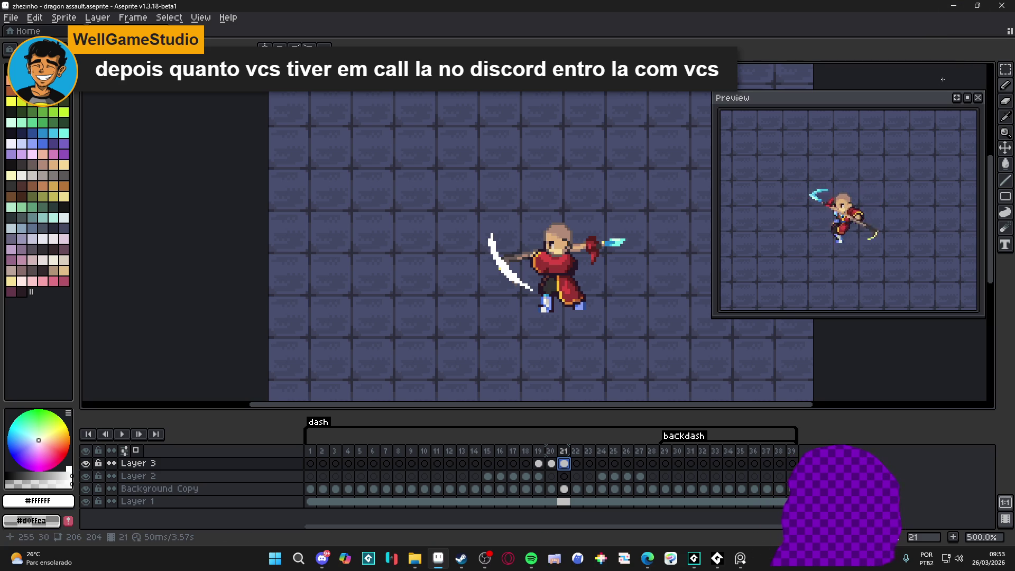
Flip back and forth through slash frames 19 to 22, comparing each slash
{"action": "left_click", "coordinate": [554, 463]}
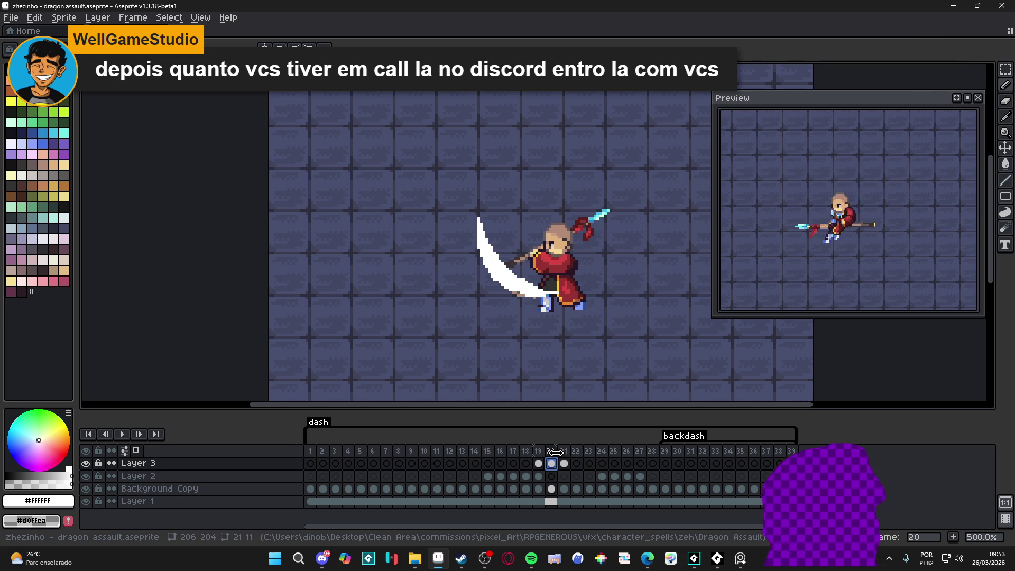
{"action": "key", "text": "Left"}
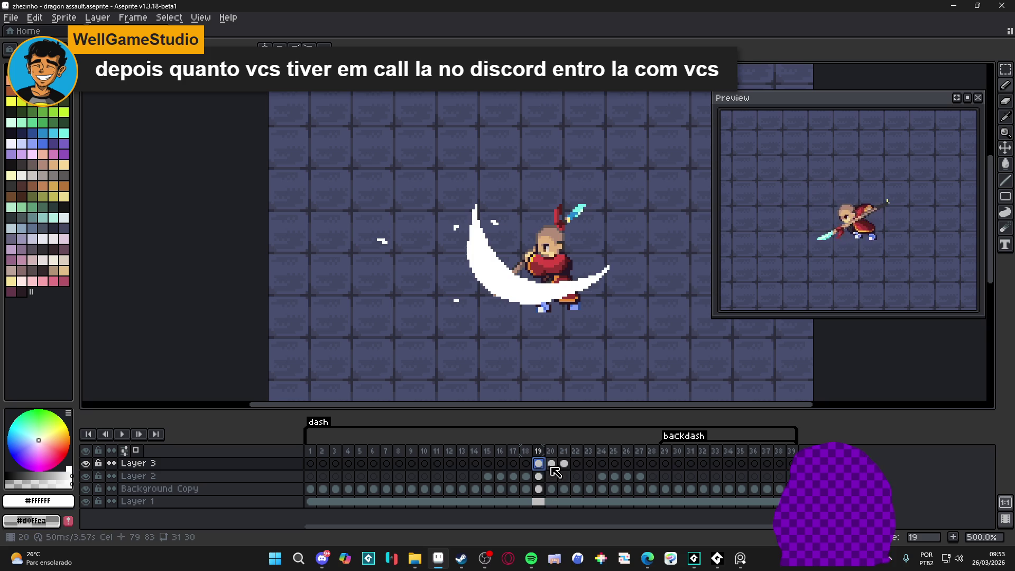
{"action": "left_click", "coordinate": [551, 464]}
{"action": "left_click", "coordinate": [565, 463]}
{"action": "left_click", "coordinate": [576, 464]}
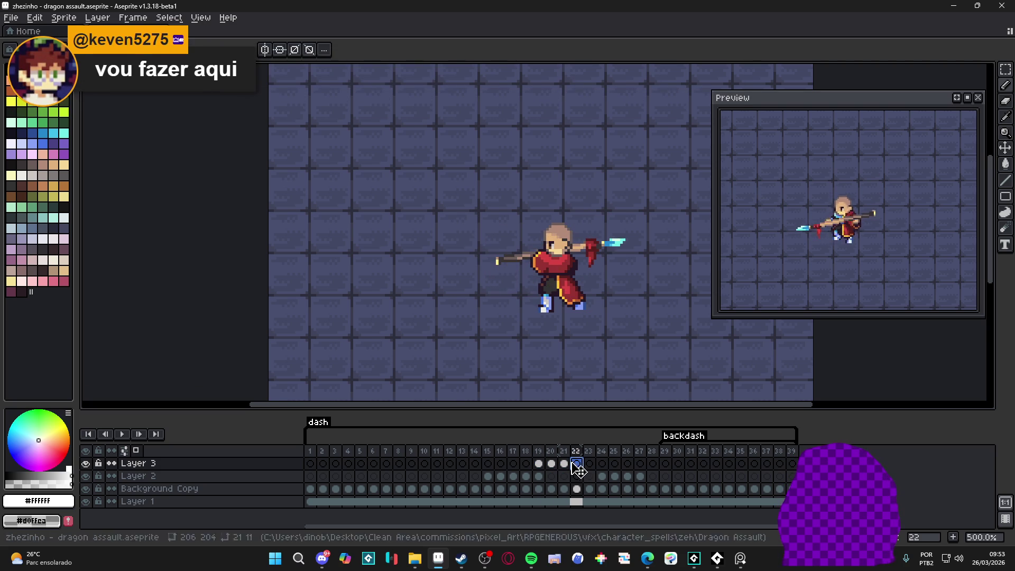
{"action": "left_click", "coordinate": [564, 464]}
{"action": "left_click", "coordinate": [577, 464]}
{"action": "left_click", "coordinate": [565, 464]}
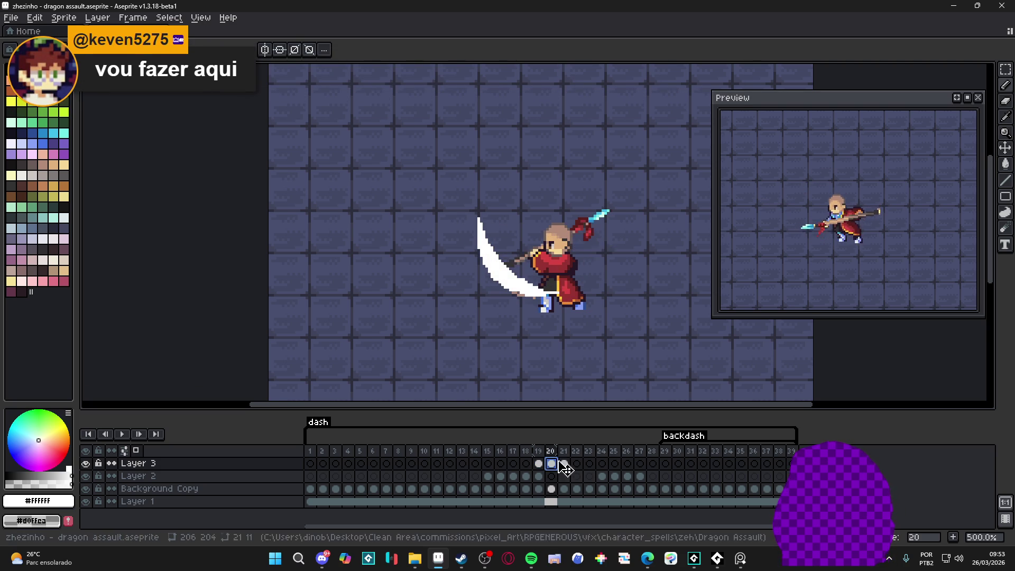
{"action": "left_click", "coordinate": [577, 464]}
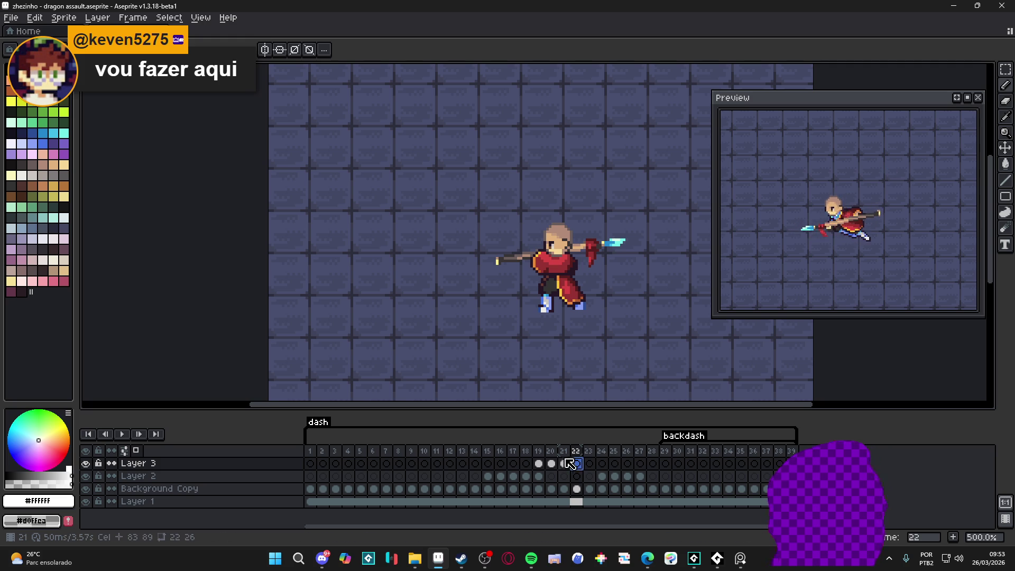
{"action": "left_click", "coordinate": [539, 464]}
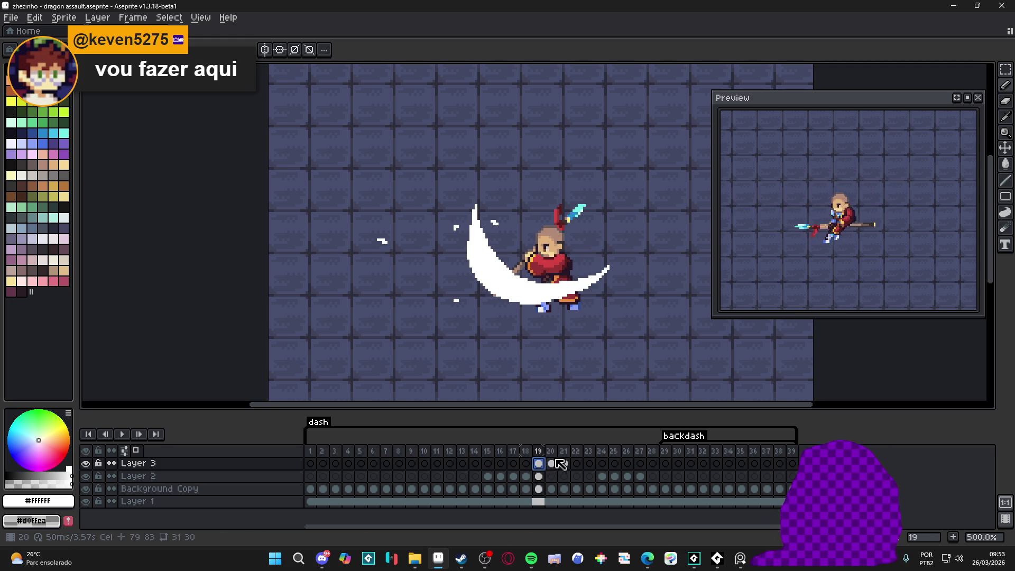
{"action": "left_click", "coordinate": [552, 464]}
{"action": "key", "text": "Right"}
{"action": "left_click", "coordinate": [538, 464]}
{"action": "left_click", "coordinate": [552, 463]}
{"action": "left_click", "coordinate": [564, 464]}
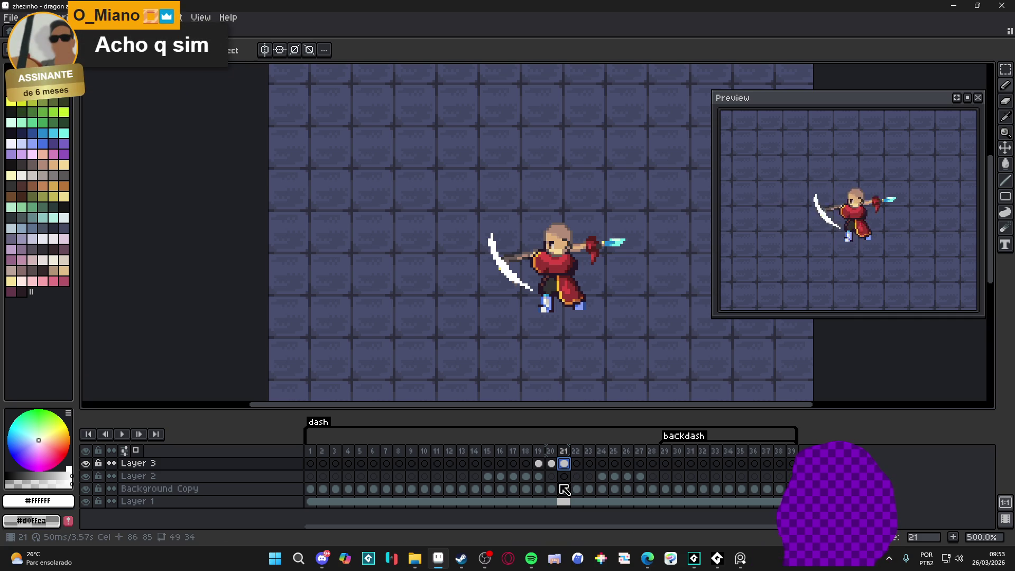
Step from frame 19 to 22, toggle between 21 and 22, then hide Layer 1's floor
{"action": "left_click", "coordinate": [539, 464]}
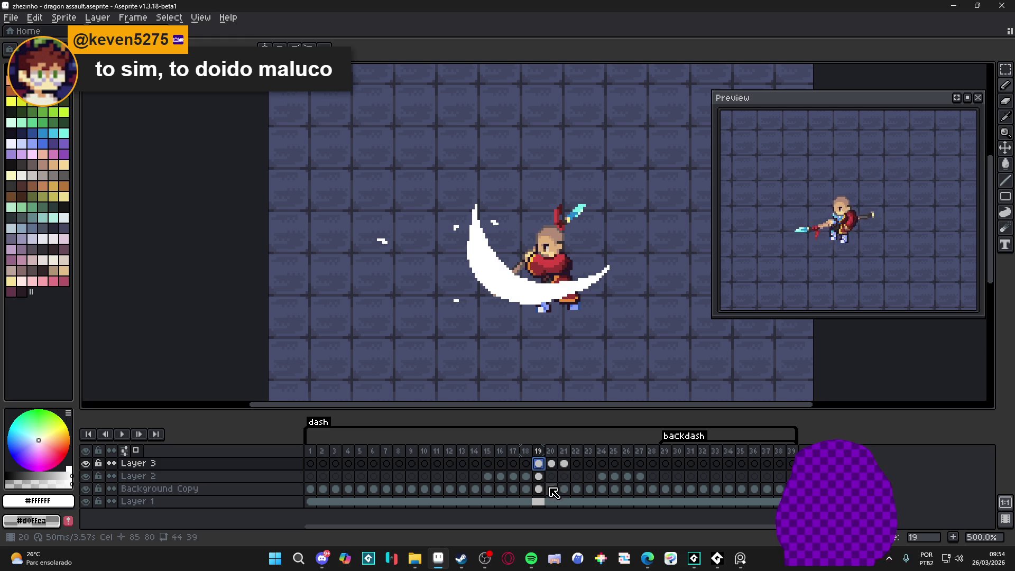
{"action": "left_click", "coordinate": [556, 464]}
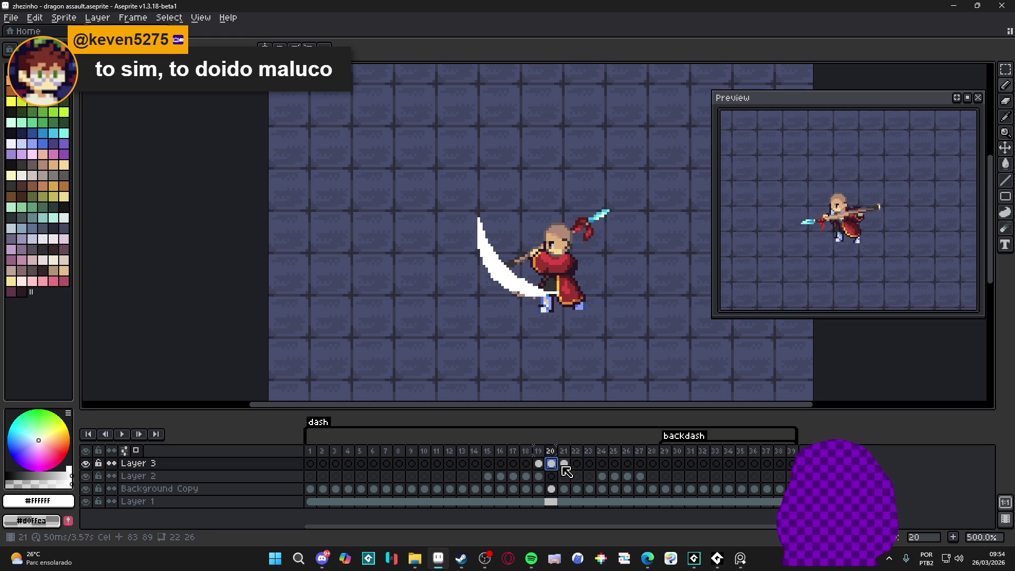
{"action": "left_click", "coordinate": [564, 465]}
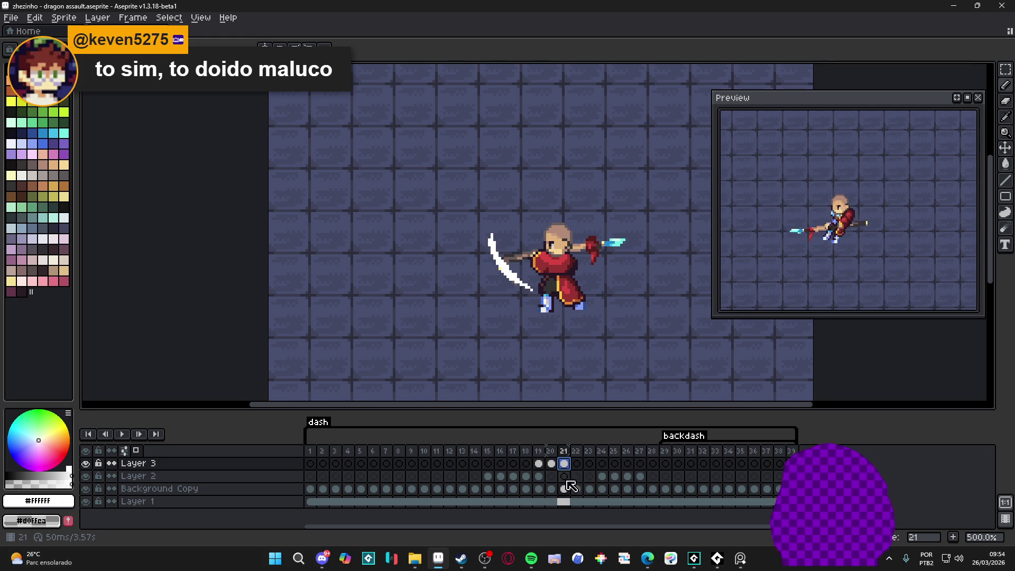
{"action": "left_click", "coordinate": [577, 464]}
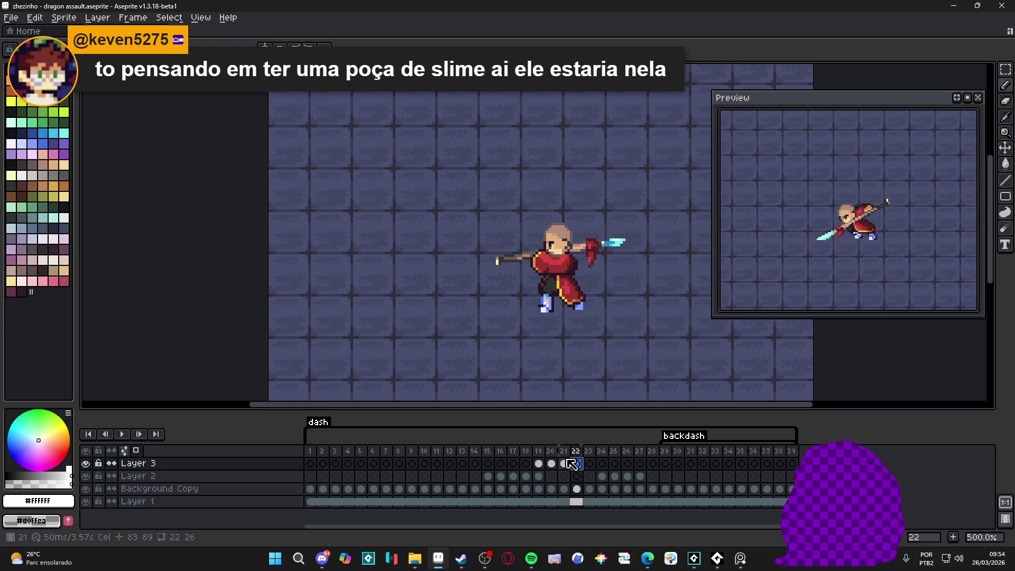
{"action": "key", "text": "Left"}
{"action": "key", "text": "Right"}
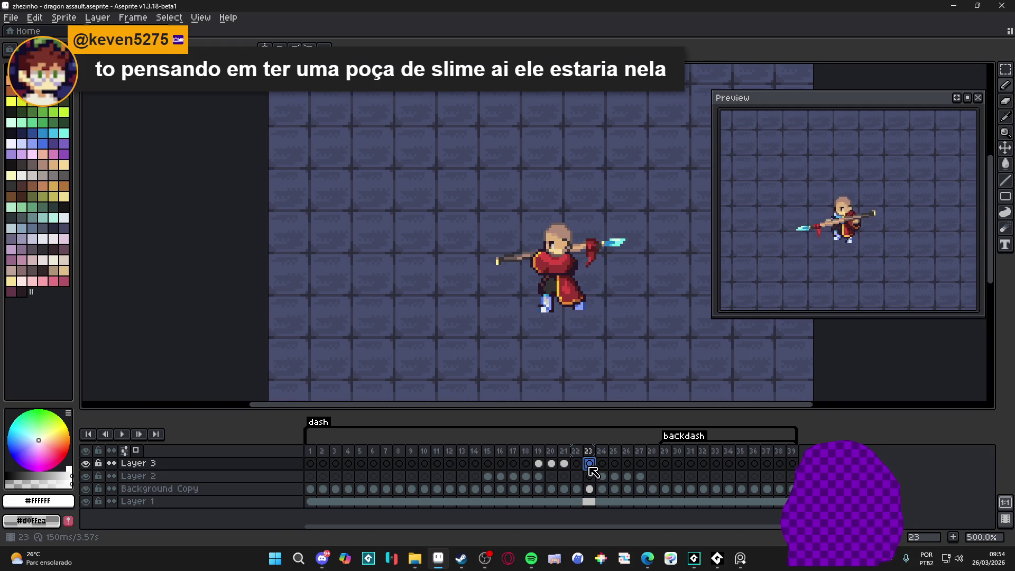
{"action": "key", "text": "Left"}
{"action": "key", "text": "Right"}
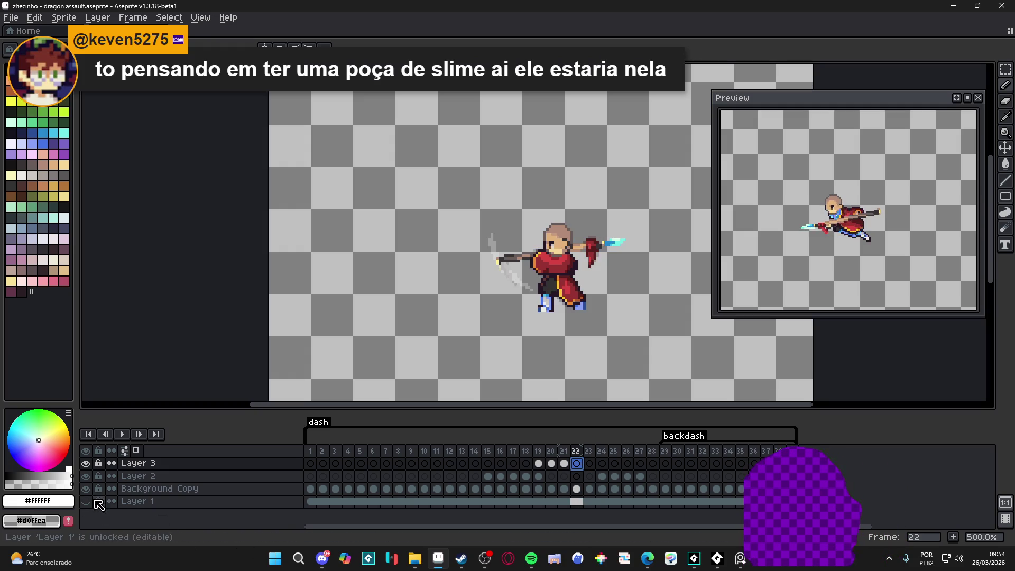
{"action": "left_click", "coordinate": [85, 501]}
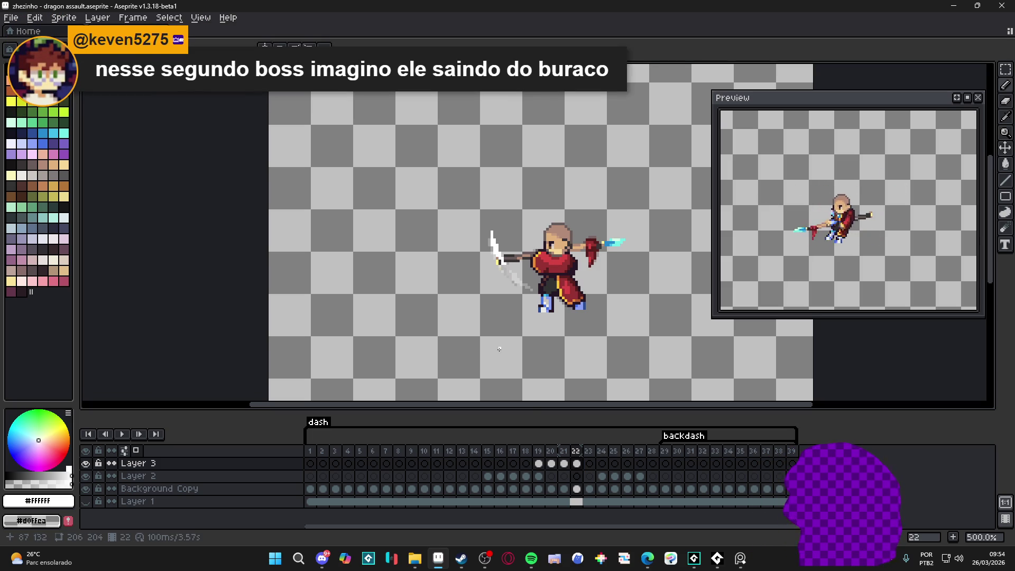
Erase a white slash stroke on frame 21, check it against the floor, and step frames 20–22
{"action": "key", "text": "Left"}
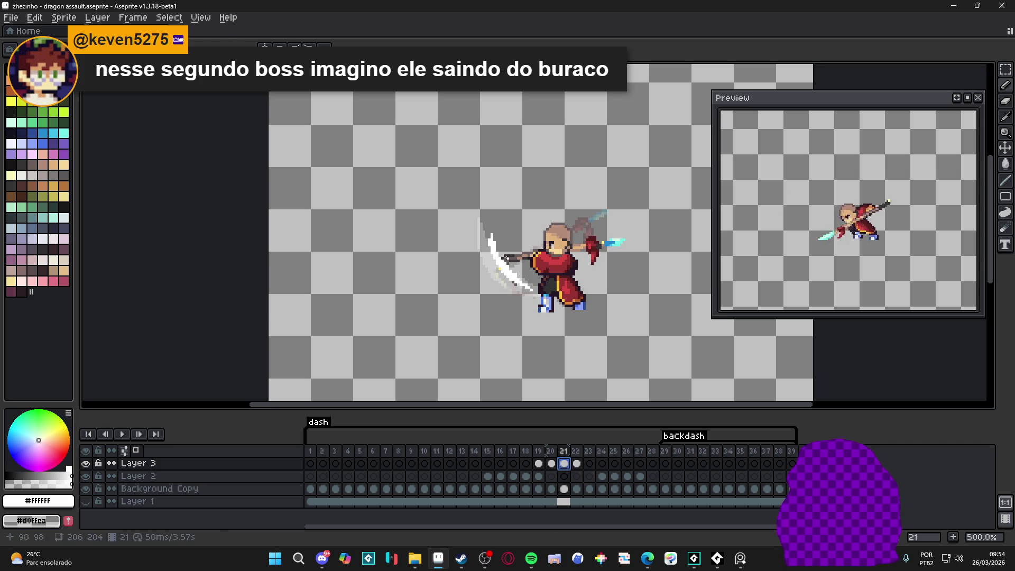
{"action": "left_click_drag", "start_coordinate": [526, 291], "coordinate": [503, 227]}
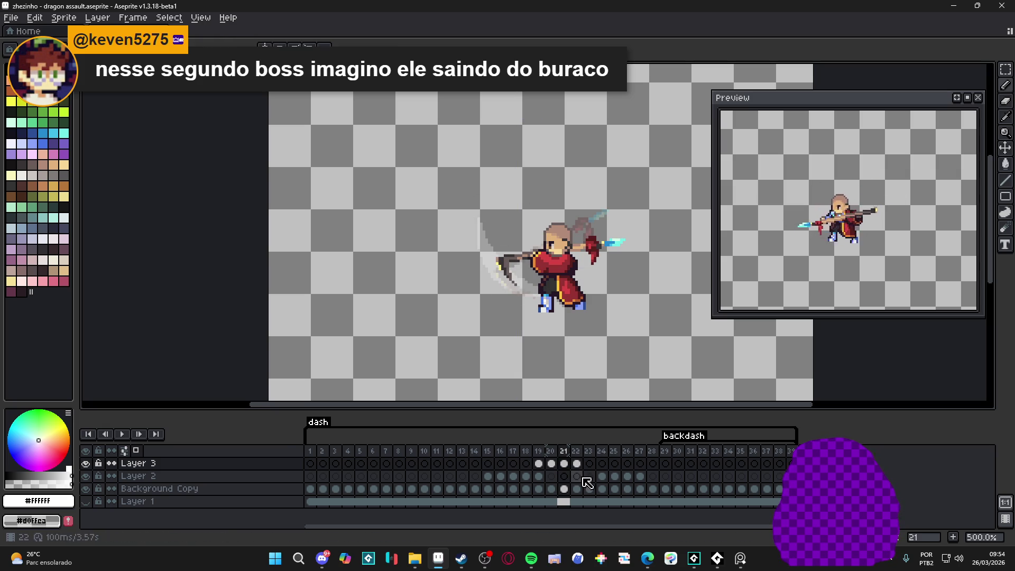
{"action": "left_click", "coordinate": [85, 502]}
{"action": "left_click", "coordinate": [85, 501]}
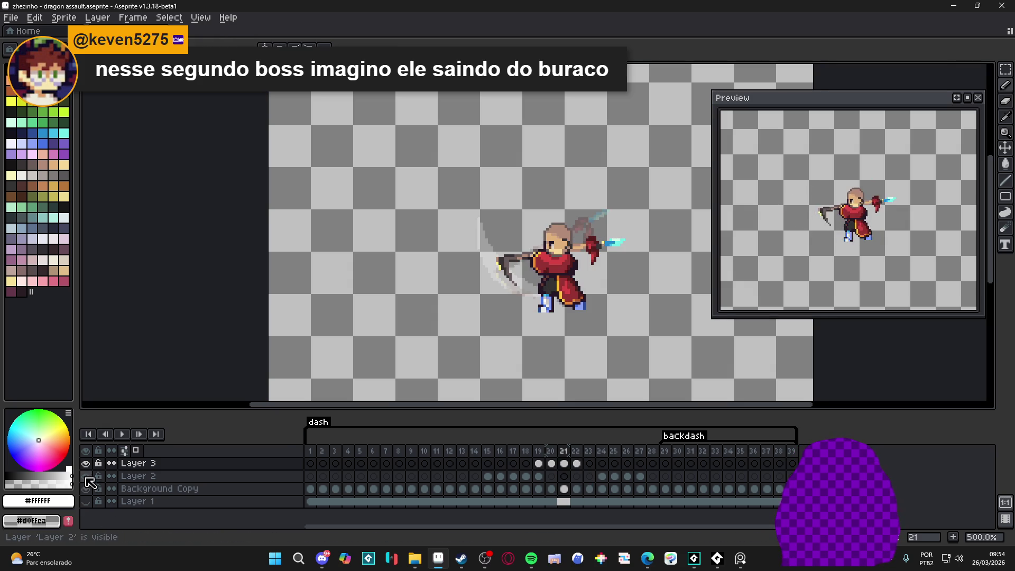
{"action": "left_click", "coordinate": [551, 463]}
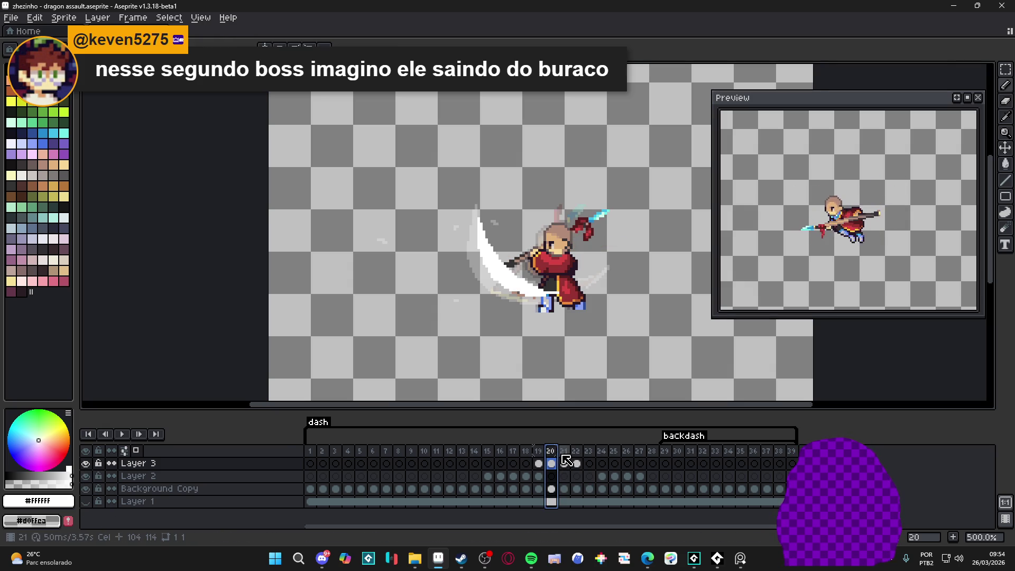
{"action": "left_click", "coordinate": [564, 463]}
{"action": "left_click", "coordinate": [577, 463]}
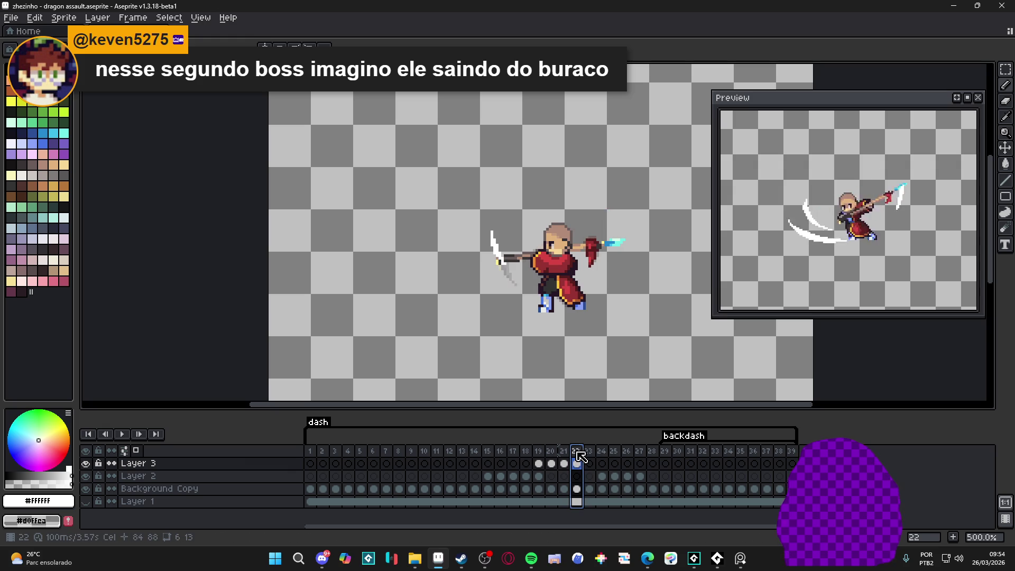
Undo the last pencil stroke and erase the leftover white slash on frame 22
{"action": "key", "text": "ctrl+z"}
{"action": "left_click", "coordinate": [565, 463]}
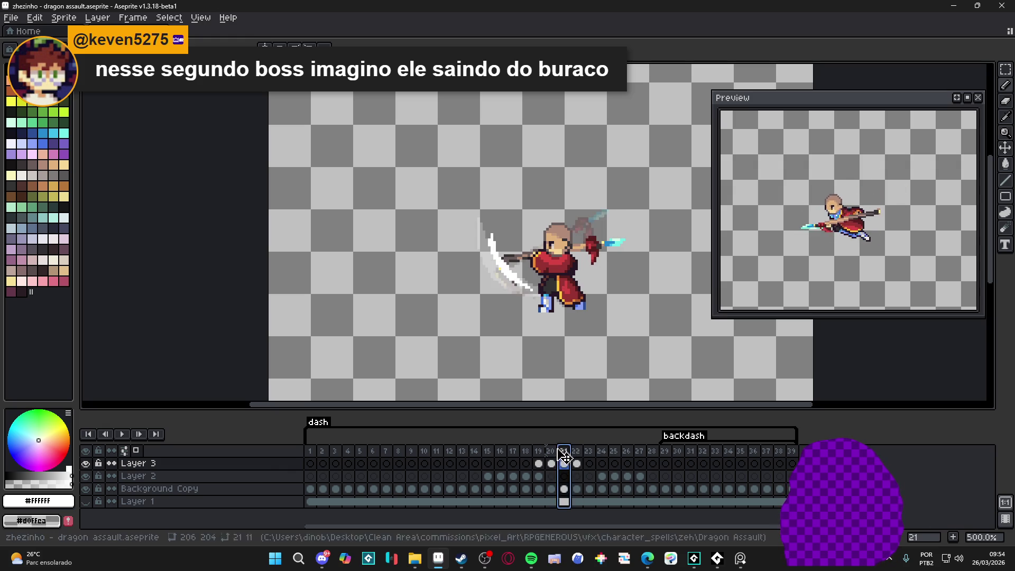
{"action": "left_click", "coordinate": [552, 463]}
{"action": "left_click", "coordinate": [564, 463]}
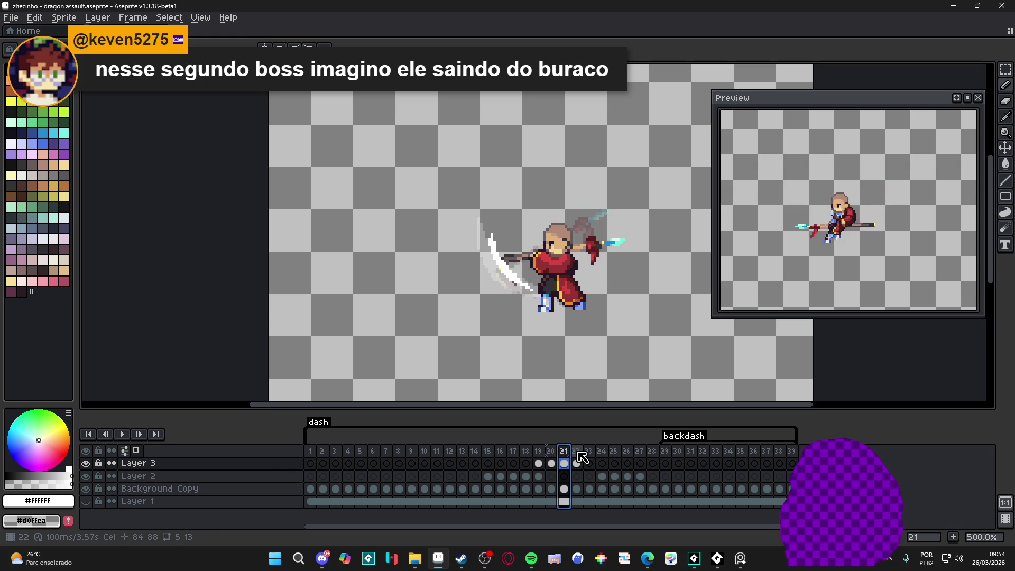
{"action": "left_click", "coordinate": [577, 463]}
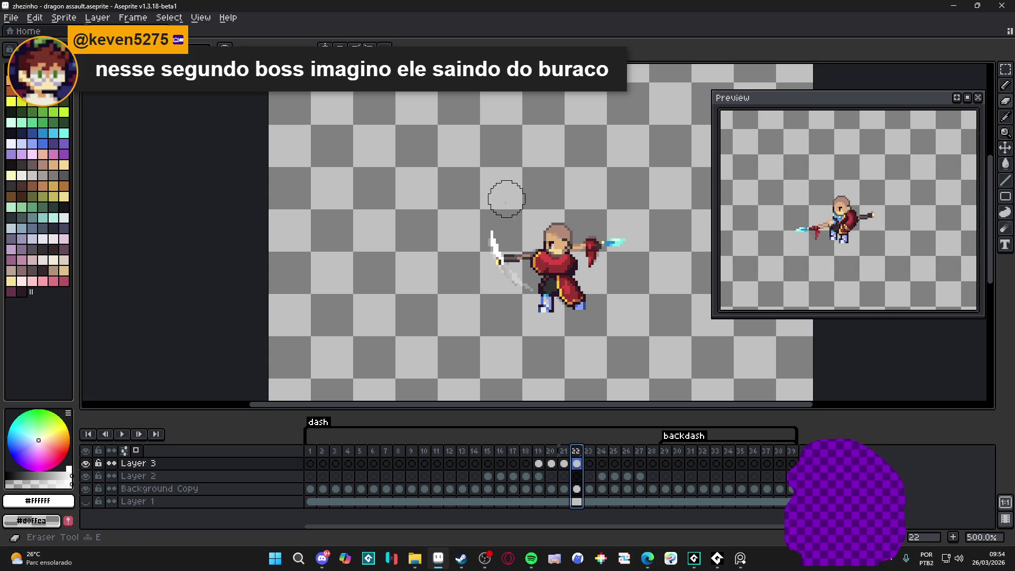
{"action": "left_click_drag", "start_coordinate": [492, 244], "coordinate": [524, 248]}
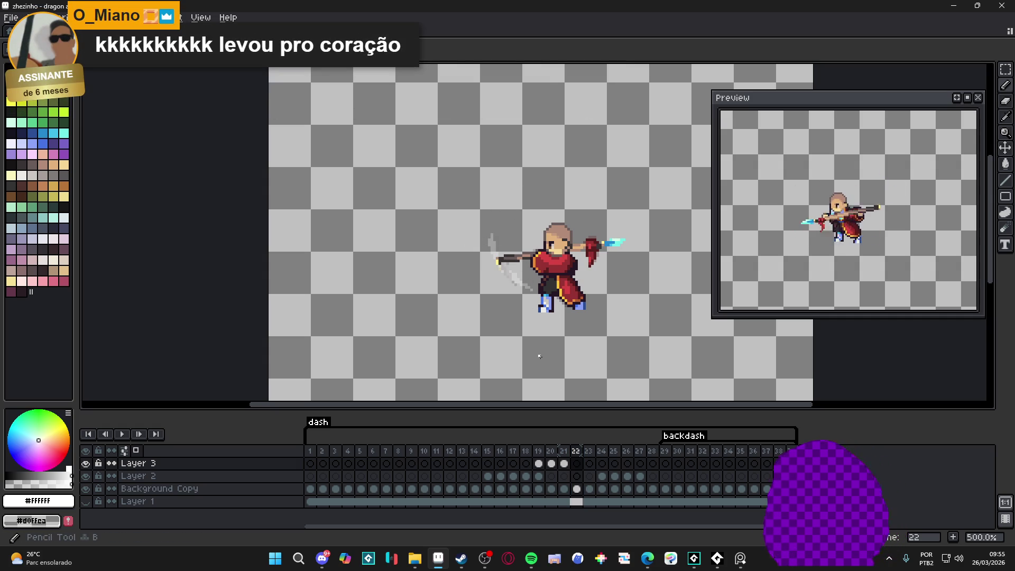
{"action": "left_click", "coordinate": [500, 263]}
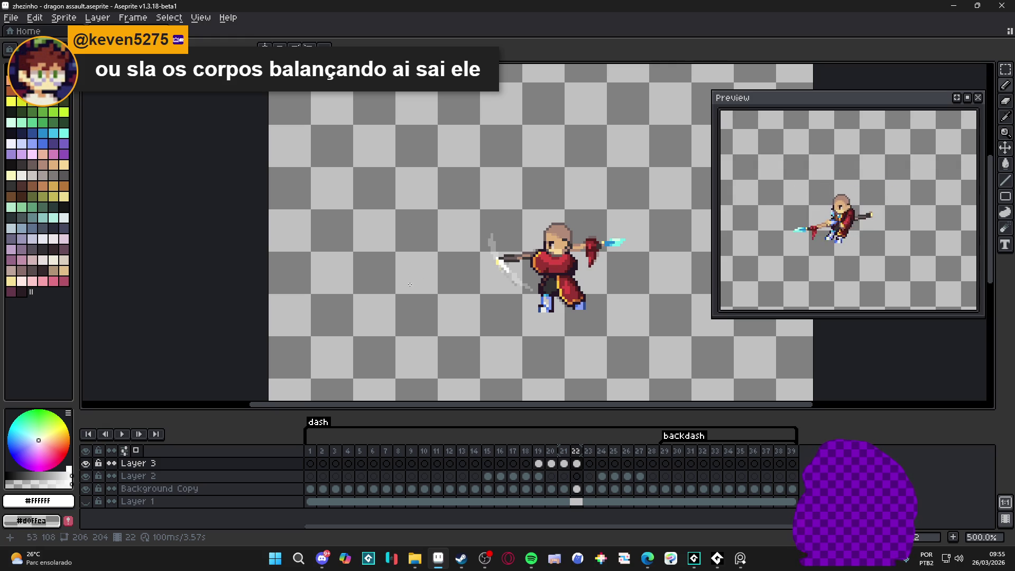
Show Layer 1's tiled floor again and view frames 23 through 28
{"action": "left_click", "coordinate": [86, 502]}
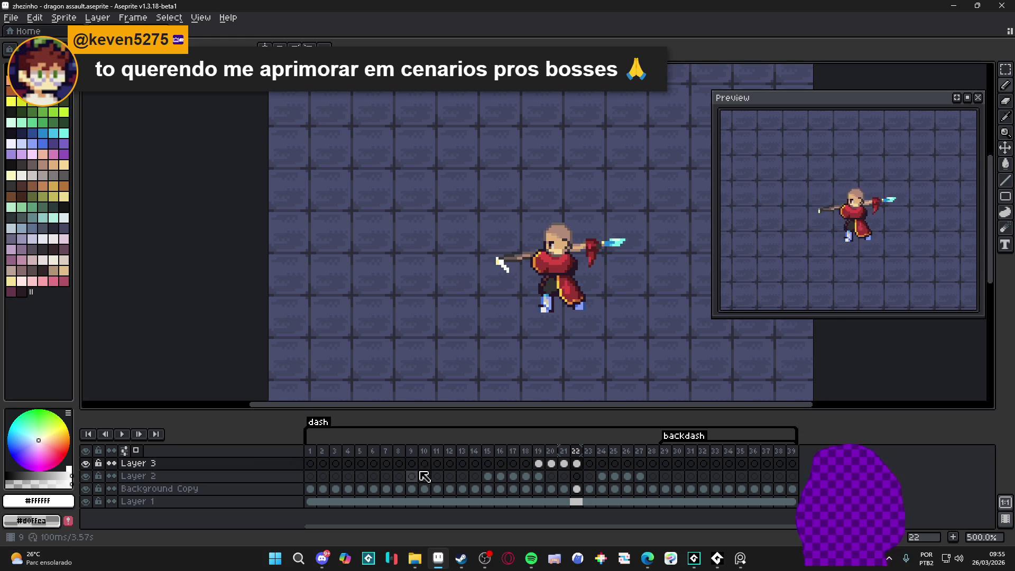
{"action": "left_click", "coordinate": [590, 464]}
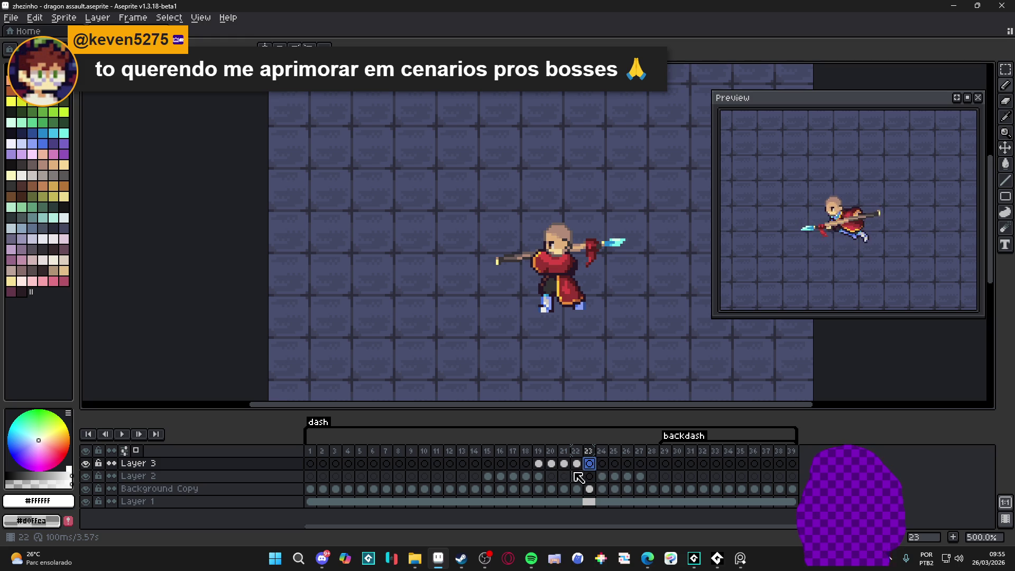
{"action": "left_click", "coordinate": [602, 465]}
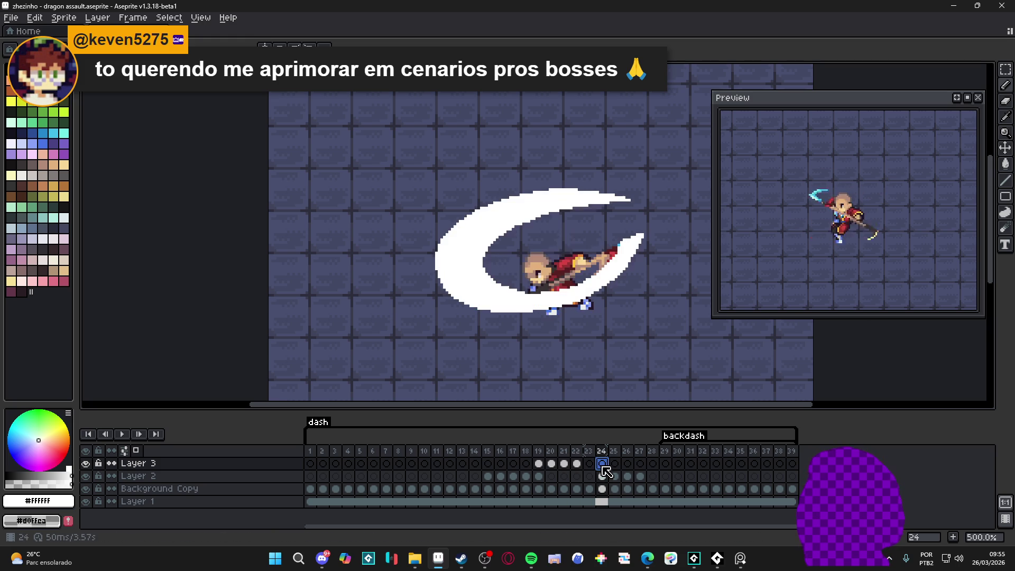
{"action": "left_click", "coordinate": [615, 464]}
{"action": "left_click", "coordinate": [627, 463]}
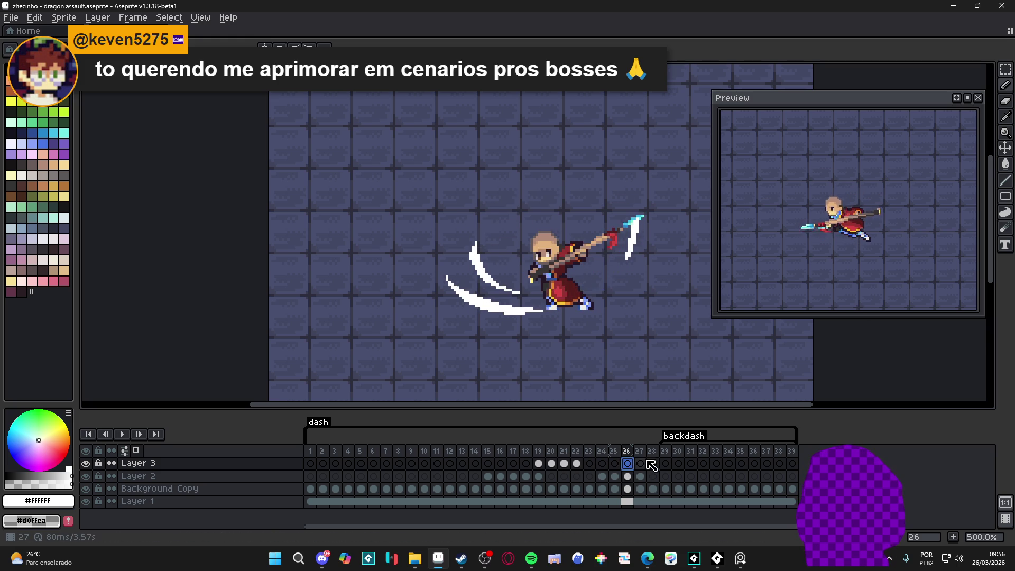
{"action": "left_click", "coordinate": [641, 464]}
{"action": "left_click", "coordinate": [653, 464]}
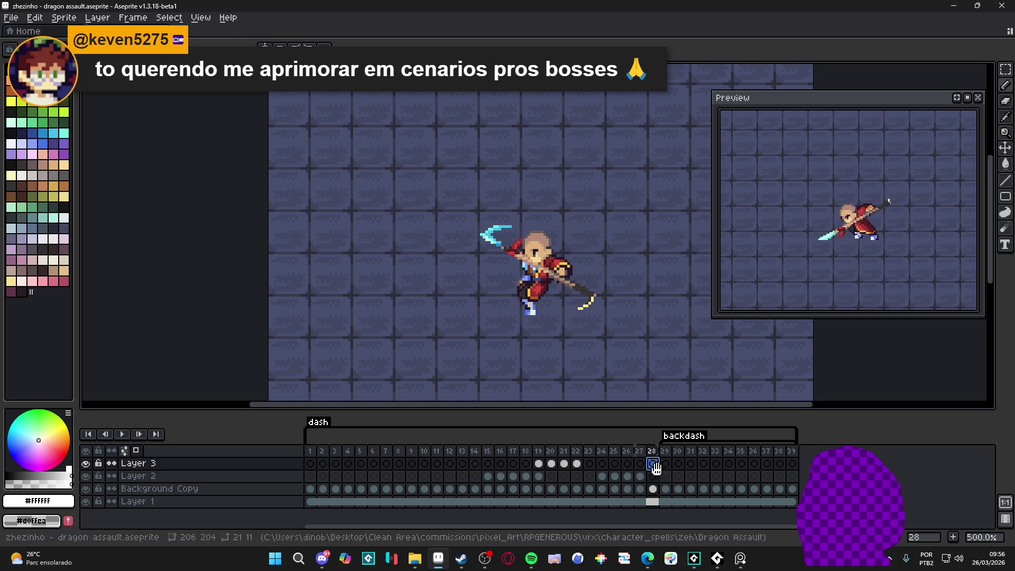
Return to frame 2 and play the animation from the playback options
{"action": "left_click", "coordinate": [323, 463]}
{"action": "right_click", "coordinate": [122, 435]}
{"action": "left_click", "coordinate": [127, 439]}
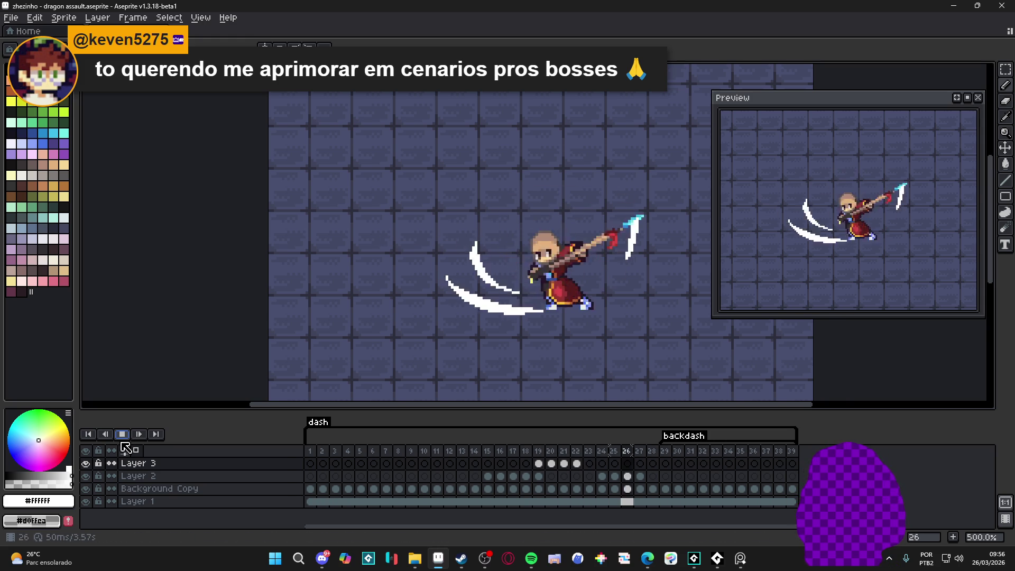
Stop and restart playback, then save the dragon assault sprite
{"action": "left_click", "coordinate": [123, 436]}
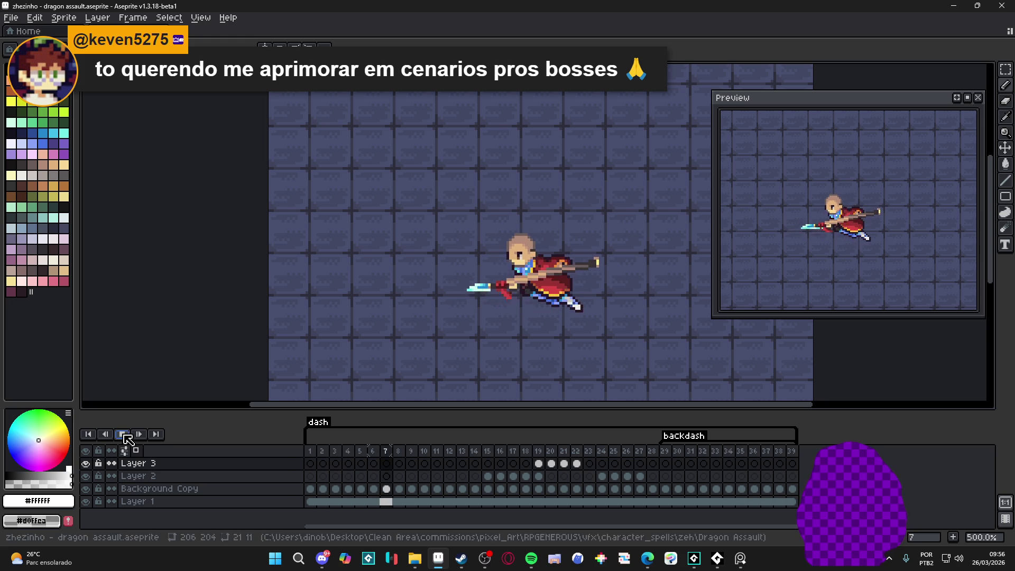
{"action": "left_click", "coordinate": [125, 437]}
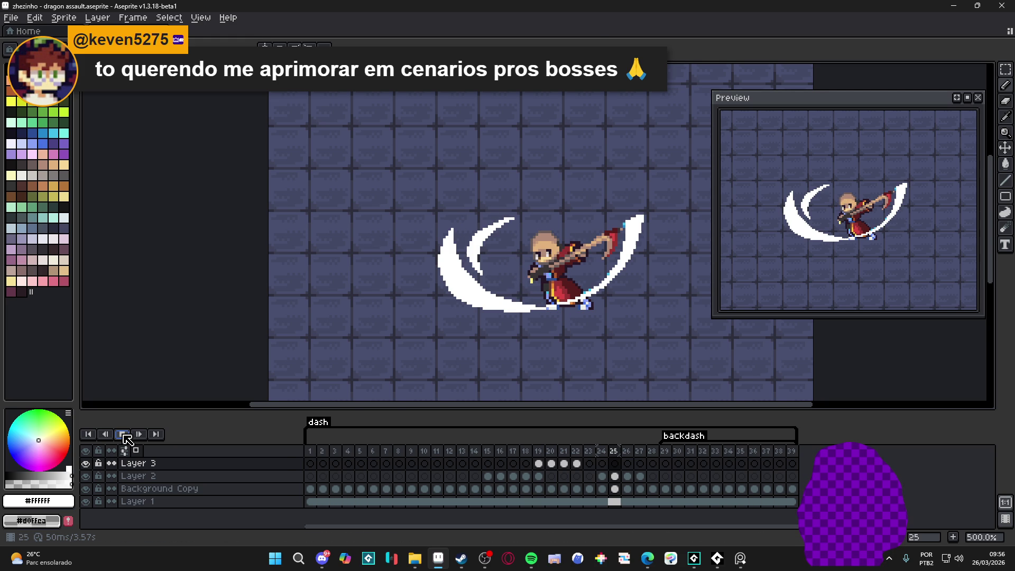
{"action": "key", "text": "ctrl+s"}
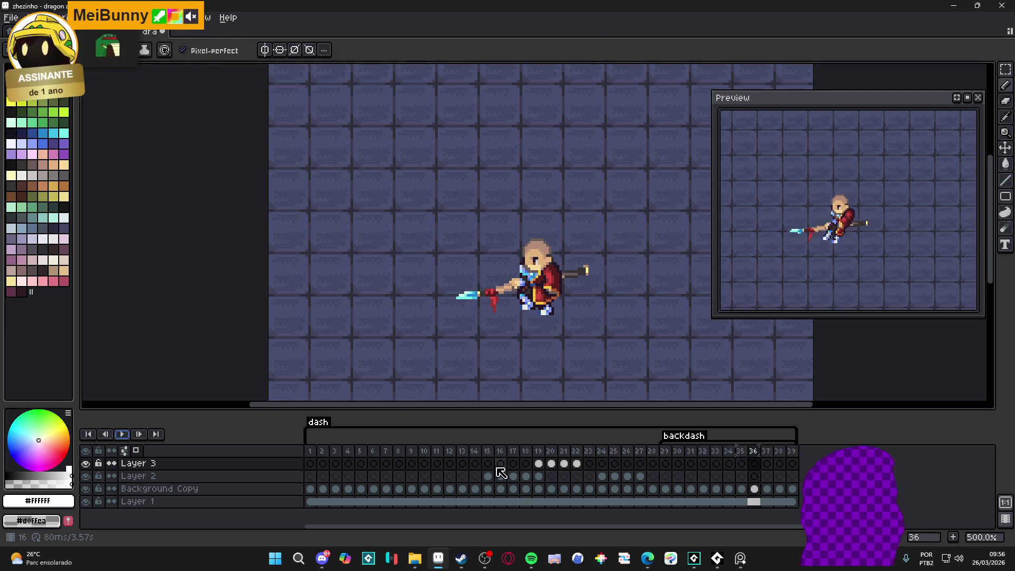
Step through dash frames 12 to 19 and settle on Layer 3's frame 18 cel
{"action": "left_click", "coordinate": [450, 463]}
{"action": "key", "text": "Right"}
{"action": "key", "text": "Right"}
{"action": "key", "text": "Right"}
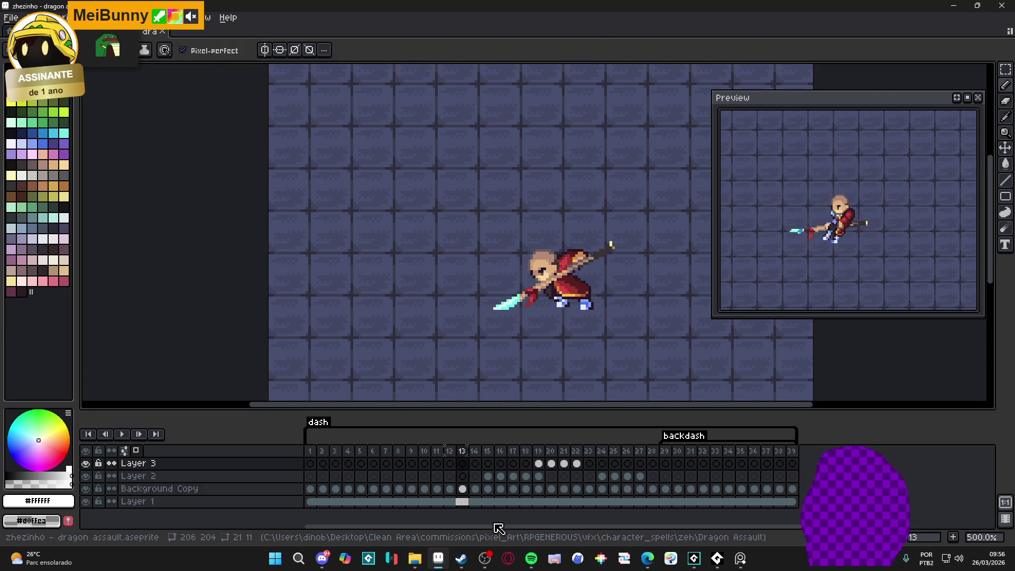
{"action": "key", "text": "Right"}
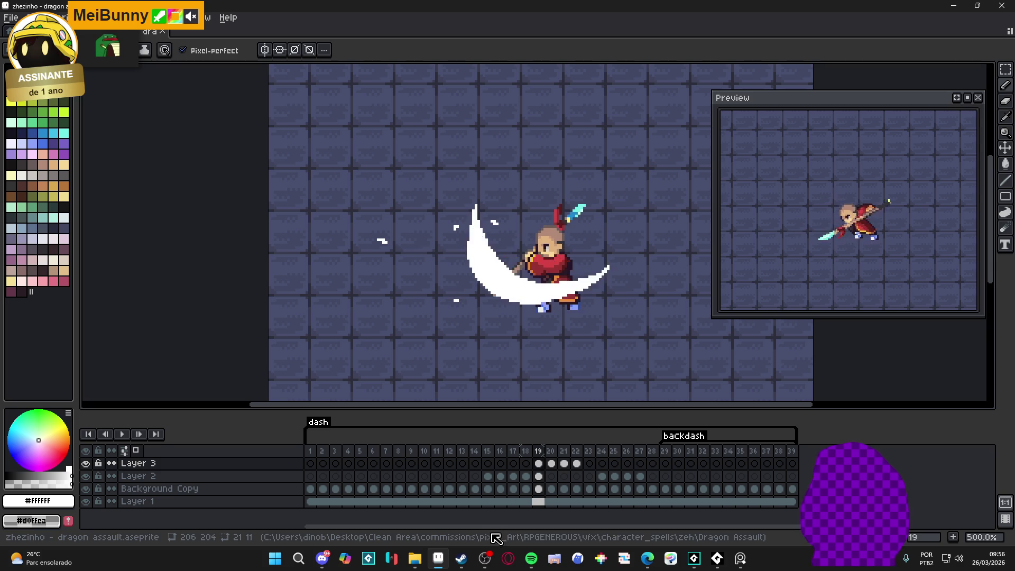
{"action": "key", "text": "Left"}
{"action": "key", "text": "Left"}
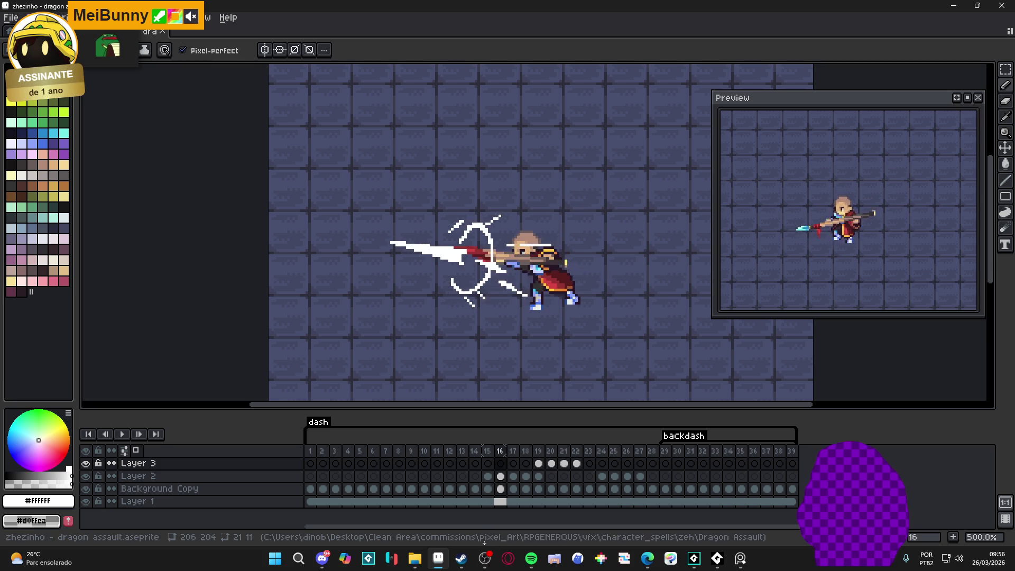
{"action": "key", "text": "Right"}
{"action": "key", "text": "Left"}
{"action": "key", "text": "Right"}
{"action": "key", "text": "Right"}
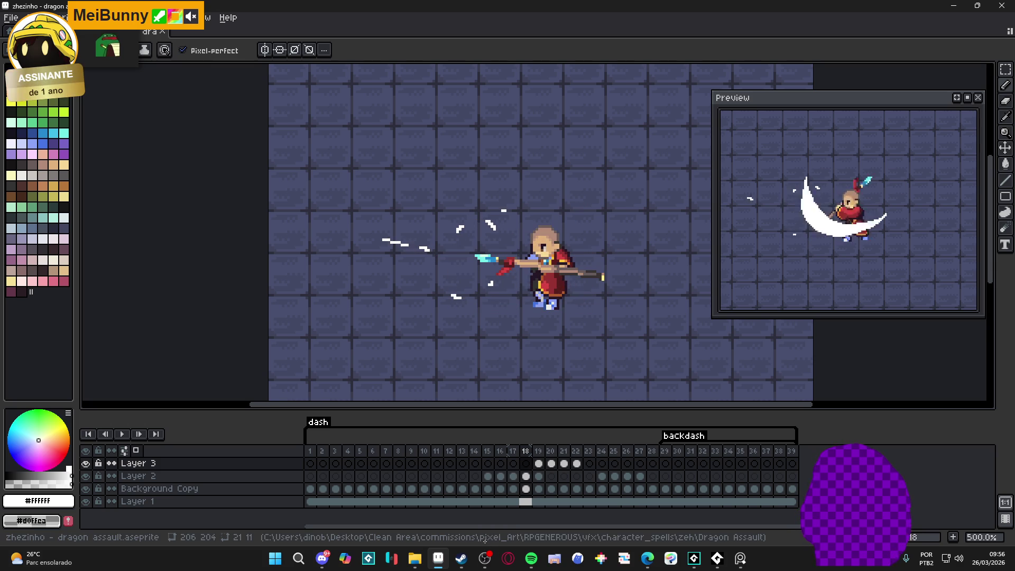
{"action": "left_click", "coordinate": [526, 463]}
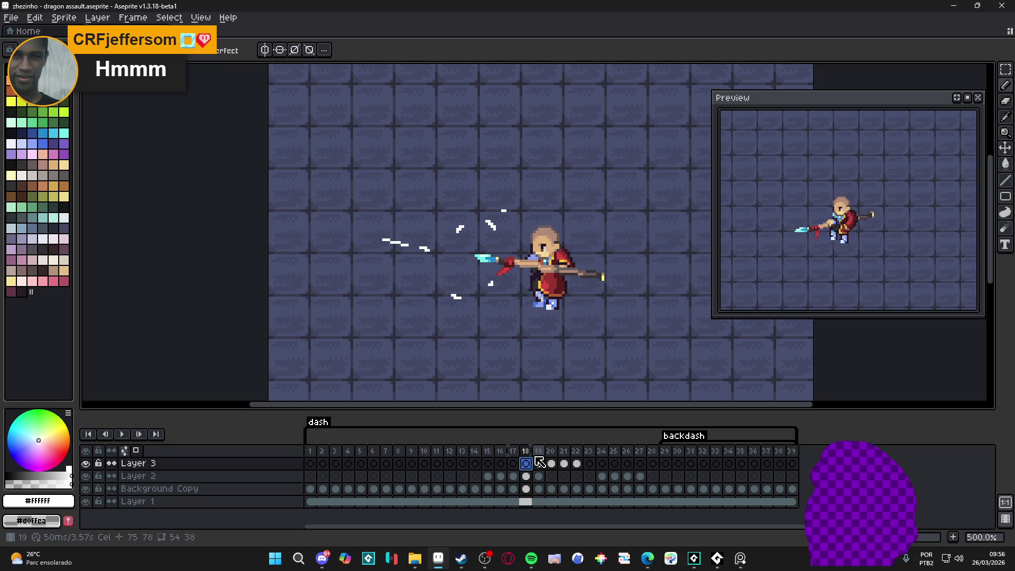
Create a new Layer 4 with Shift+N and select its frame 19 cel
{"action": "key", "text": "shift+n"}
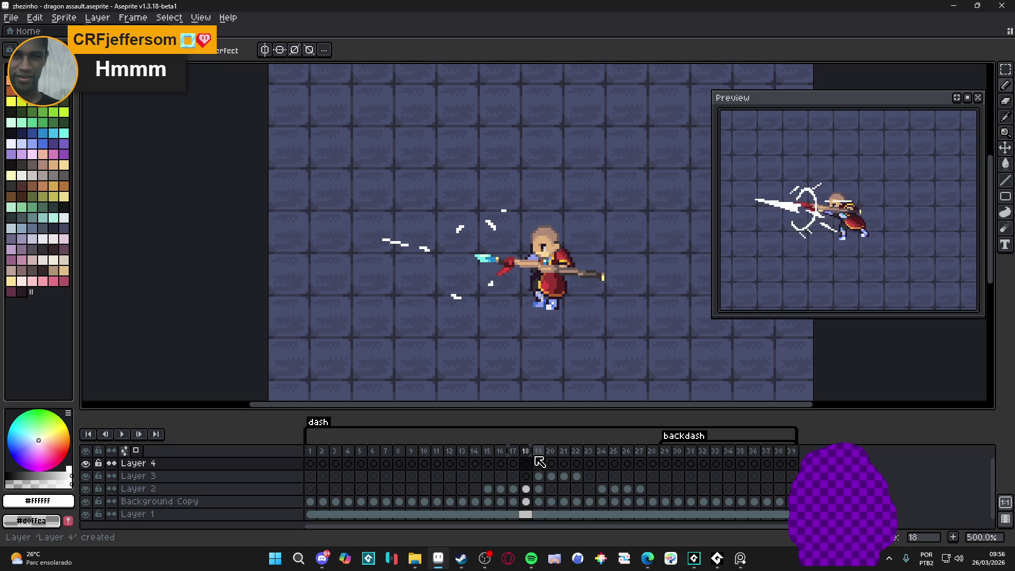
{"action": "left_click", "coordinate": [538, 463]}
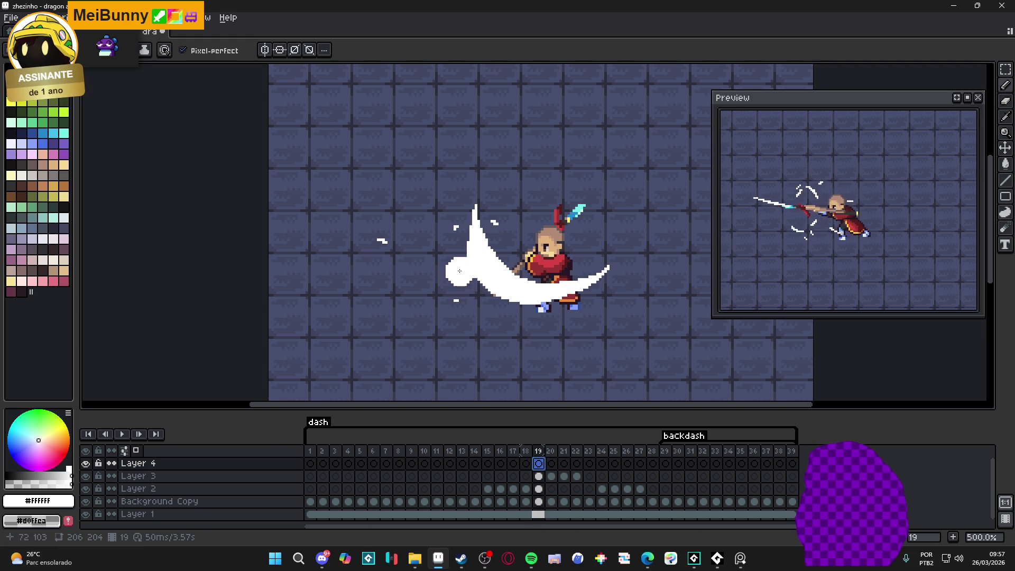
On Layer 4 frame 19, zoom in and paint jagged white splash strokes up-left of the crescent
{"action": "left_click_drag", "start_coordinate": [465, 267], "coordinate": [471, 263]}
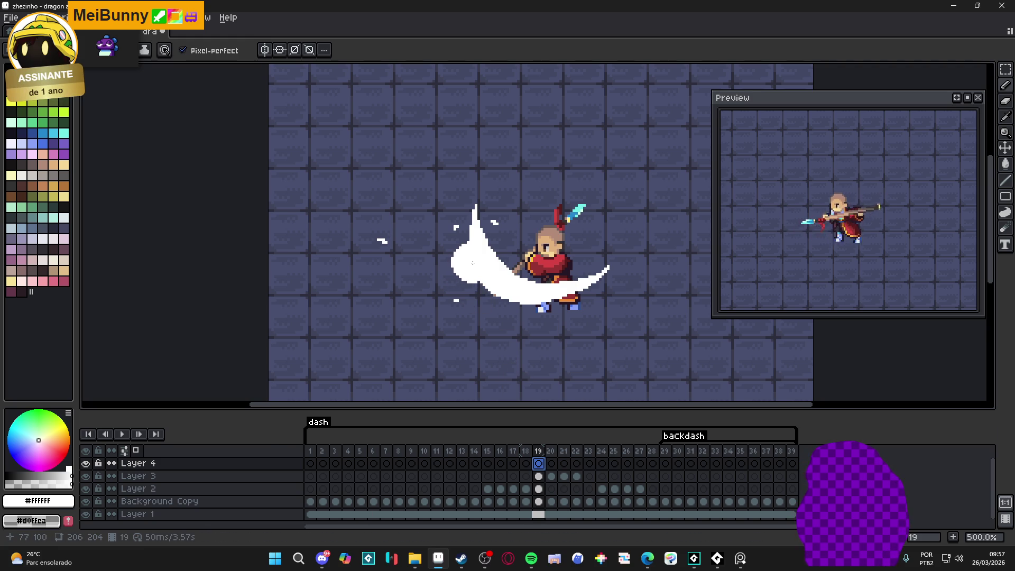
{"action": "key", "text": "ctrl+z"}
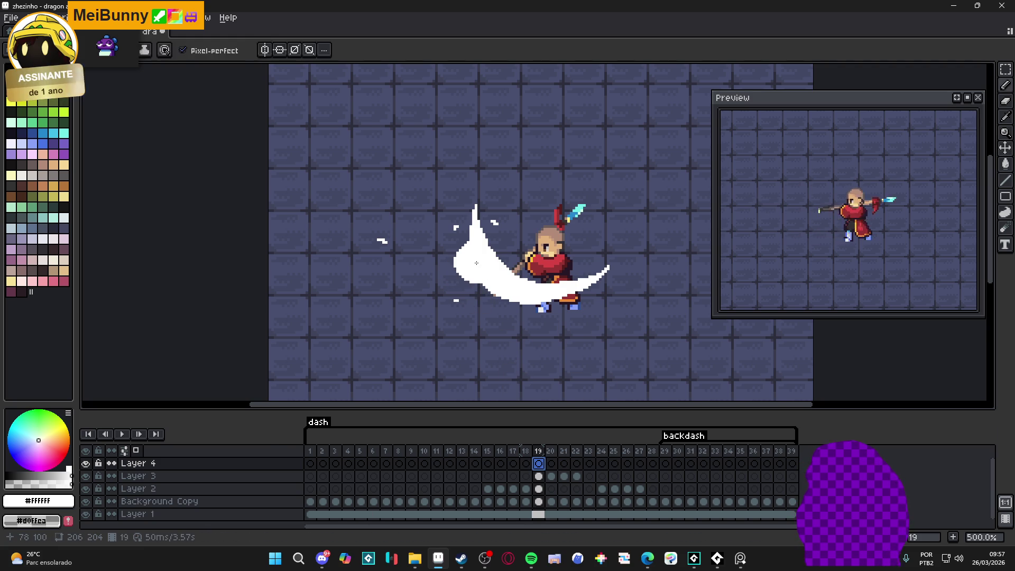
{"action": "scroll", "coordinate": [479, 286], "scroll_direction": "up", "scroll_amount": 1}
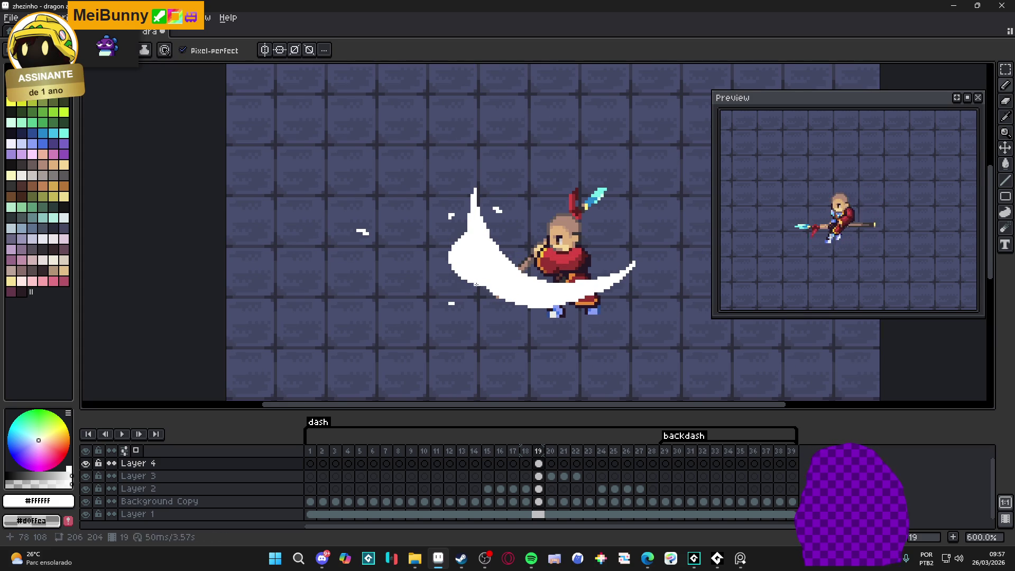
{"action": "scroll", "coordinate": [476, 284], "scroll_direction": "up", "scroll_amount": 1}
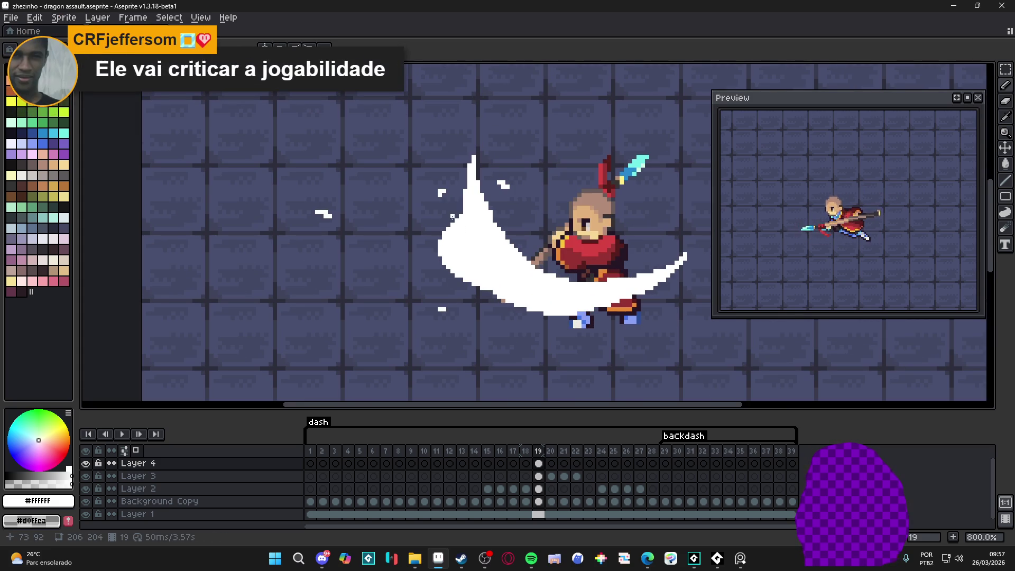
{"action": "left_click_drag", "start_coordinate": [440, 260], "coordinate": [401, 239]}
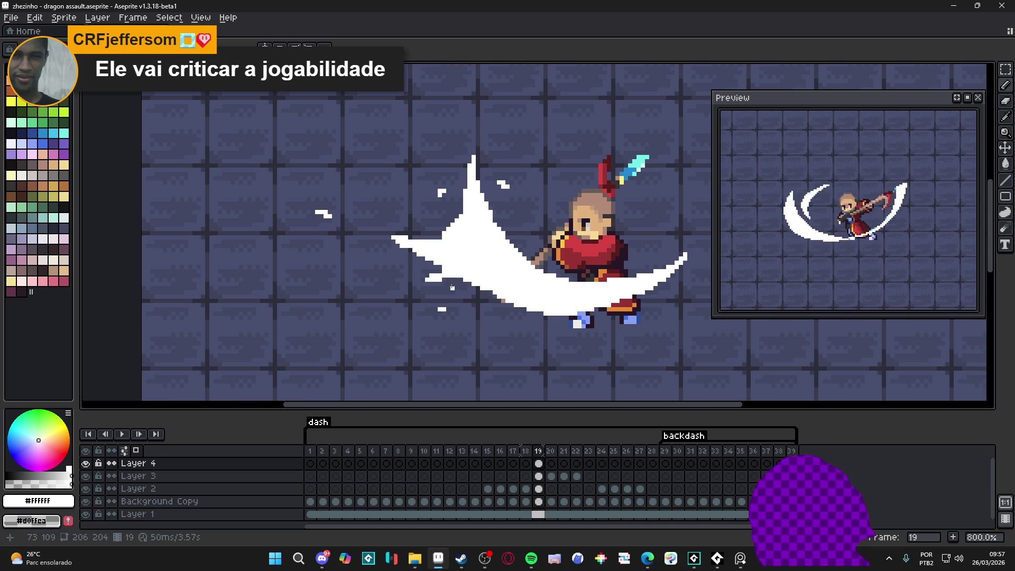
{"action": "mouse_move", "coordinate": [416, 197]}
{"action": "left_mouse_down"}
{"action": "mouse_move", "coordinate": [447, 215]}
{"action": "mouse_move", "coordinate": [399, 184]}
{"action": "mouse_move", "coordinate": [423, 226]}
{"action": "left_mouse_up"}
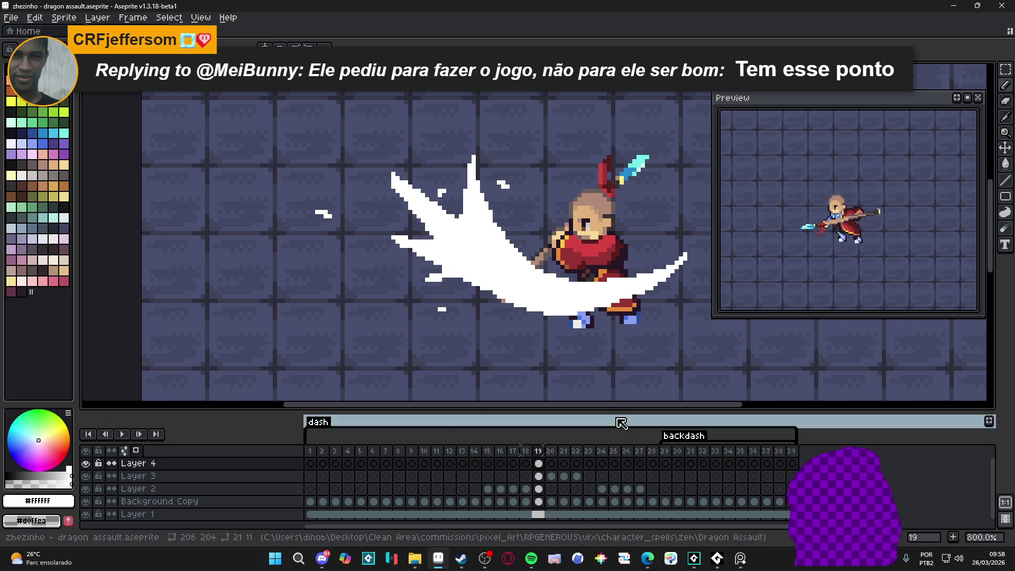
Search Google Images for 'impact vfx gif', browse the ice/water impact results, and return to Aseprite
{"action": "mouse_move", "coordinate": [647, 558]}
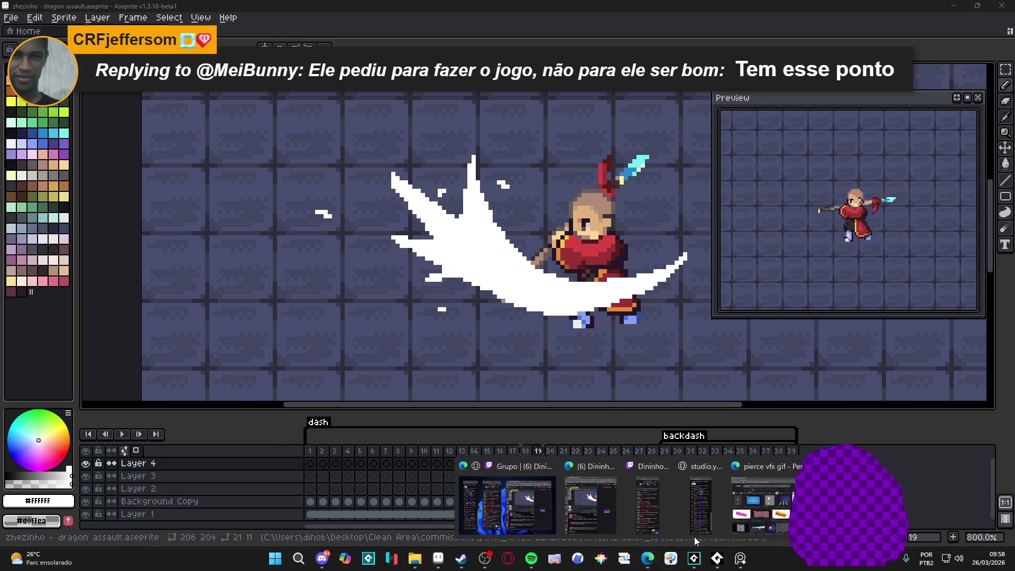
{"action": "left_click", "coordinate": [624, 497]}
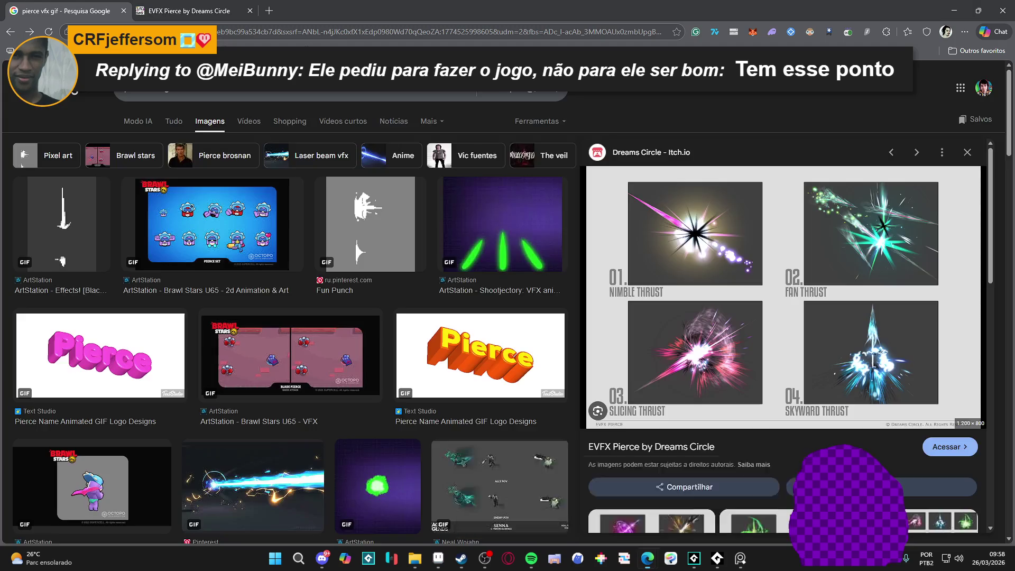
{"action": "triple_click", "coordinate": [390, 93]}
{"action": "type", "text": "impact vfx "}
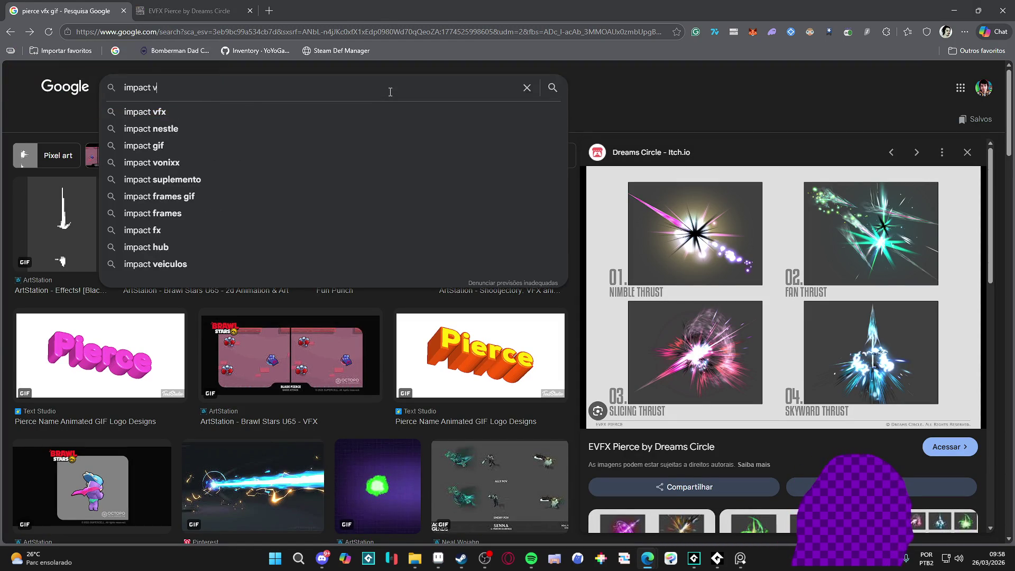
{"action": "type", "text": "gif"}
{"action": "key", "text": "Return"}
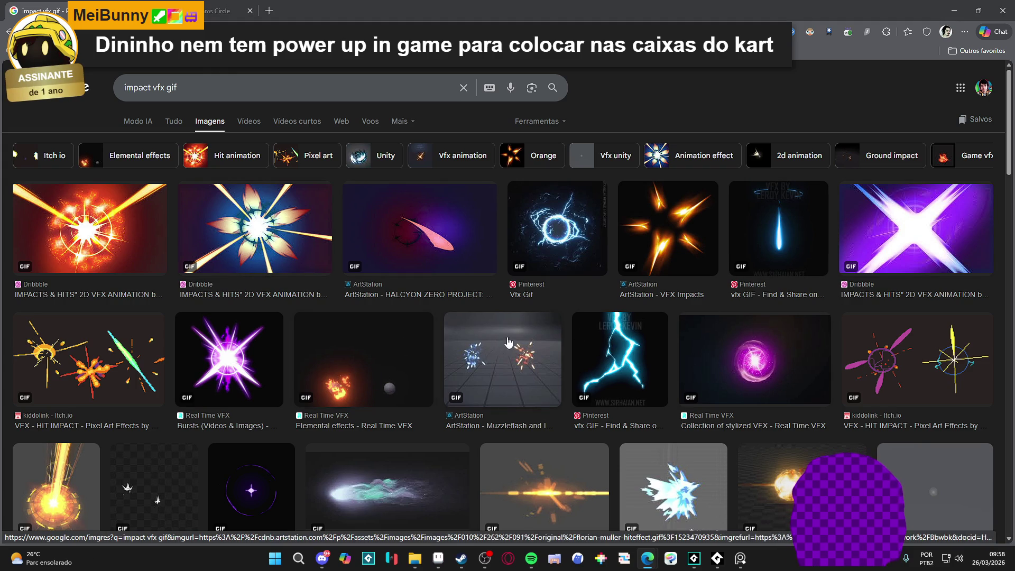
{"action": "scroll", "coordinate": [546, 351], "scroll_direction": "down", "scroll_amount": 3}
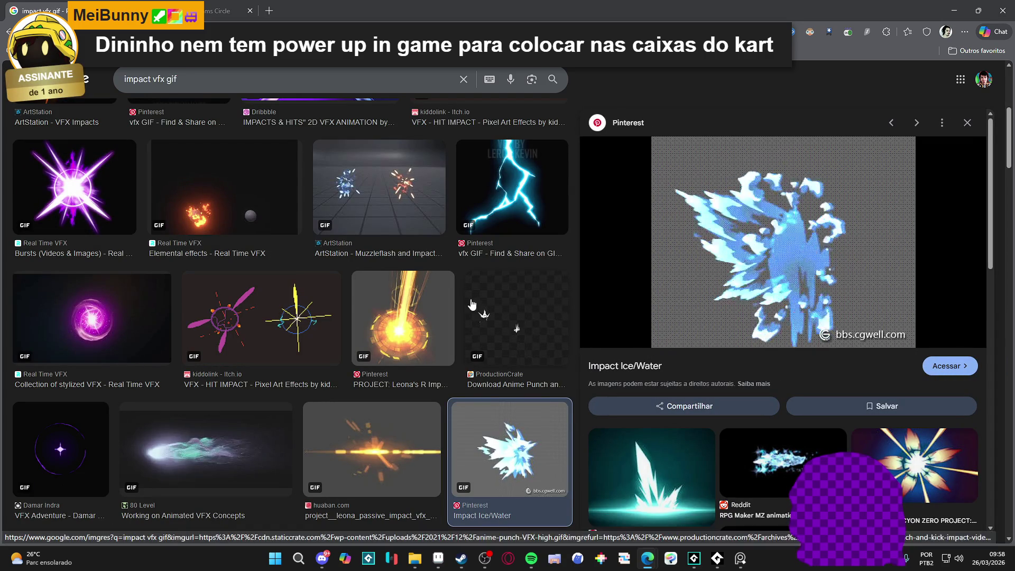
{"action": "key", "text": "alt+Tab"}
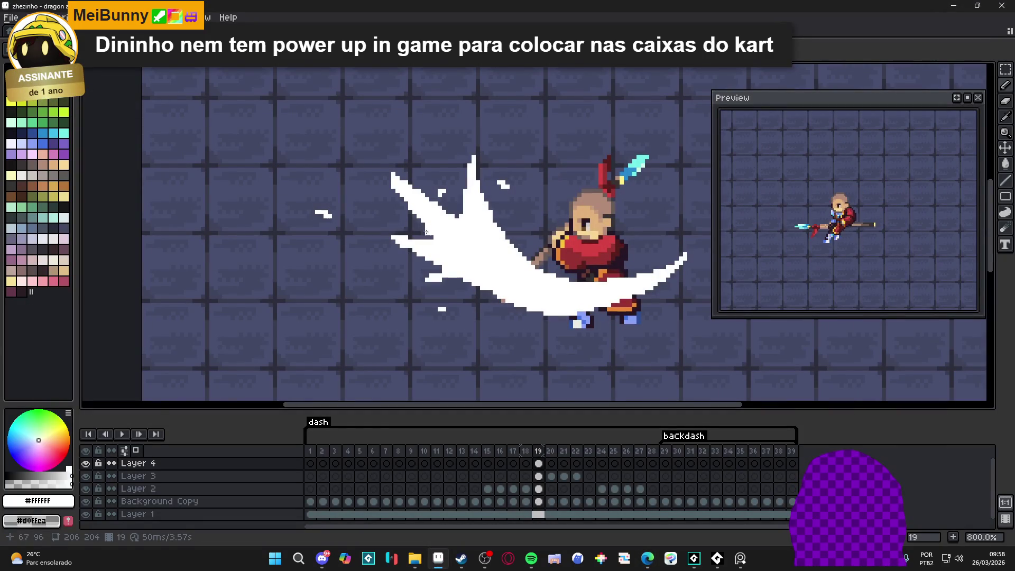
On Layer 4's frame 19 cel, draw diagonal and horizontal white splash strokes left of the slash
{"action": "scroll", "coordinate": [342, 233], "scroll_direction": "down", "scroll_amount": 1}
{"action": "left_click", "coordinate": [539, 464]}
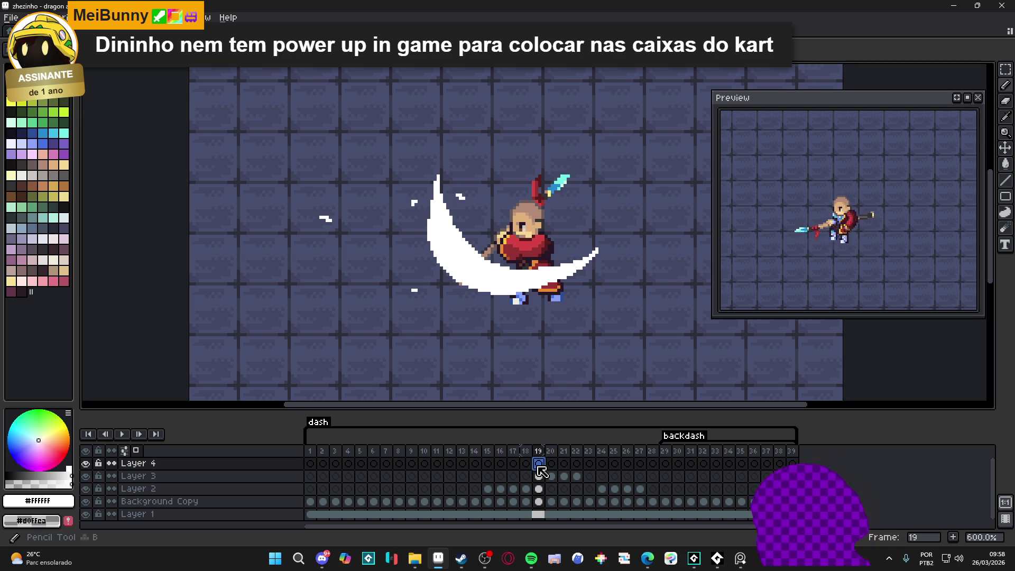
{"action": "mouse_move", "coordinate": [400, 206]}
{"action": "left_mouse_down"}
{"action": "mouse_move", "coordinate": [412, 209]}
{"action": "mouse_move", "coordinate": [416, 235]}
{"action": "left_mouse_up"}
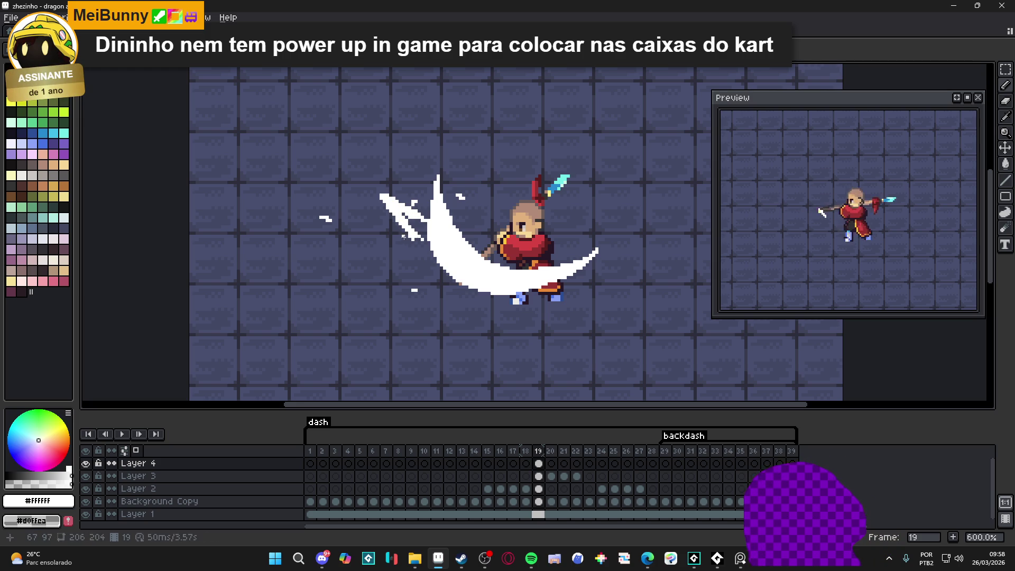
{"action": "mouse_move", "coordinate": [406, 238]}
{"action": "left_mouse_down"}
{"action": "mouse_move", "coordinate": [379, 238]}
{"action": "mouse_move", "coordinate": [413, 257]}
{"action": "left_mouse_up"}
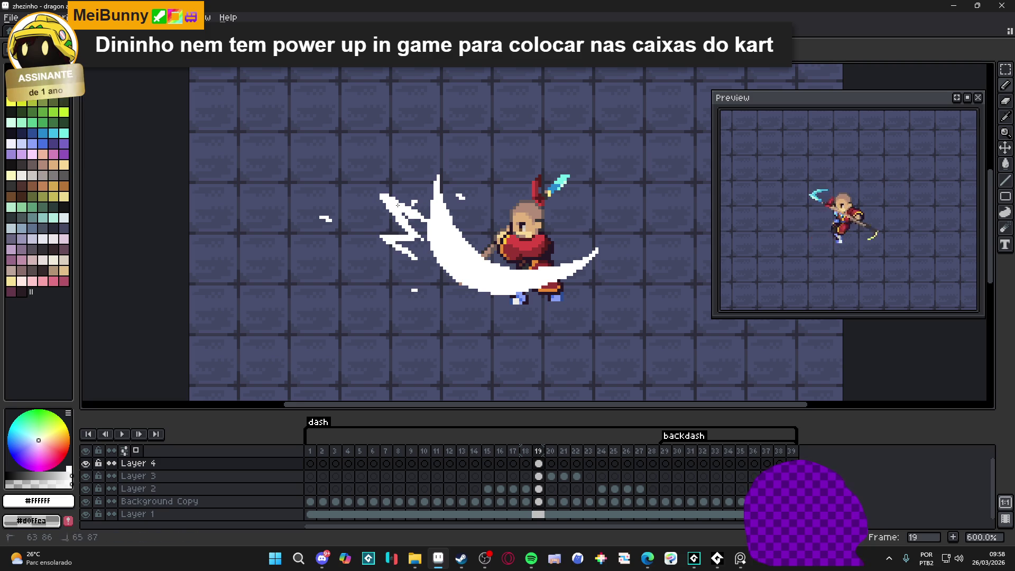
{"action": "mouse_move", "coordinate": [418, 210]}
{"action": "left_mouse_down"}
{"action": "mouse_move", "coordinate": [410, 195]}
{"action": "mouse_move", "coordinate": [423, 197]}
{"action": "mouse_move", "coordinate": [409, 182]}
{"action": "left_mouse_up"}
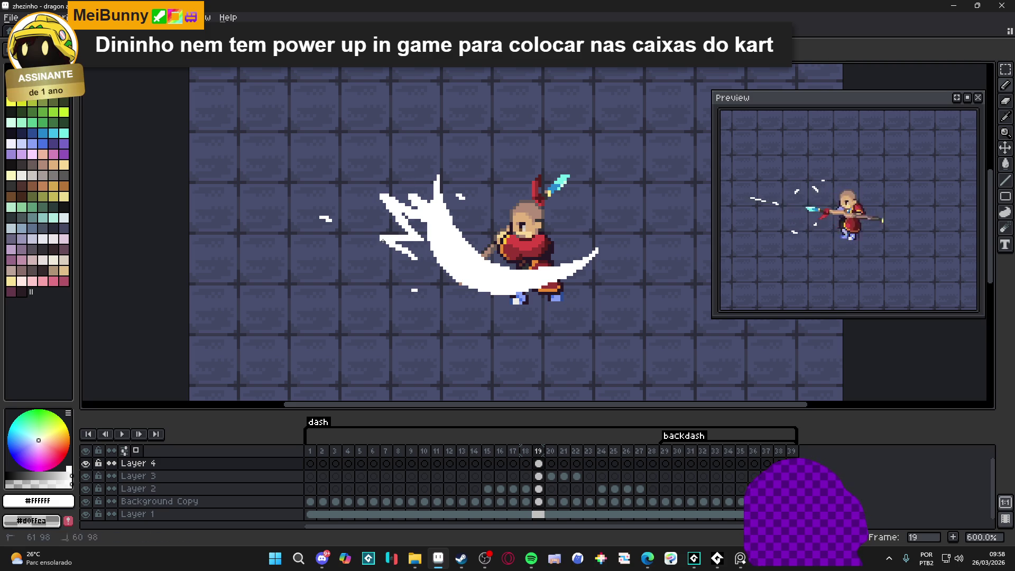
{"action": "left_click", "coordinate": [376, 236]}
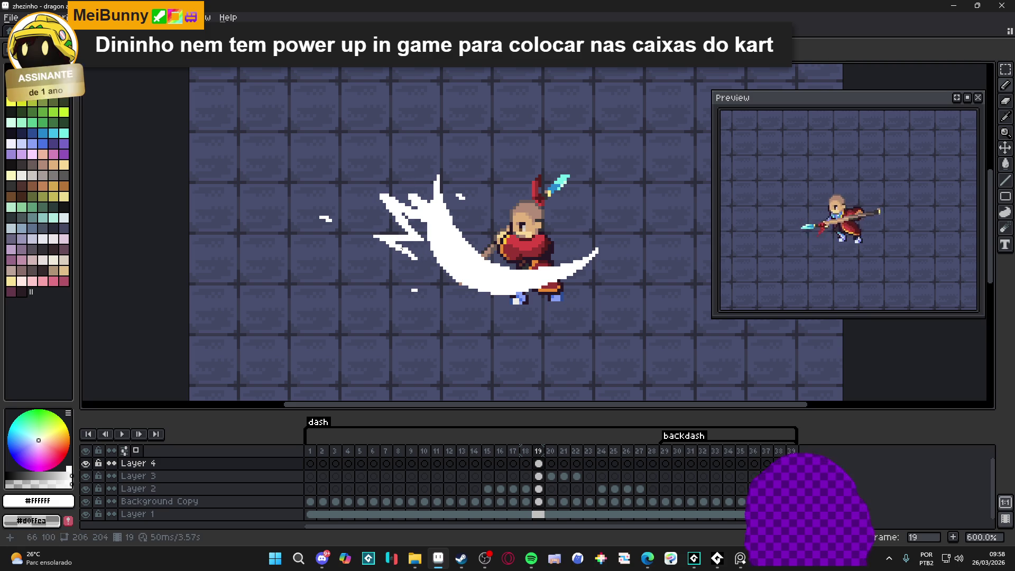
Extend the splash's upper-left tip further left with white pixels
{"action": "key", "text": "e"}
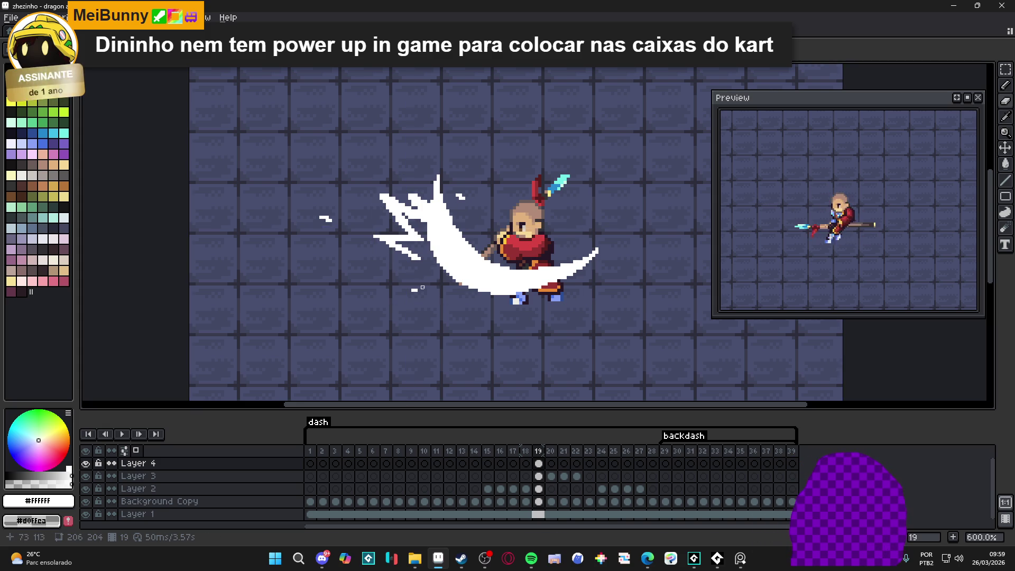
{"action": "scroll", "coordinate": [414, 251], "scroll_direction": "up", "scroll_amount": 4}
{"action": "scroll", "coordinate": [388, 238], "scroll_direction": "down", "scroll_amount": 5}
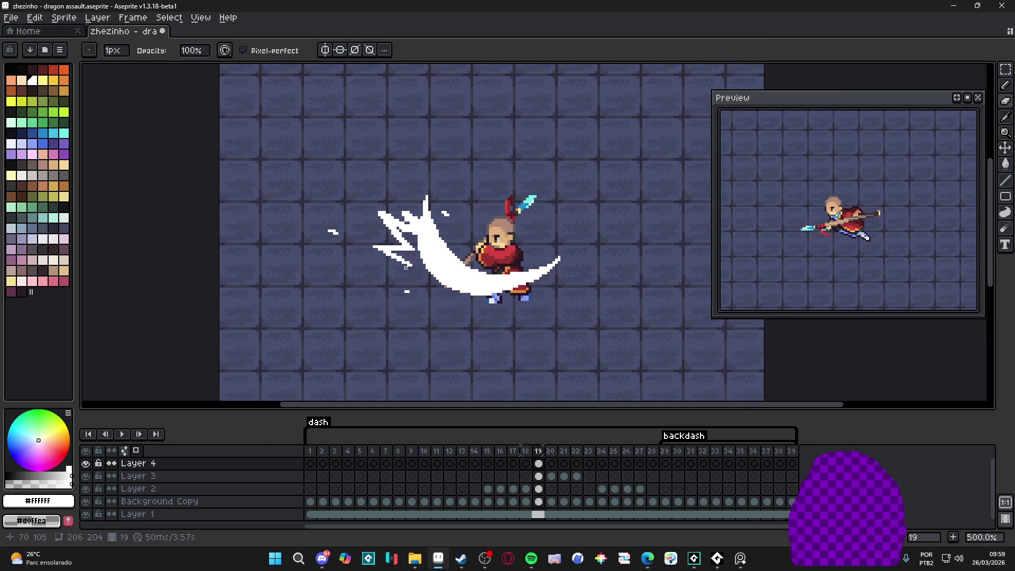
{"action": "scroll", "coordinate": [412, 273], "scroll_direction": "up", "scroll_amount": 4}
{"action": "key", "text": "e"}
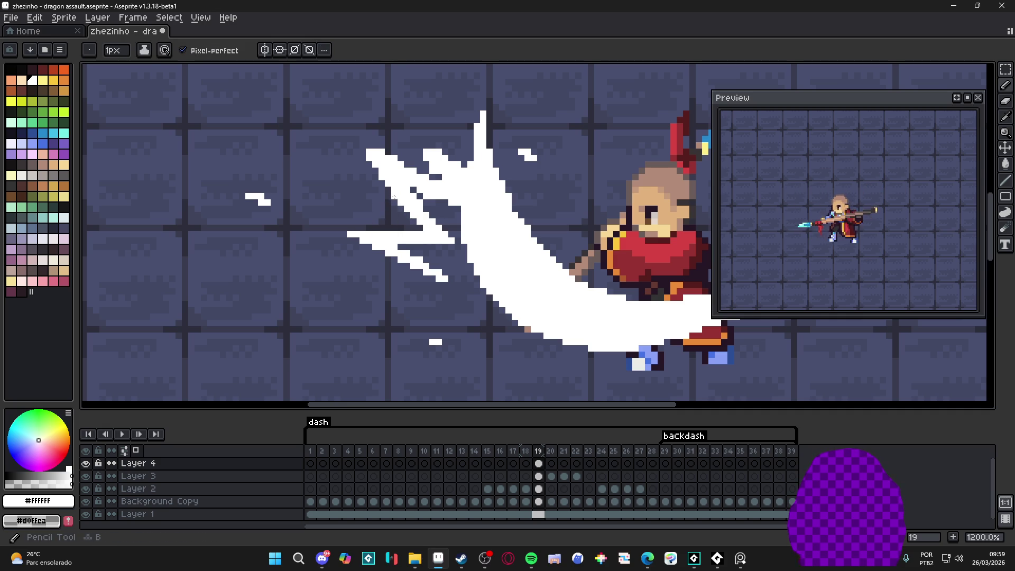
{"action": "left_click", "coordinate": [361, 152], "text": "shift"}
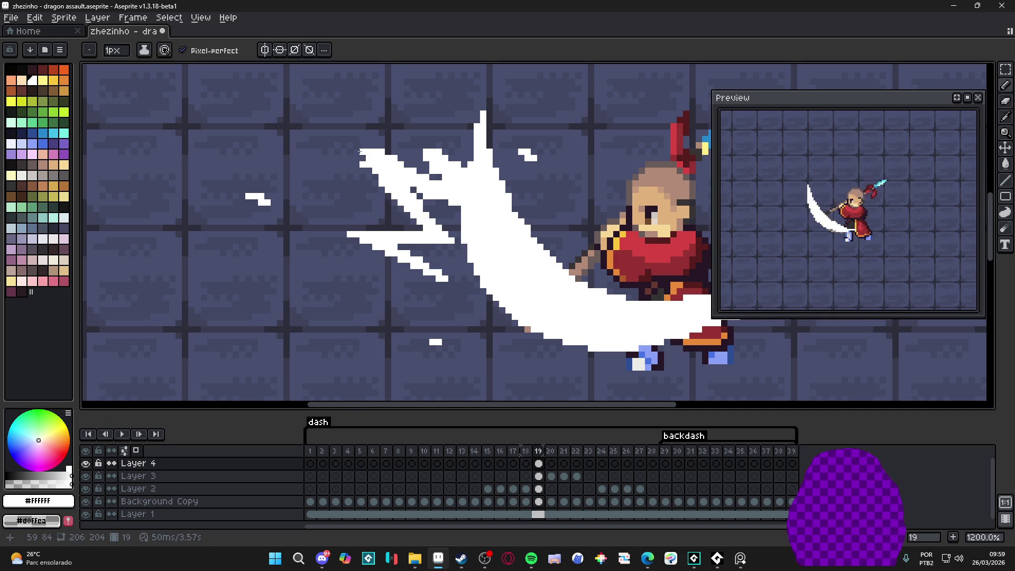
{"action": "key", "text": "b"}
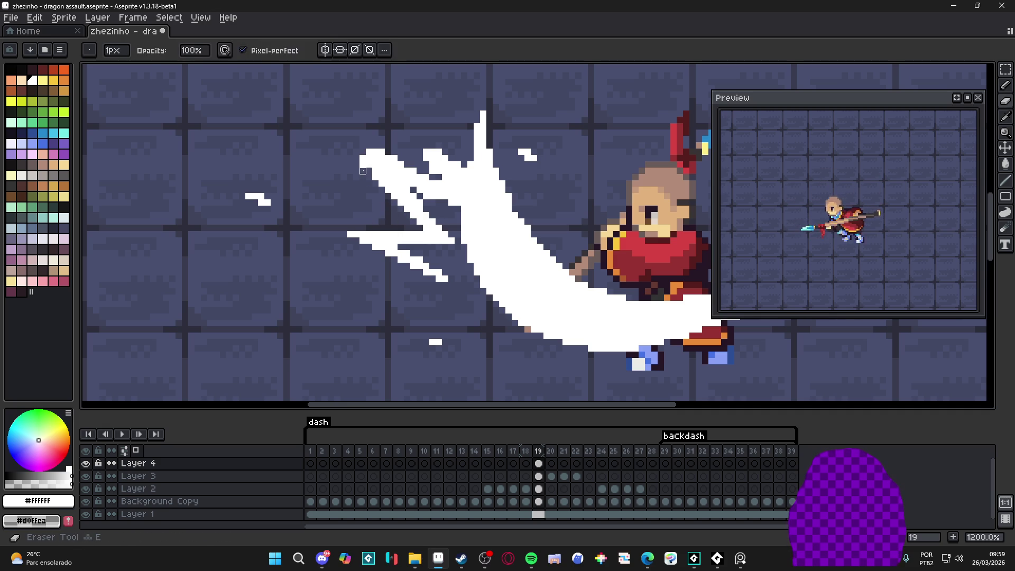
{"action": "key", "text": "b"}
{"action": "scroll", "coordinate": [369, 145], "scroll_direction": "up", "scroll_amount": 1}
{"action": "left_click", "coordinate": [361, 145]}
{"action": "left_click", "coordinate": [344, 144]}
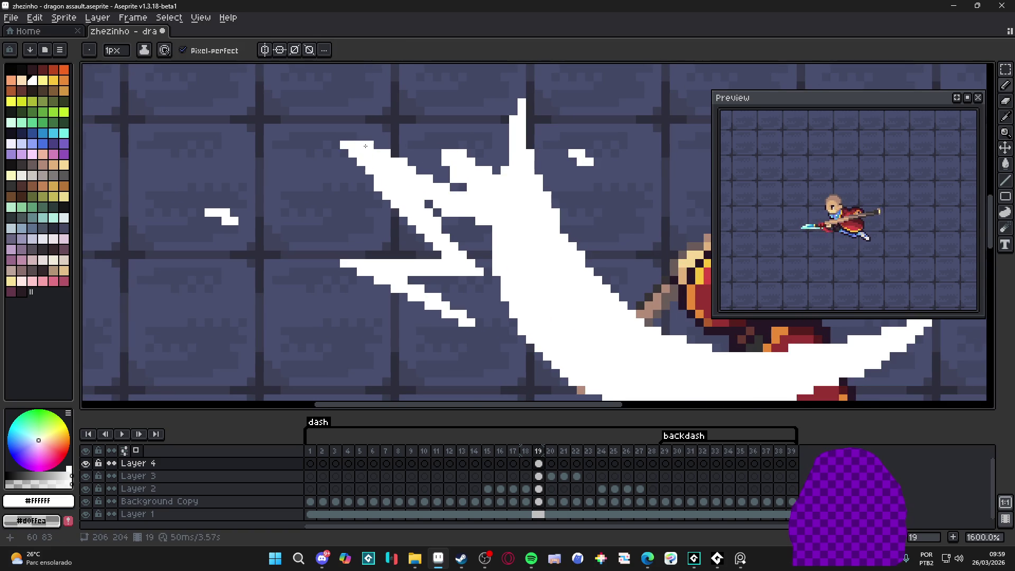
{"action": "scroll", "coordinate": [365, 146], "scroll_direction": "down", "scroll_amount": 4}
{"action": "scroll", "coordinate": [400, 133], "scroll_direction": "up", "scroll_amount": 4}
Fill white pixels into the splash tips to finish the frame 19 impact burst
{"action": "left_click", "coordinate": [400, 134]}
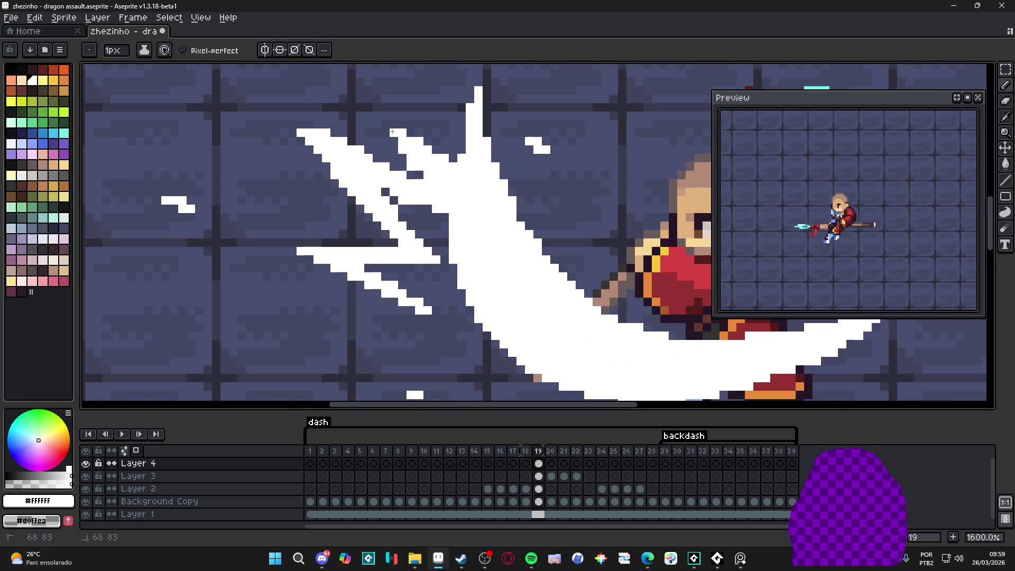
{"action": "scroll", "coordinate": [405, 159], "scroll_direction": "down", "scroll_amount": 1}
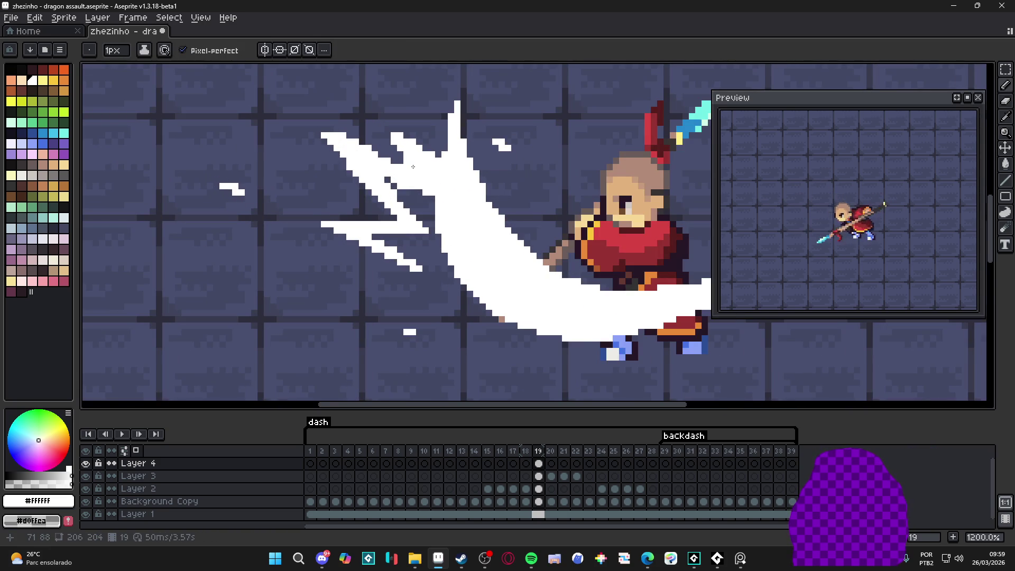
{"action": "scroll", "coordinate": [407, 164], "scroll_direction": "down", "scroll_amount": 1}
{"action": "scroll", "coordinate": [406, 163], "scroll_direction": "up", "scroll_amount": 1}
{"action": "scroll", "coordinate": [410, 163], "scroll_direction": "down", "scroll_amount": 4}
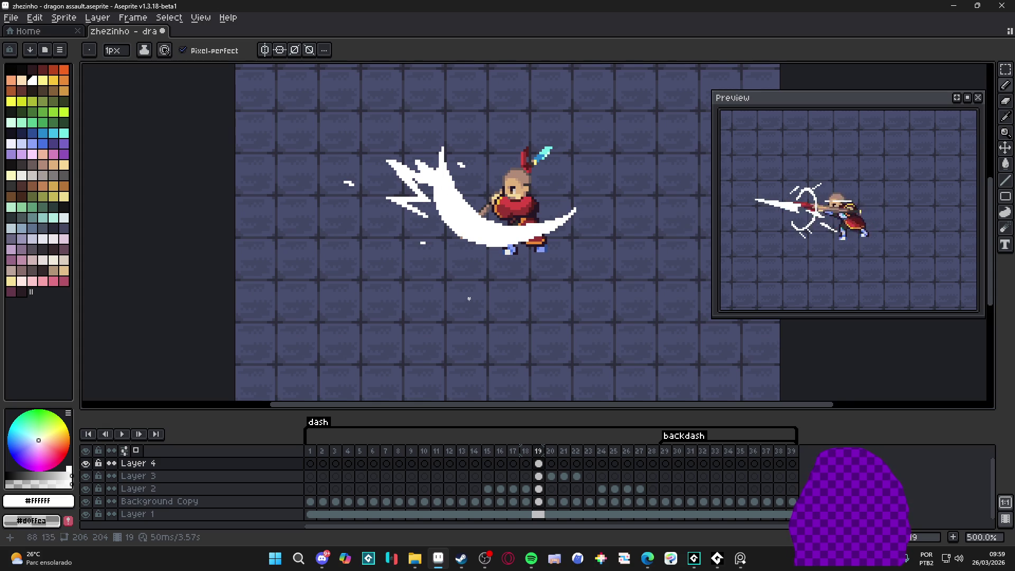
{"action": "scroll", "coordinate": [422, 217], "scroll_direction": "up", "scroll_amount": 4}
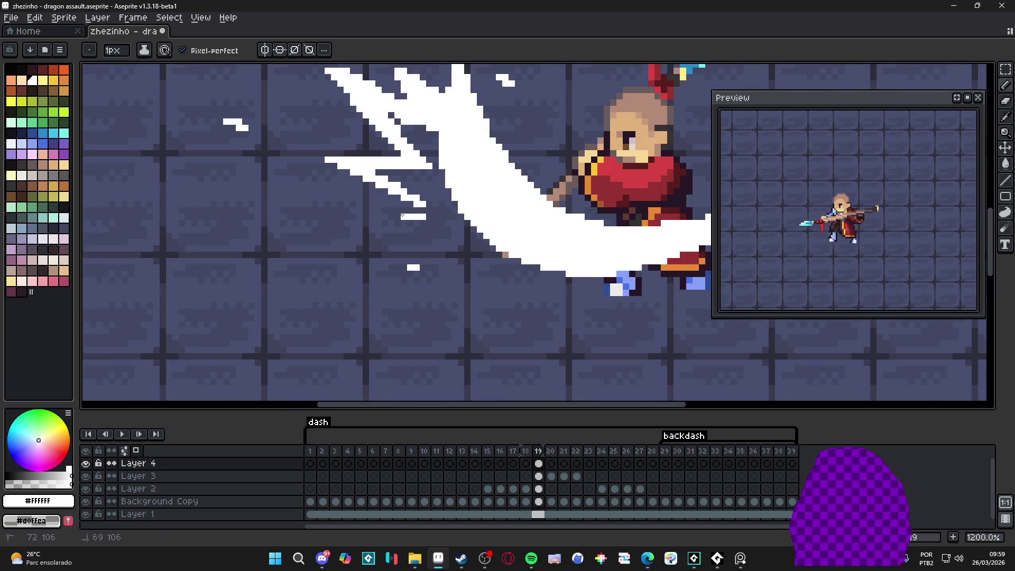
{"action": "left_click", "coordinate": [423, 210]}
{"action": "left_click", "coordinate": [411, 210]}
{"action": "left_click", "coordinate": [392, 216]}
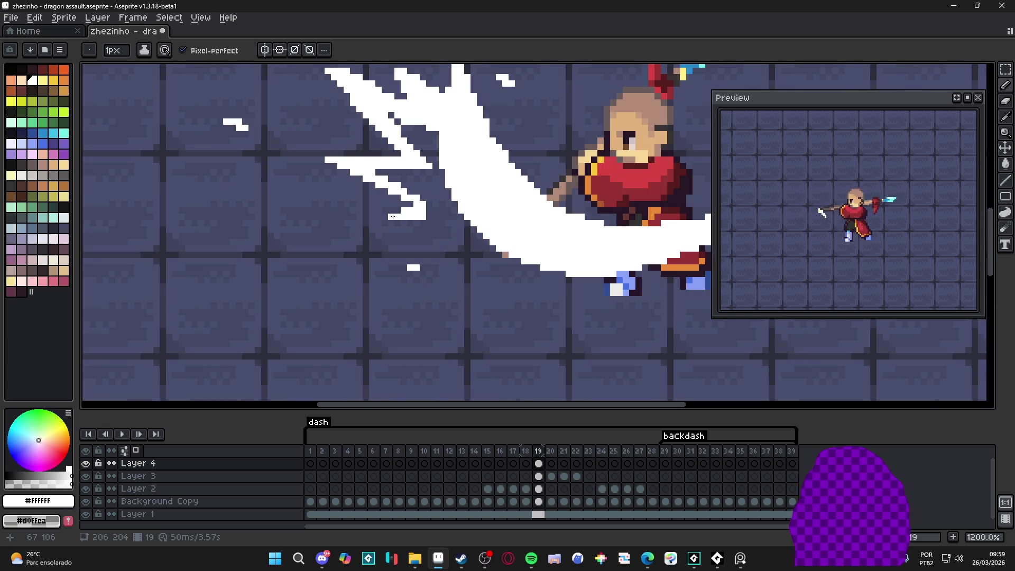
{"action": "scroll", "coordinate": [394, 218], "scroll_direction": "down", "scroll_amount": 5}
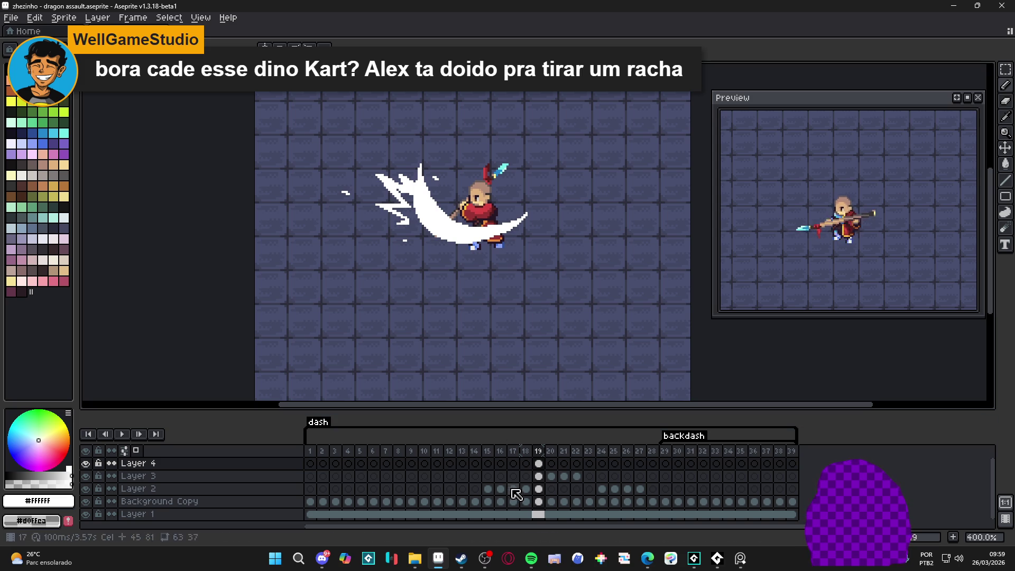
{"action": "left_click", "coordinate": [551, 465]}
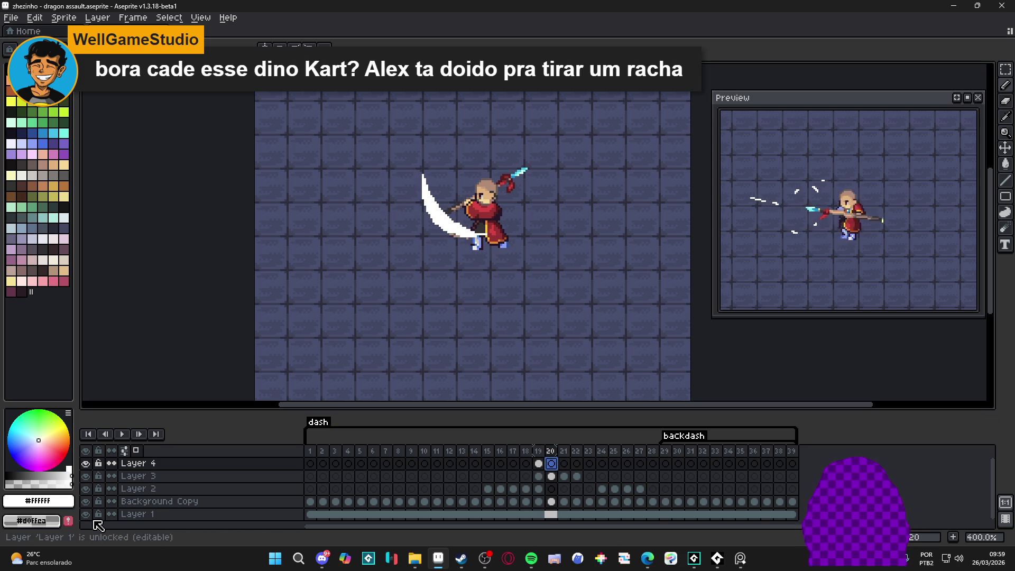
Hide Layer 1 and draw two white diagonal streak lines on frame 20
{"action": "left_click", "coordinate": [86, 514]}
{"action": "scroll", "coordinate": [376, 188], "scroll_direction": "up", "scroll_amount": 4}
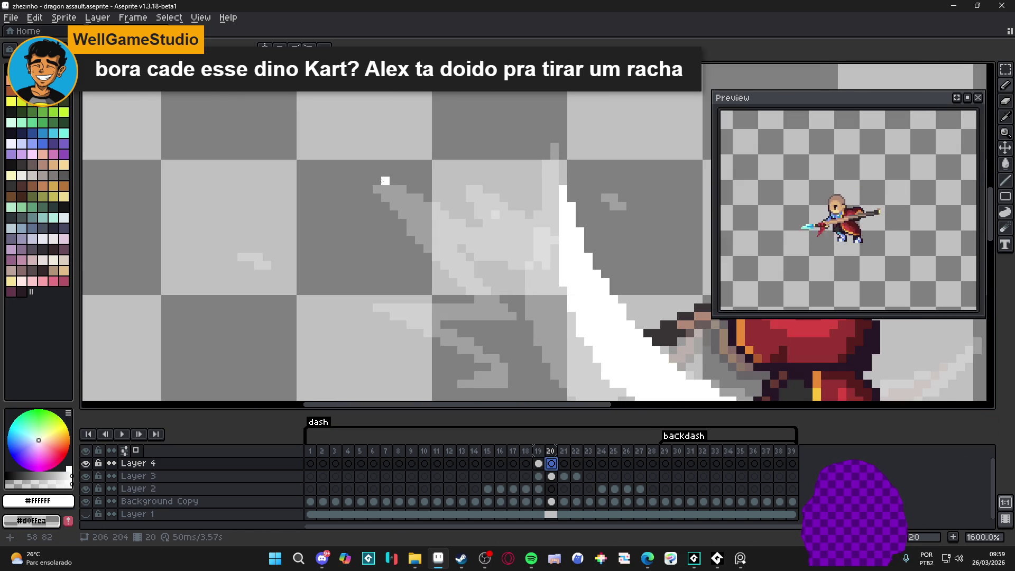
{"action": "scroll", "coordinate": [385, 181], "scroll_direction": "up", "scroll_amount": 2}
{"action": "scroll", "coordinate": [447, 180], "scroll_direction": "down", "scroll_amount": 2}
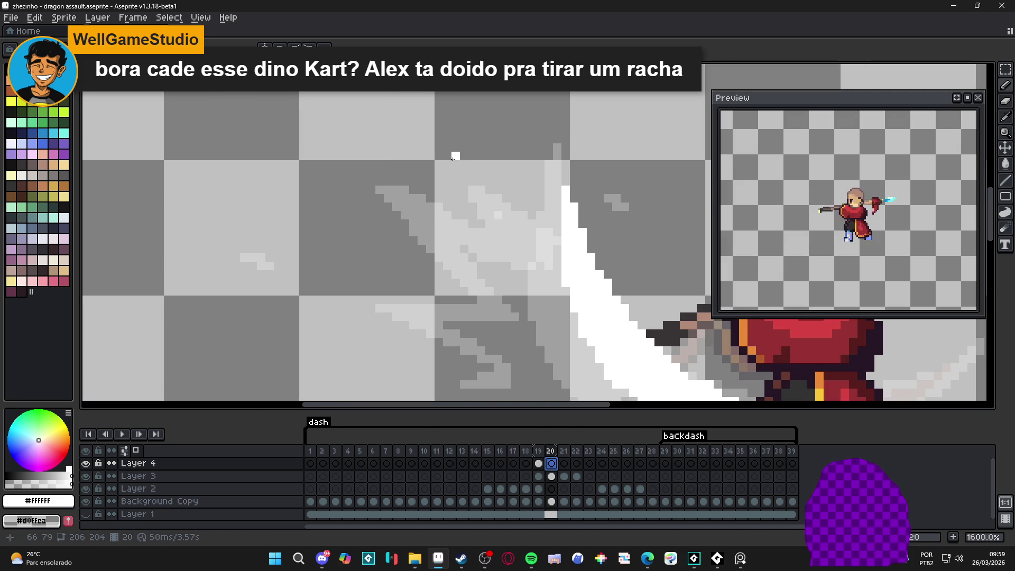
{"action": "mouse_move", "coordinate": [447, 165]}
{"action": "left_mouse_down"}
{"action": "mouse_move", "coordinate": [533, 235]}
{"action": "mouse_move", "coordinate": [542, 256]}
{"action": "mouse_move", "coordinate": [503, 225]}
{"action": "left_mouse_up"}
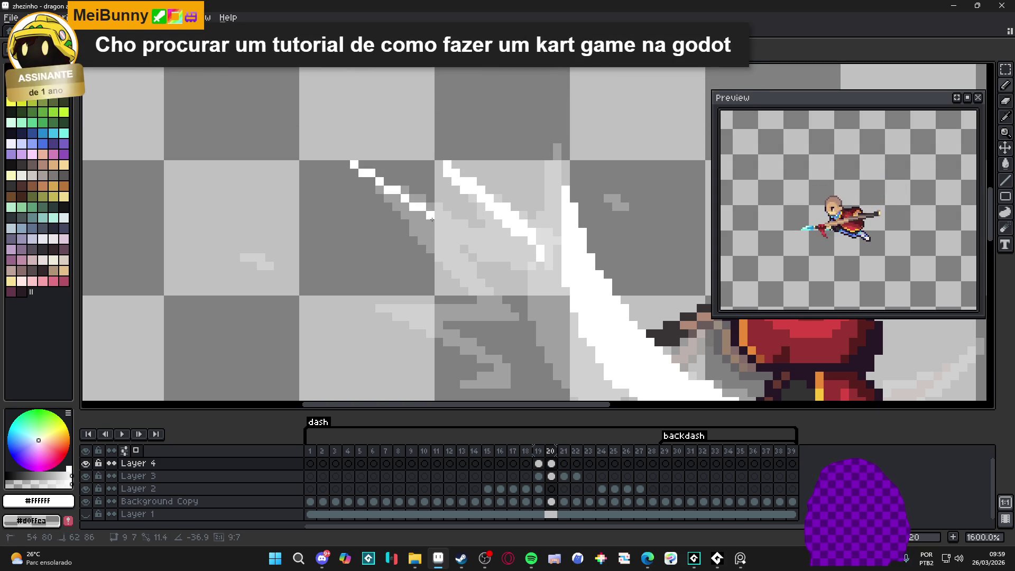
{"action": "left_click", "coordinate": [354, 162], "text": "shift"}
{"action": "mouse_move", "coordinate": [355, 162]}
{"action": "left_mouse_down"}
{"action": "mouse_move", "coordinate": [407, 267]}
{"action": "mouse_move", "coordinate": [448, 245]}
{"action": "mouse_move", "coordinate": [389, 194]}
{"action": "left_mouse_up"}
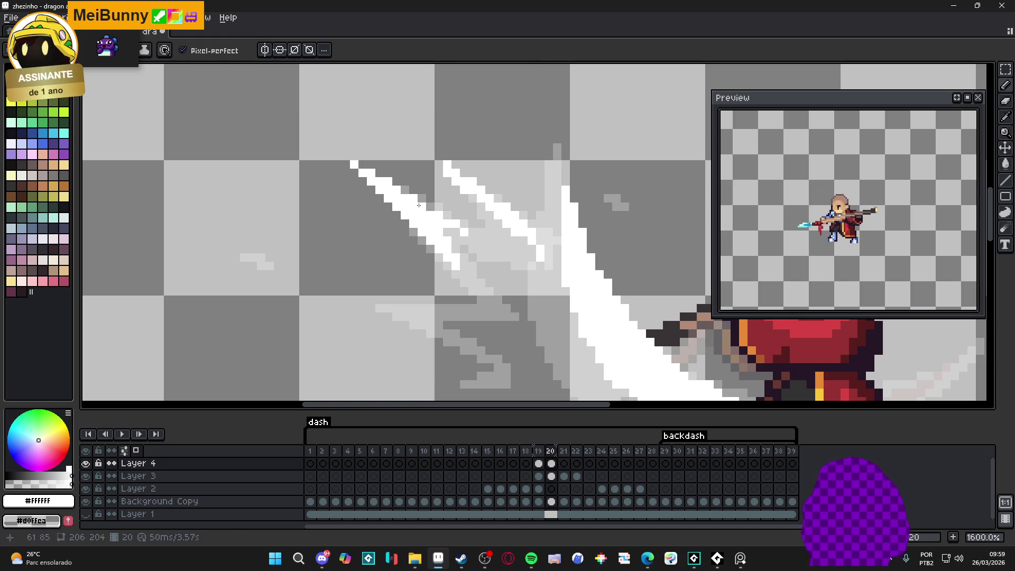
Add white pixels beside the streaks and draw a horizontal white streak below them
{"action": "left_click", "coordinate": [489, 239]}
{"action": "scroll", "coordinate": [468, 245], "scroll_direction": "left", "scroll_amount": 1}
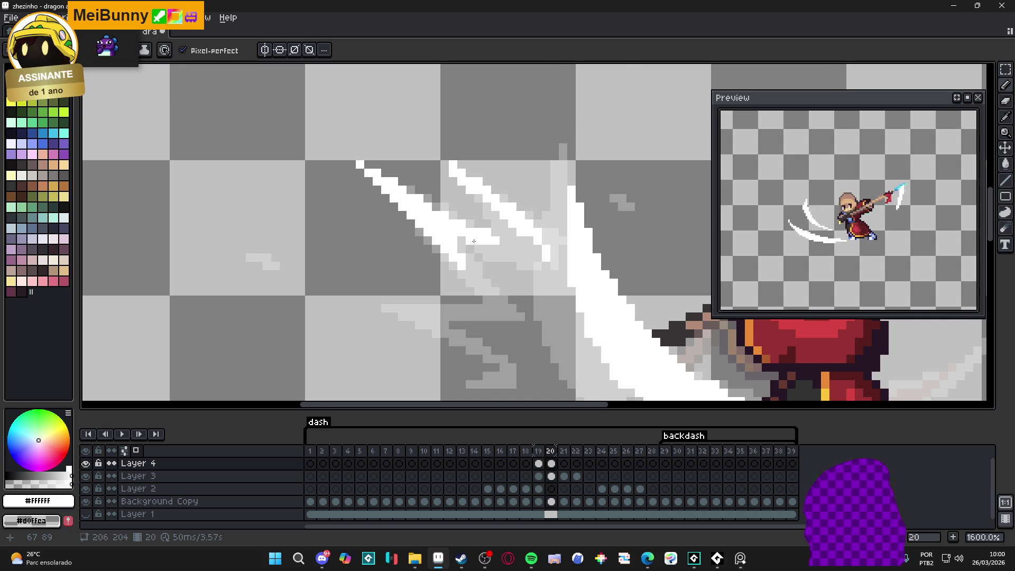
{"action": "key", "text": "e"}
{"action": "scroll", "coordinate": [468, 241], "scroll_direction": "up", "scroll_amount": 1}
{"action": "scroll", "coordinate": [468, 241], "scroll_direction": "down", "scroll_amount": 2}
{"action": "key", "text": "b"}
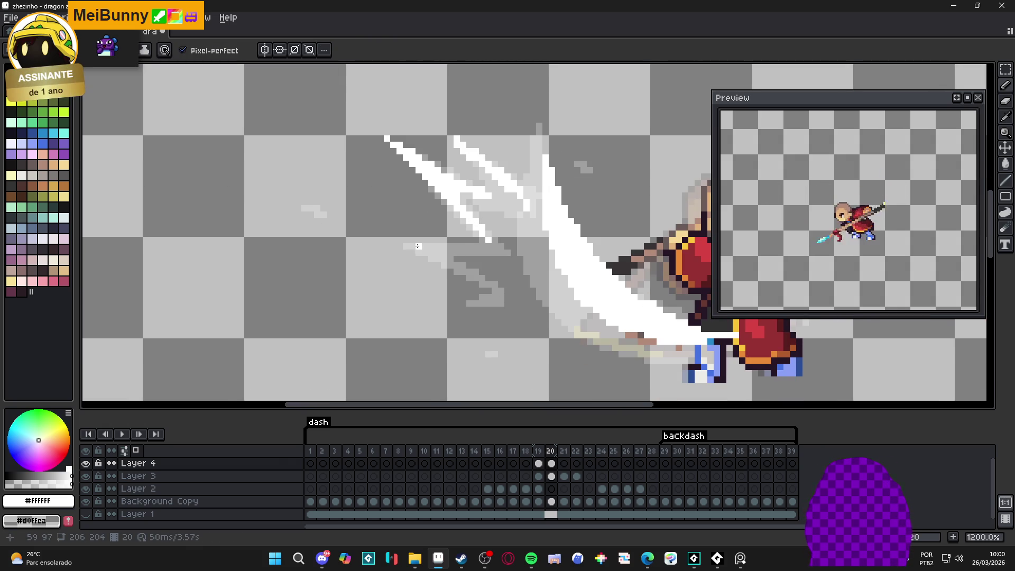
{"action": "left_click_drag", "start_coordinate": [383, 246], "coordinate": [459, 247]}
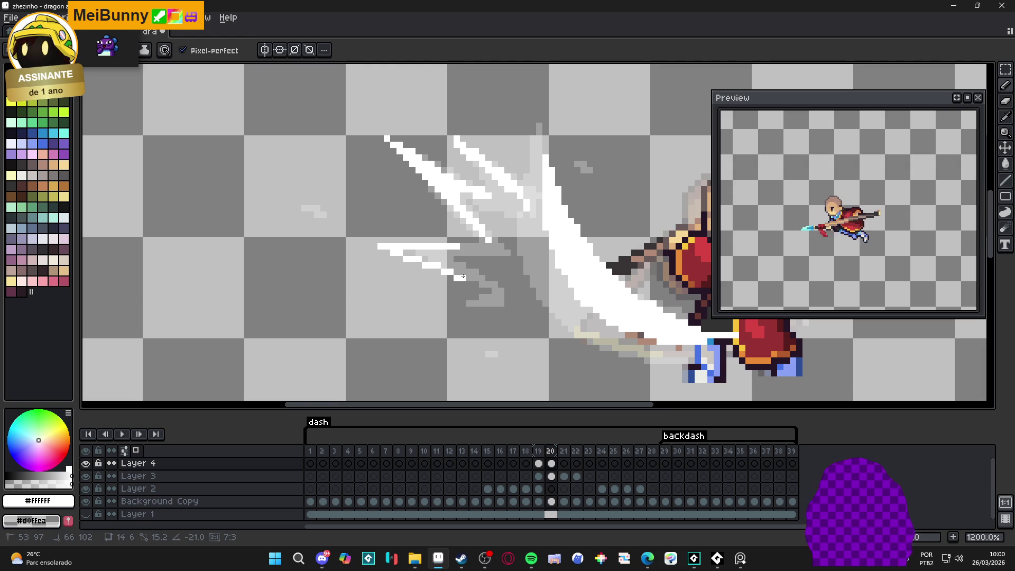
{"action": "left_click", "coordinate": [466, 277], "text": "shift"}
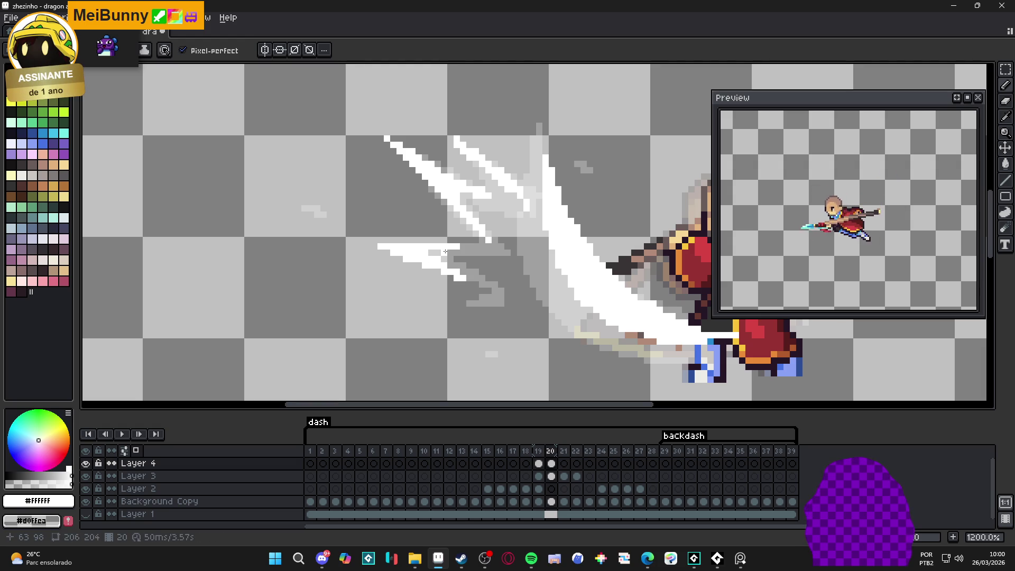
{"action": "scroll", "coordinate": [460, 248], "scroll_direction": "down", "scroll_amount": 4}
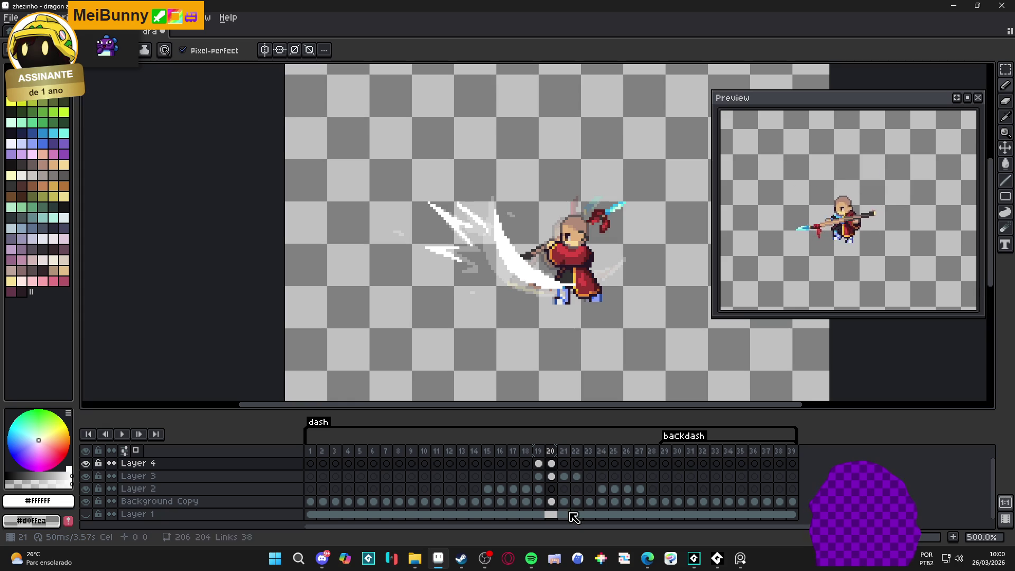
On Layer 4's frame 21, draw a short, steep white diagonal streak behind the slash
{"action": "left_click", "coordinate": [539, 464]}
{"action": "left_click", "coordinate": [551, 464]}
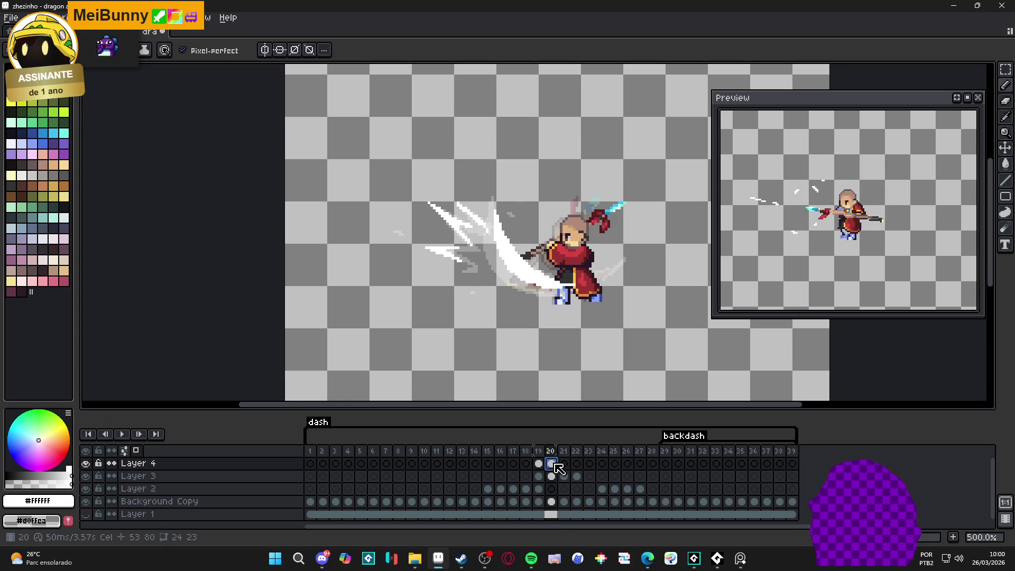
{"action": "left_click", "coordinate": [564, 464]}
{"action": "scroll", "coordinate": [385, 191], "scroll_direction": "up", "scroll_amount": 5}
{"action": "left_click", "coordinate": [360, 186]}
{"action": "left_click", "coordinate": [446, 273], "text": "shift"}
{"action": "key", "text": "ctrl+z"}
{"action": "left_click", "coordinate": [410, 225], "text": "shift"}
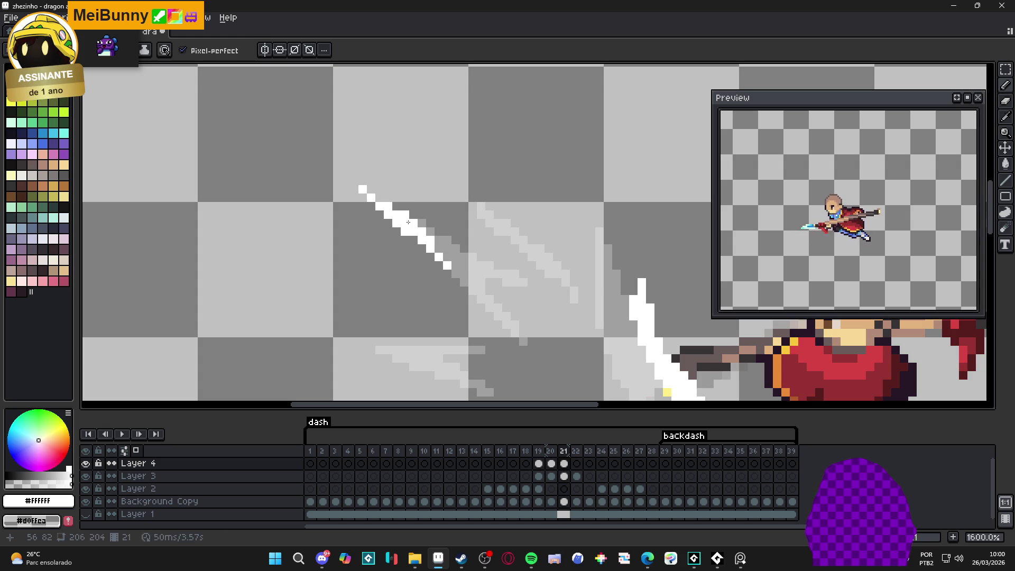
Add a second white diagonal streak and a horizontal white streak below them
{"action": "left_click", "coordinate": [464, 189]}
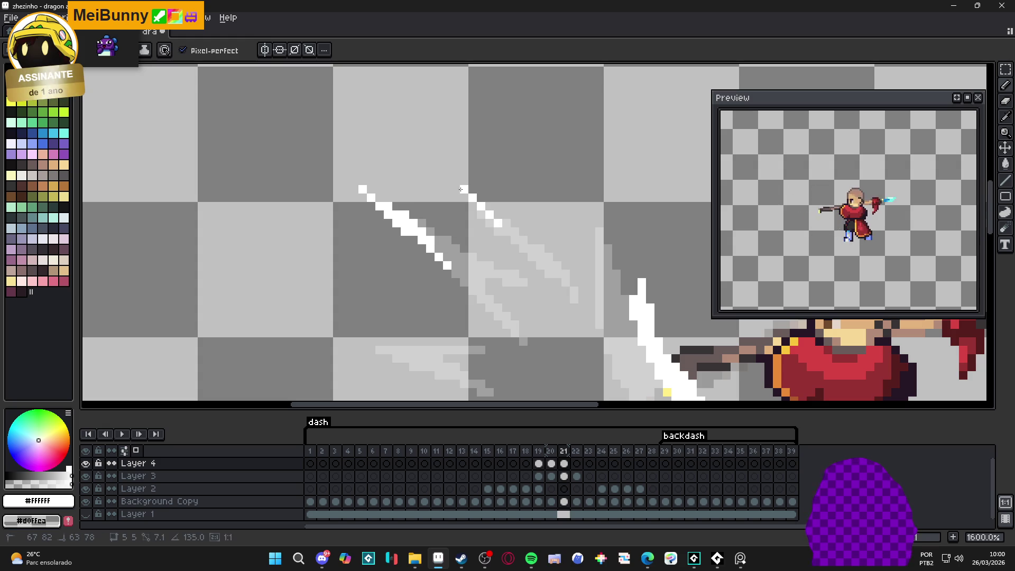
{"action": "left_click", "coordinate": [524, 242], "text": "shift"}
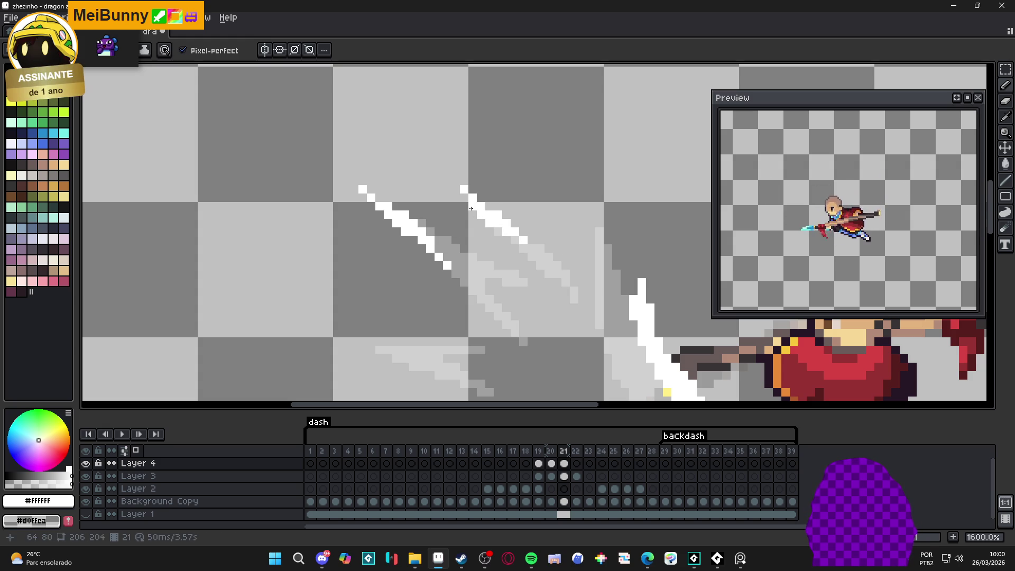
{"action": "scroll", "coordinate": [471, 212], "scroll_direction": "down", "scroll_amount": 2}
{"action": "left_click", "coordinate": [442, 256]}
{"action": "mouse_move", "coordinate": [458, 280]}
{"action": "left_mouse_down"}
{"action": "mouse_move", "coordinate": [412, 277]}
{"action": "mouse_move", "coordinate": [463, 296]}
{"action": "left_mouse_up"}
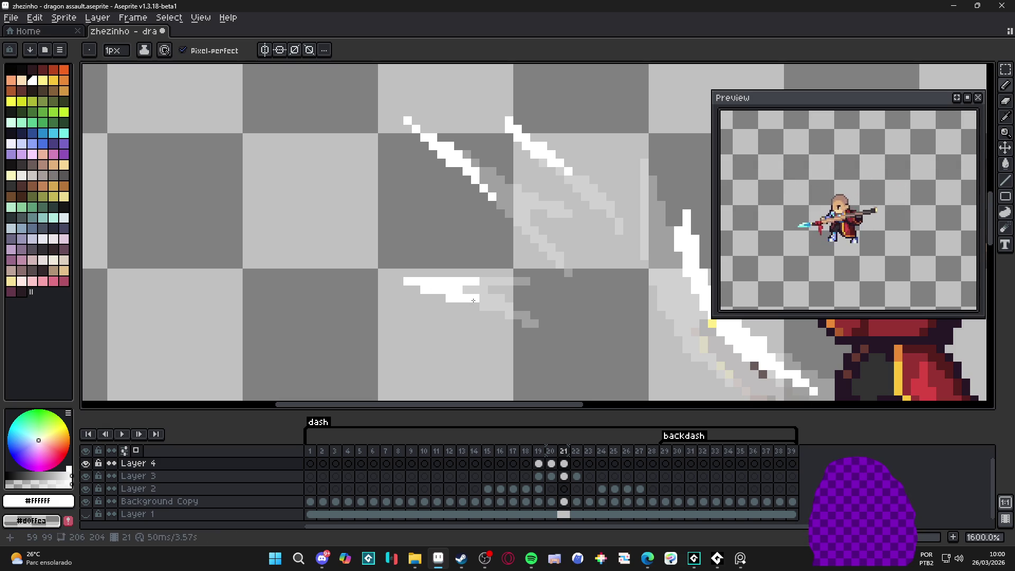
{"action": "left_click_drag", "start_coordinate": [476, 306], "coordinate": [497, 307]}
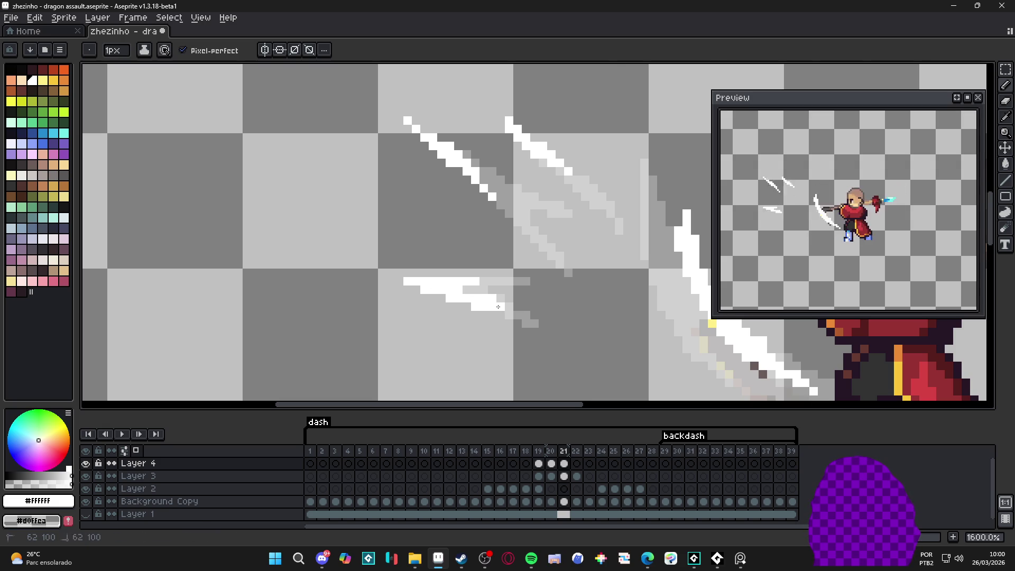
{"action": "scroll", "coordinate": [497, 307], "scroll_direction": "down", "scroll_amount": 4}
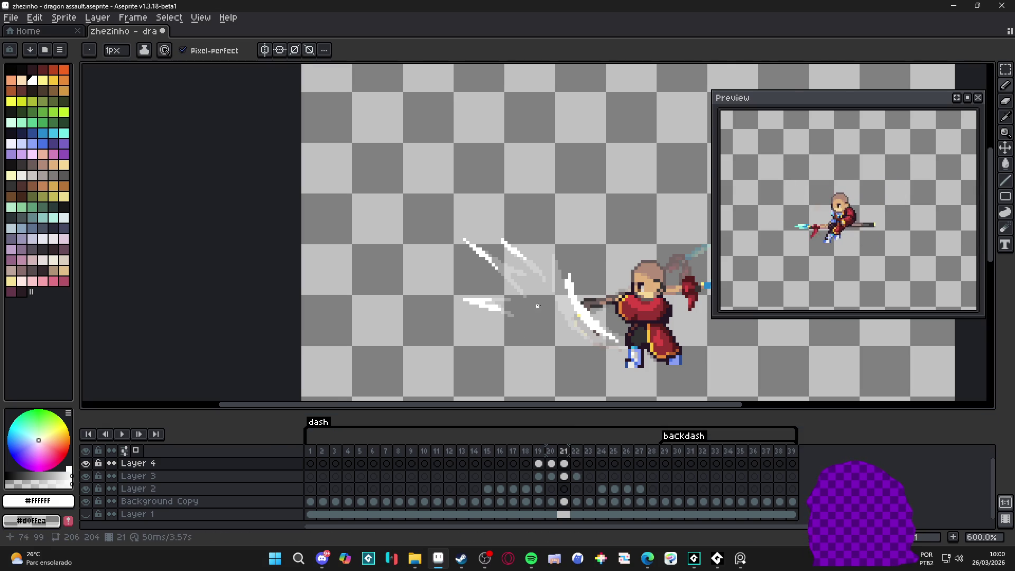
On Layer 4's frame 22, draw two short white diagonal streaks and a short horizontal streak
{"action": "key", "text": "minus"}
{"action": "left_click", "coordinate": [577, 464]}
{"action": "scroll", "coordinate": [494, 264], "scroll_direction": "up", "scroll_amount": 6}
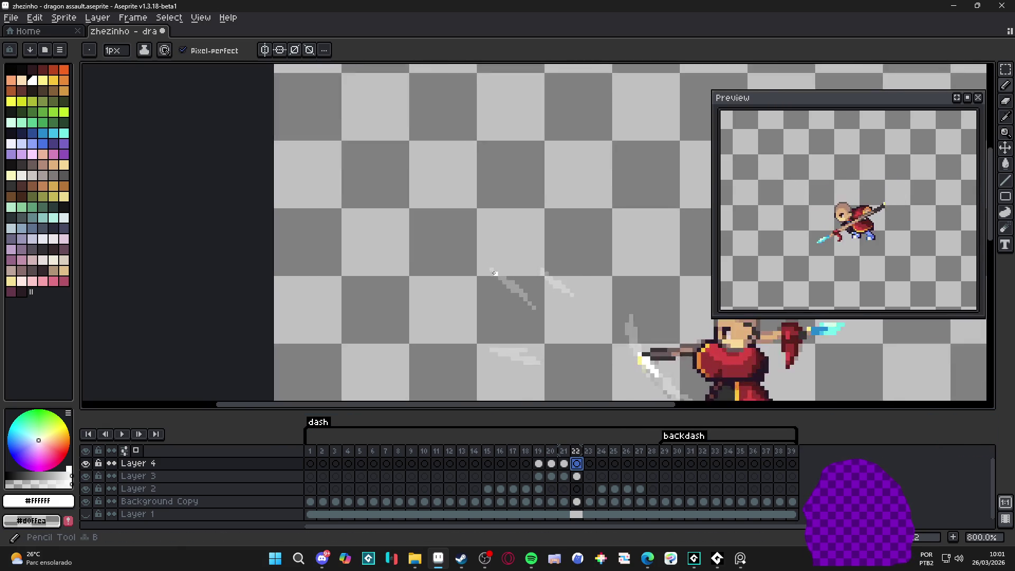
{"action": "left_click_drag", "start_coordinate": [479, 256], "coordinate": [513, 290]}
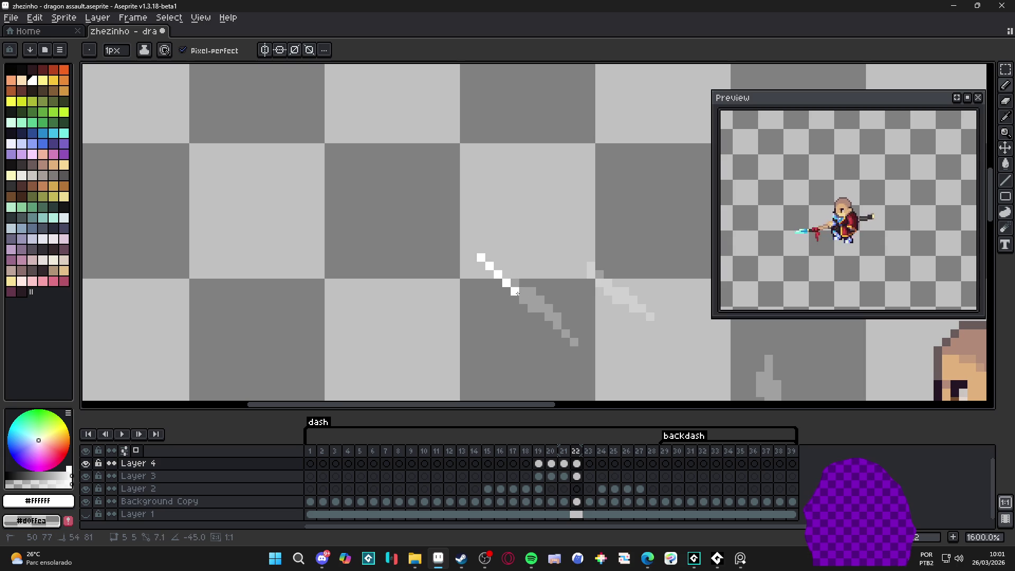
{"action": "left_click_drag", "start_coordinate": [574, 257], "coordinate": [591, 274]}
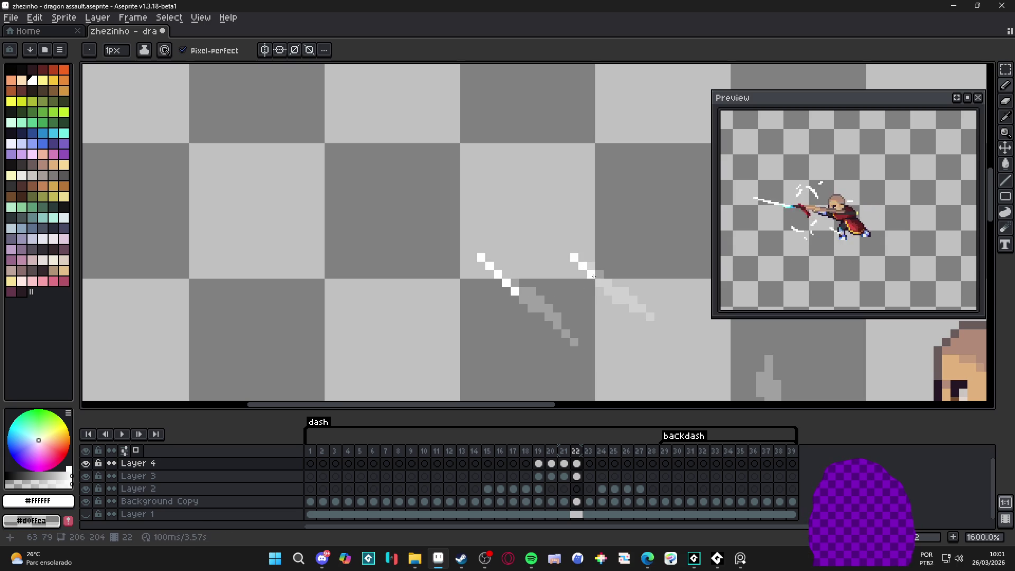
{"action": "scroll", "coordinate": [600, 278], "scroll_direction": "down", "scroll_amount": 1}
{"action": "scroll", "coordinate": [532, 294], "scroll_direction": "up", "scroll_amount": 1}
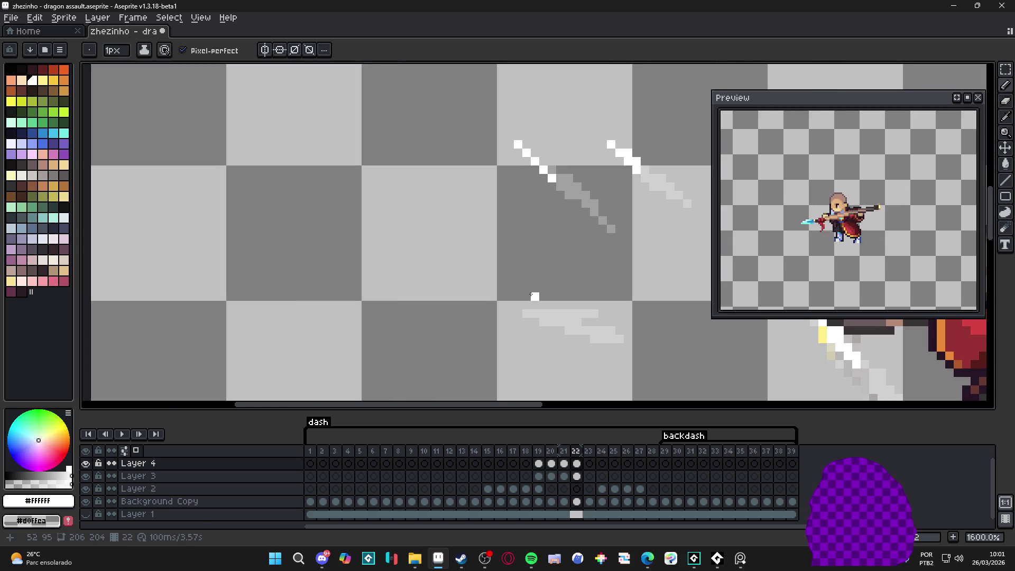
{"action": "left_click_drag", "start_coordinate": [540, 312], "coordinate": [501, 313]}
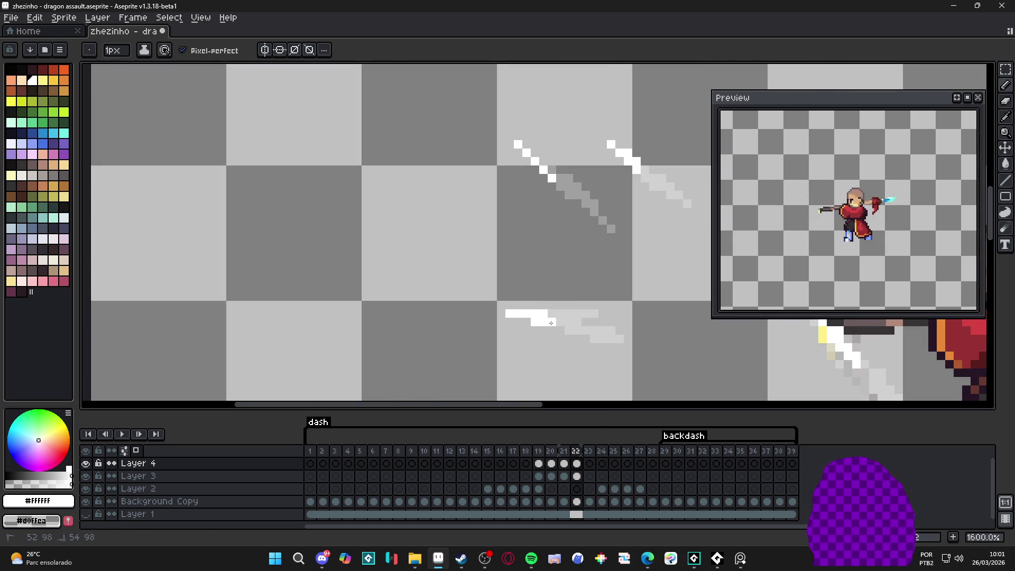
{"action": "scroll", "coordinate": [563, 329], "scroll_direction": "down", "scroll_amount": 4}
{"action": "left_click_drag", "start_coordinate": [562, 330], "coordinate": [543, 300]}
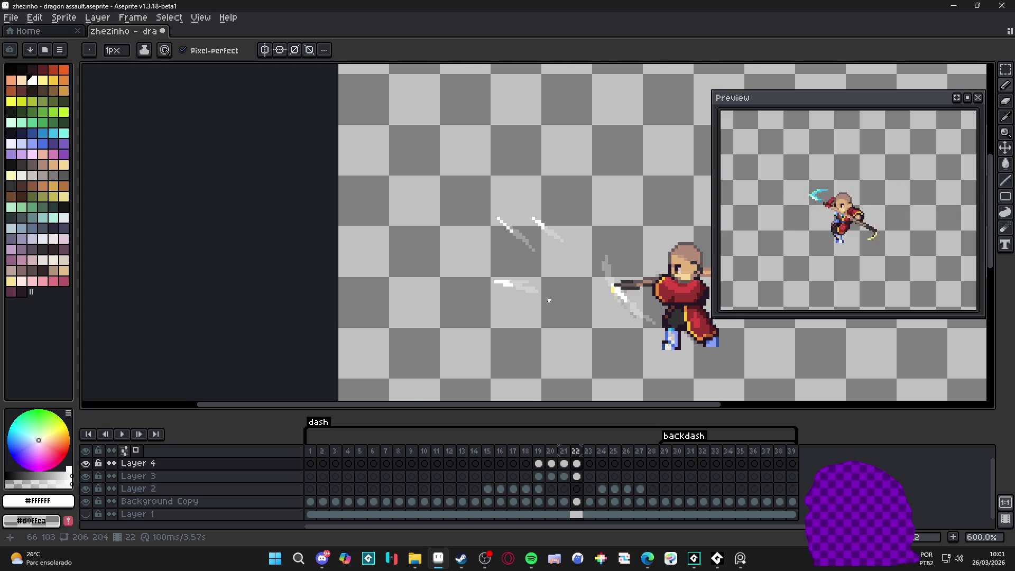
{"action": "scroll", "coordinate": [549, 300], "scroll_direction": "down", "scroll_amount": 2}
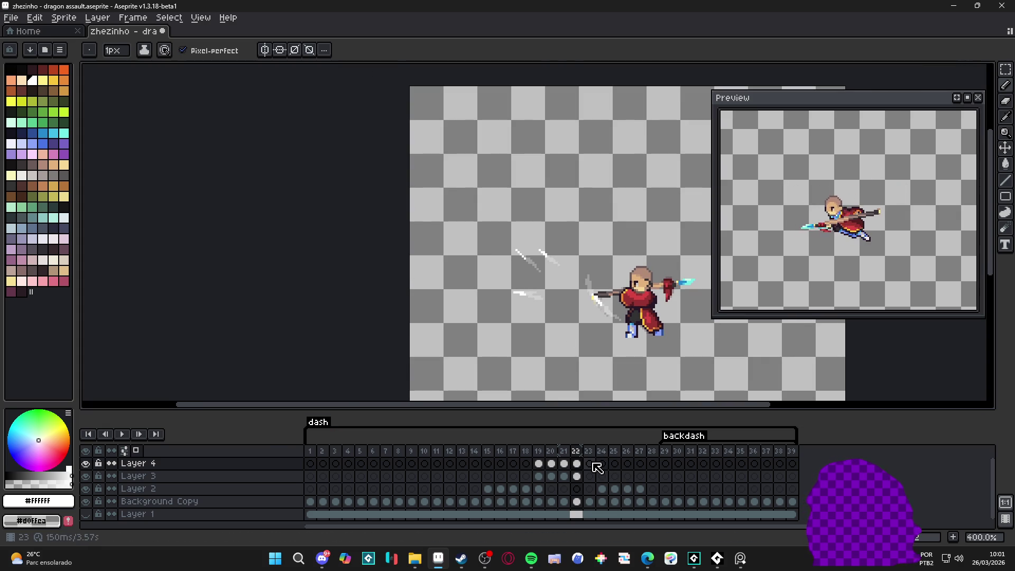
Show the Layer 1 tiled background and play the dash animation to review it
{"action": "left_click", "coordinate": [85, 514]}
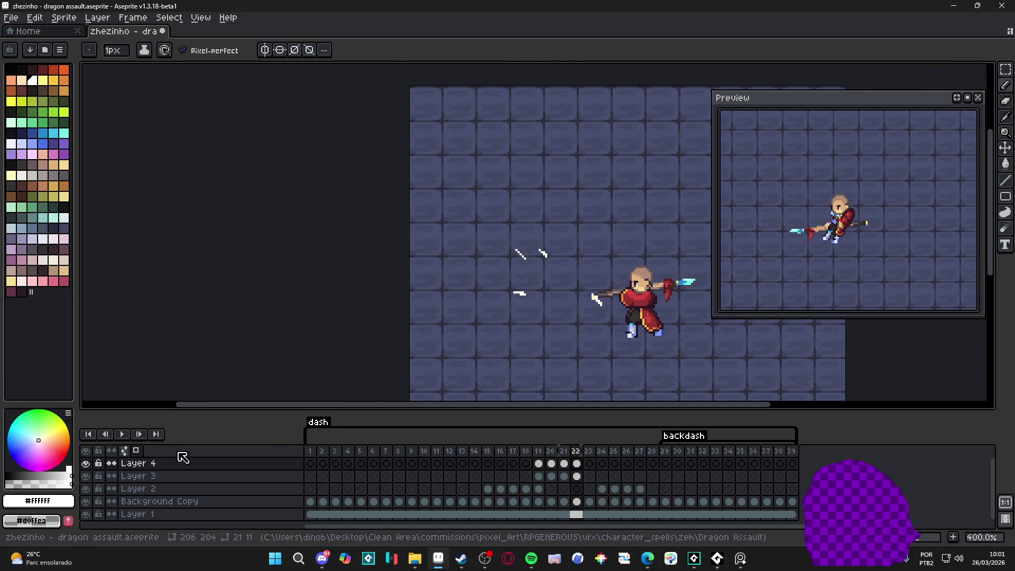
{"action": "left_click", "coordinate": [122, 435]}
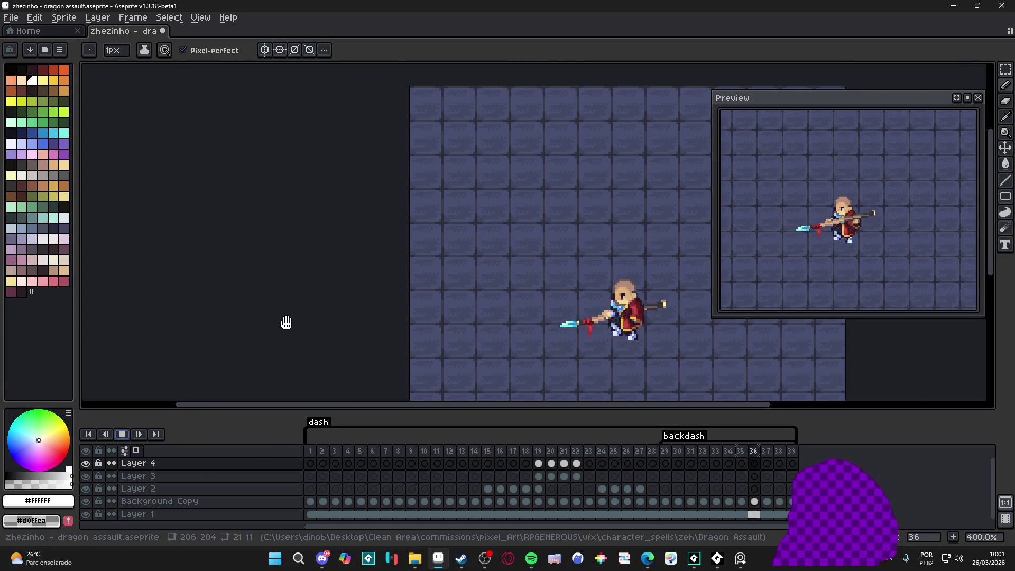
{"action": "left_click_drag", "start_coordinate": [283, 324], "coordinate": [224, 299]}
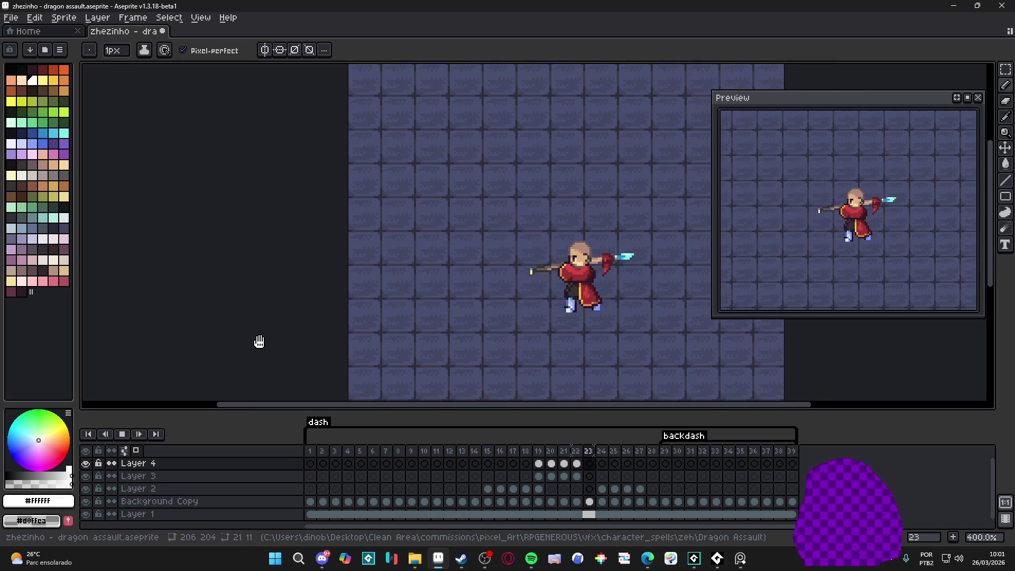
{"action": "left_click", "coordinate": [121, 434]}
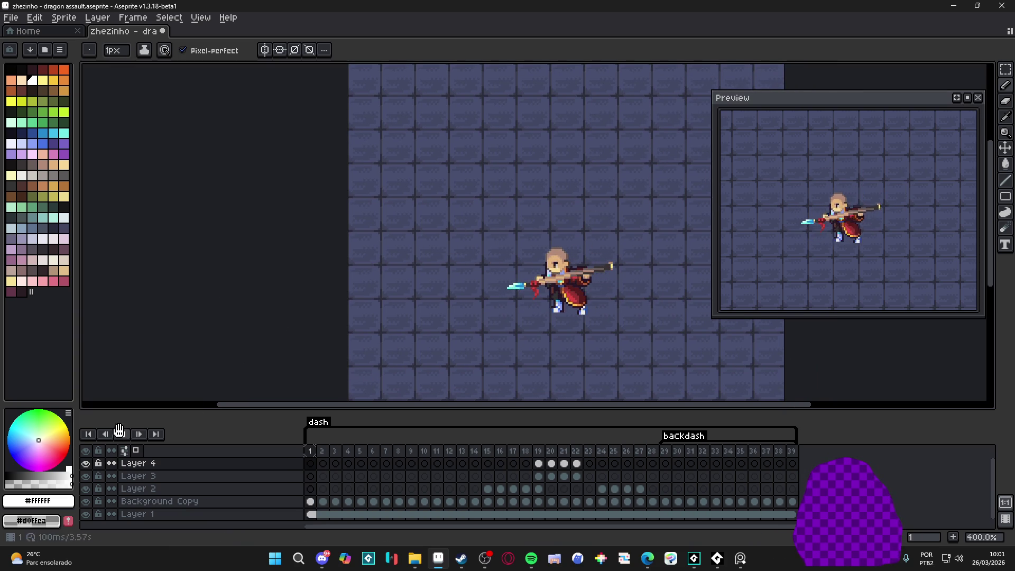
Return to frame 19 on Layer 4 and add a stray white pixel near the splash
{"action": "left_click", "coordinate": [538, 464]}
{"action": "scroll", "coordinate": [476, 296], "scroll_direction": "up", "scroll_amount": 3}
{"action": "key", "text": "e"}
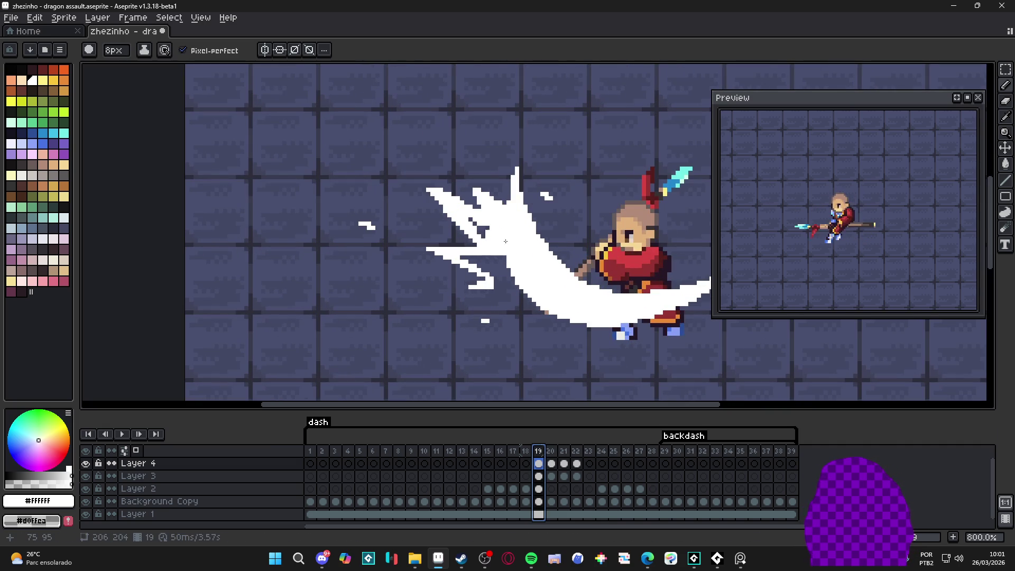
{"action": "key", "text": "b"}
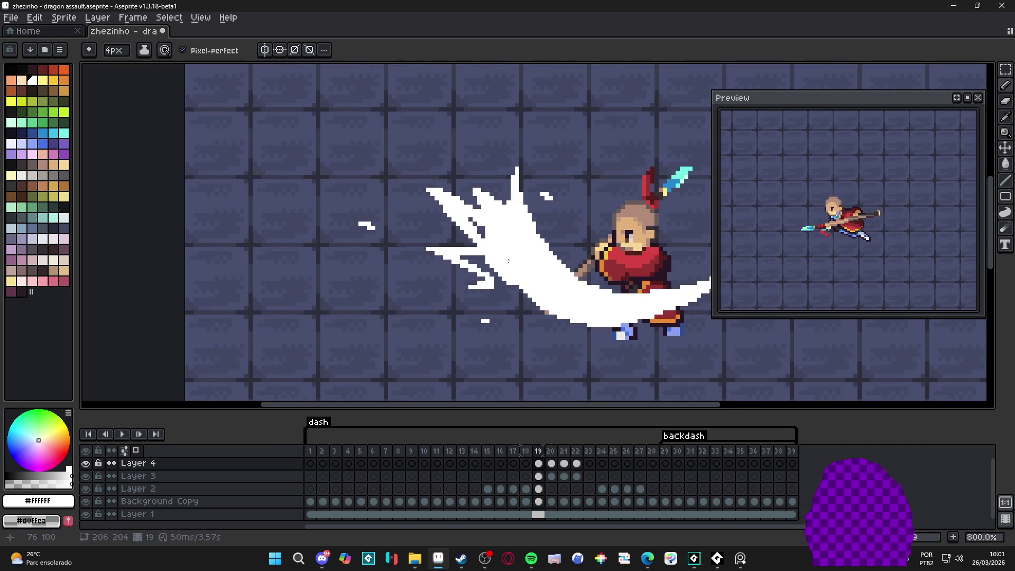
{"action": "left_click", "coordinate": [483, 236]}
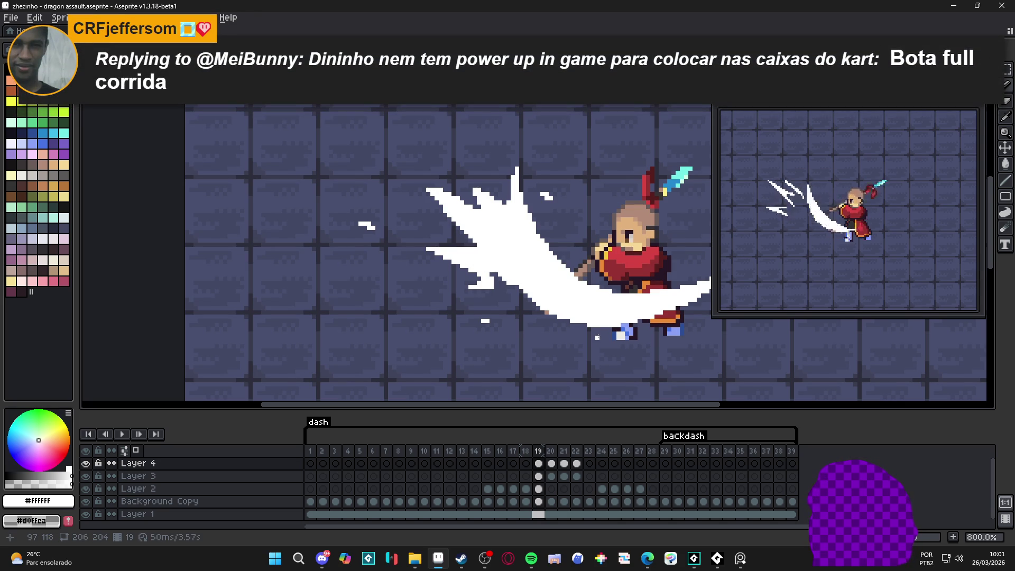
{"action": "scroll", "coordinate": [597, 333], "scroll_direction": "down", "scroll_amount": 3}
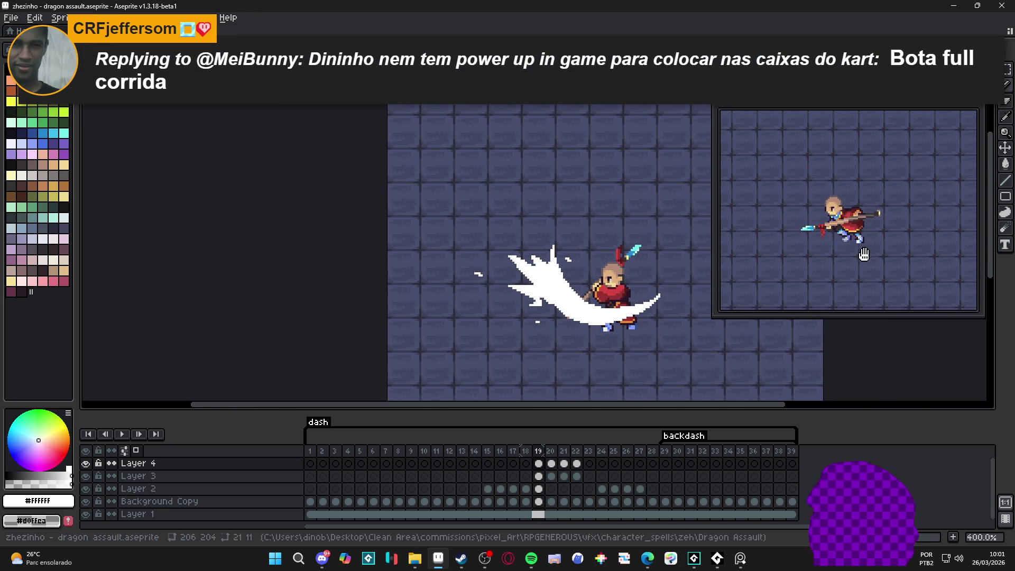
{"action": "scroll", "coordinate": [830, 247], "scroll_direction": "down", "scroll_amount": 2}
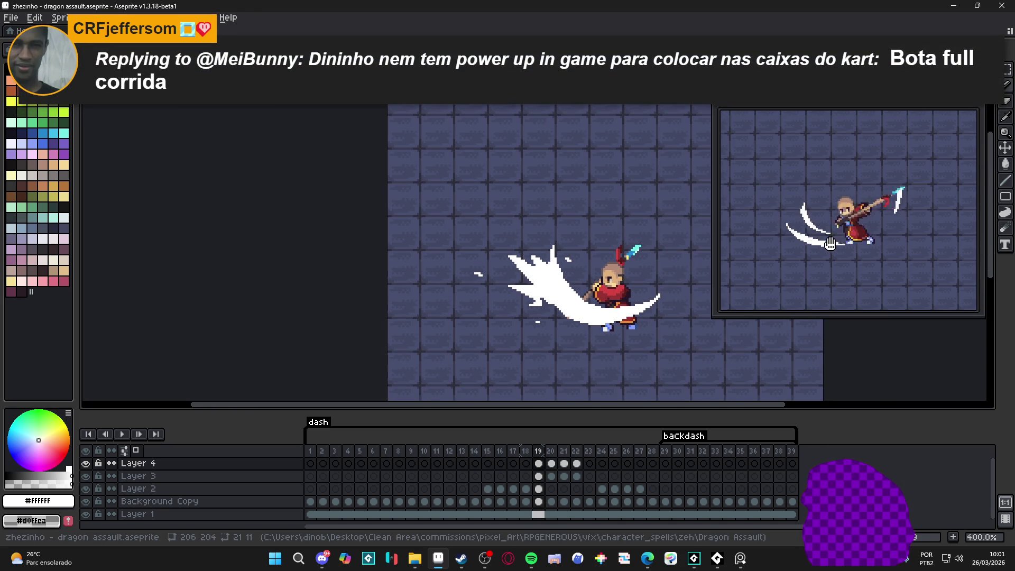
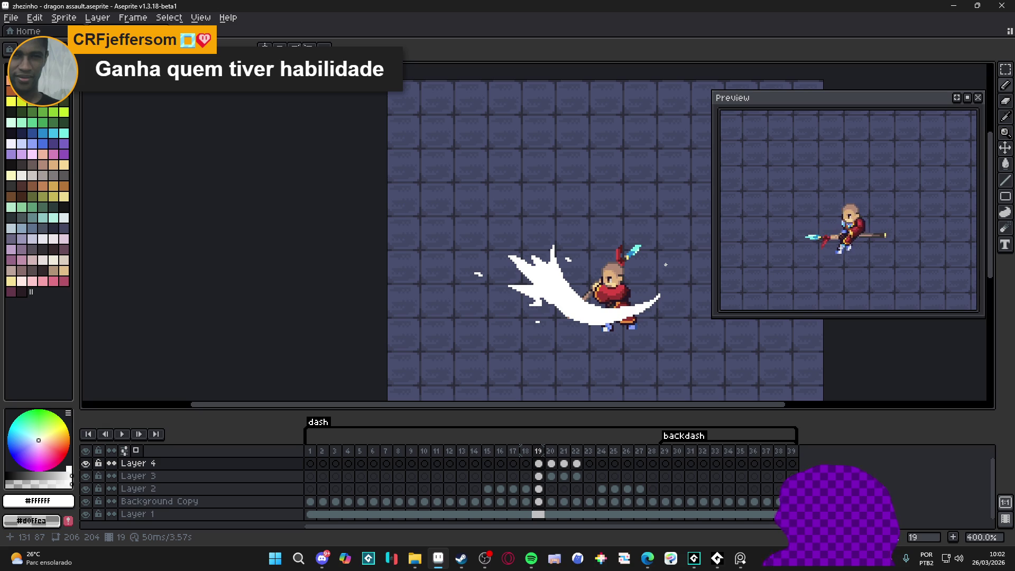
On frame 24, extend the white slash arc's left tip with a thin white trailing streak
{"action": "left_click", "coordinate": [553, 465]}
{"action": "left_click", "coordinate": [565, 464]}
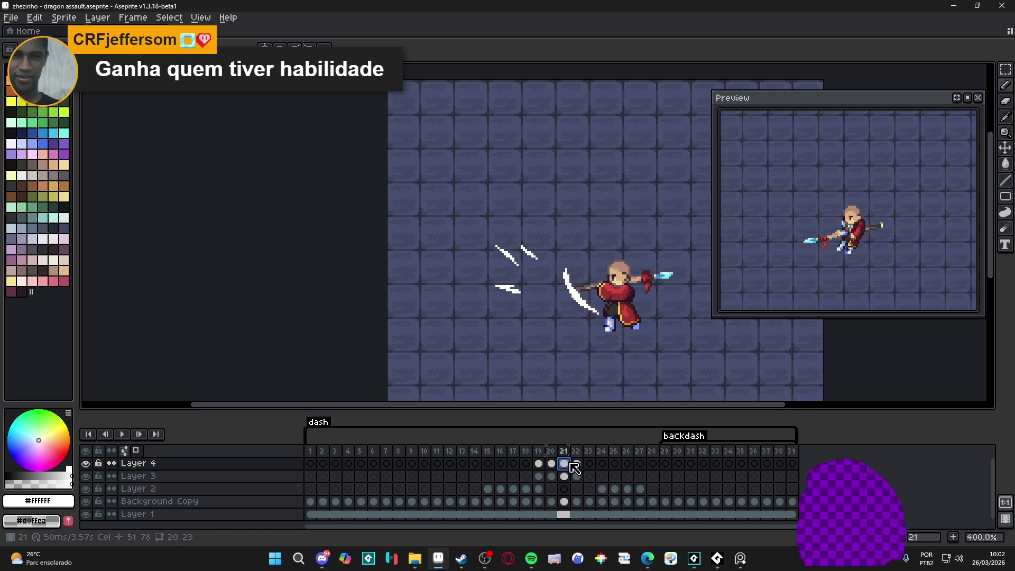
{"action": "left_click", "coordinate": [577, 464]}
{"action": "left_click", "coordinate": [602, 464]}
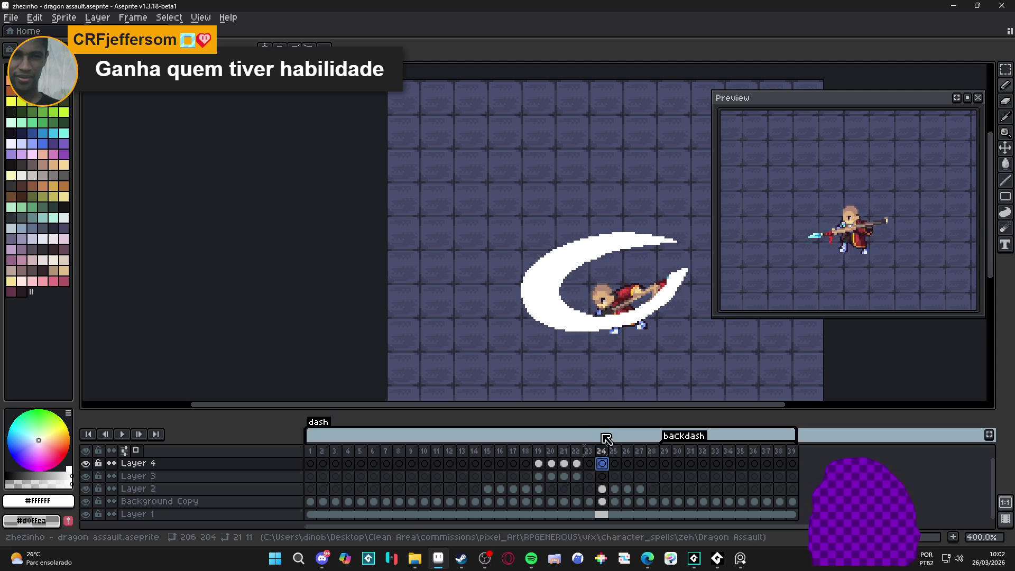
{"action": "mouse_move", "coordinate": [532, 311]}
{"action": "left_mouse_down"}
{"action": "mouse_move", "coordinate": [514, 288]}
{"action": "mouse_move", "coordinate": [527, 307]}
{"action": "mouse_move", "coordinate": [514, 300]}
{"action": "left_mouse_up"}
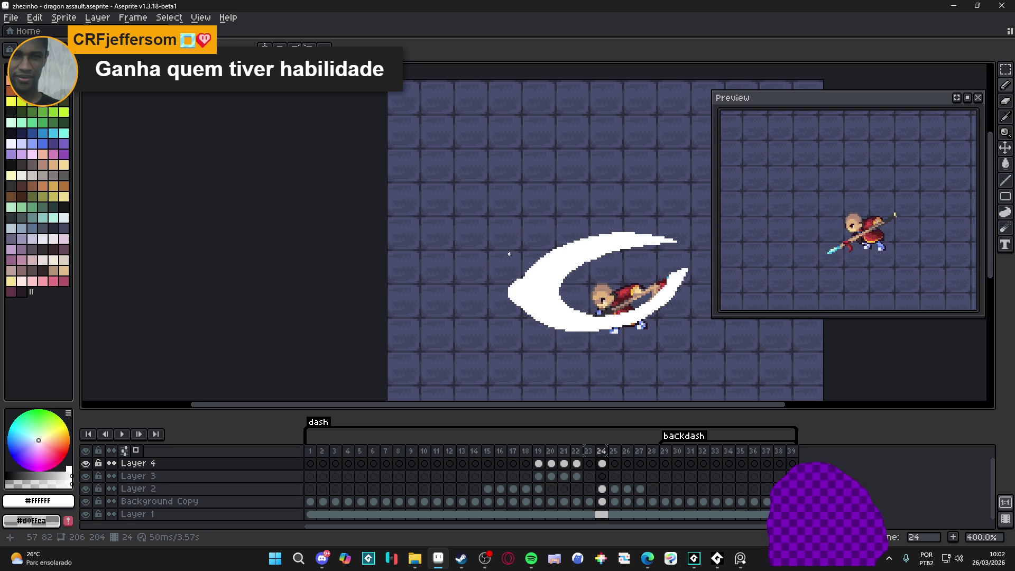
{"action": "mouse_move", "coordinate": [507, 288]}
{"action": "left_mouse_down"}
{"action": "mouse_move", "coordinate": [480, 281]}
{"action": "mouse_move", "coordinate": [516, 283]}
{"action": "left_mouse_up"}
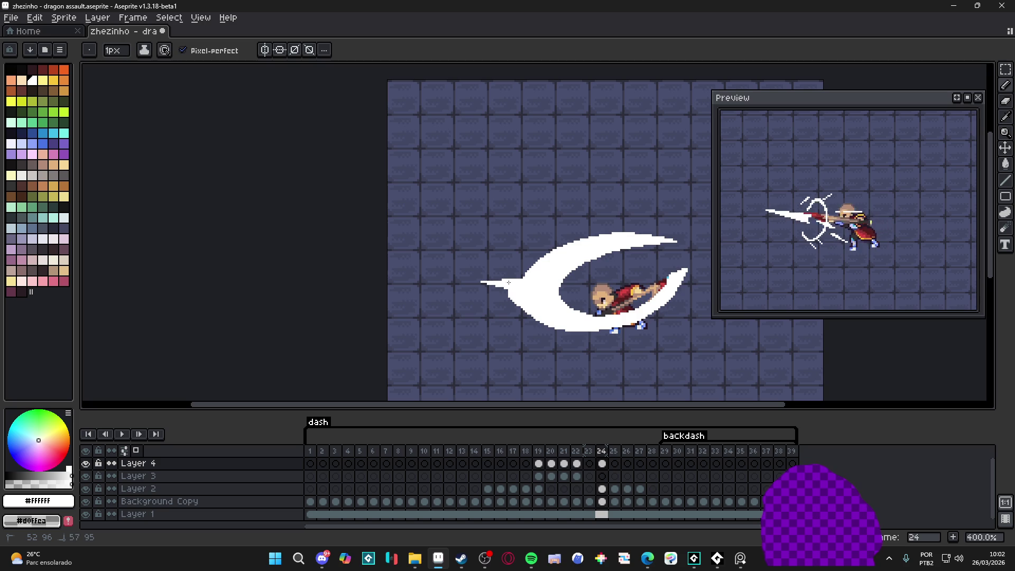
Draw thin jagged white streaks off the slash's left edge and thicken its left tail
{"action": "mouse_move", "coordinate": [510, 294]}
{"action": "left_mouse_down"}
{"action": "mouse_move", "coordinate": [465, 312]}
{"action": "mouse_move", "coordinate": [524, 299]}
{"action": "left_mouse_up"}
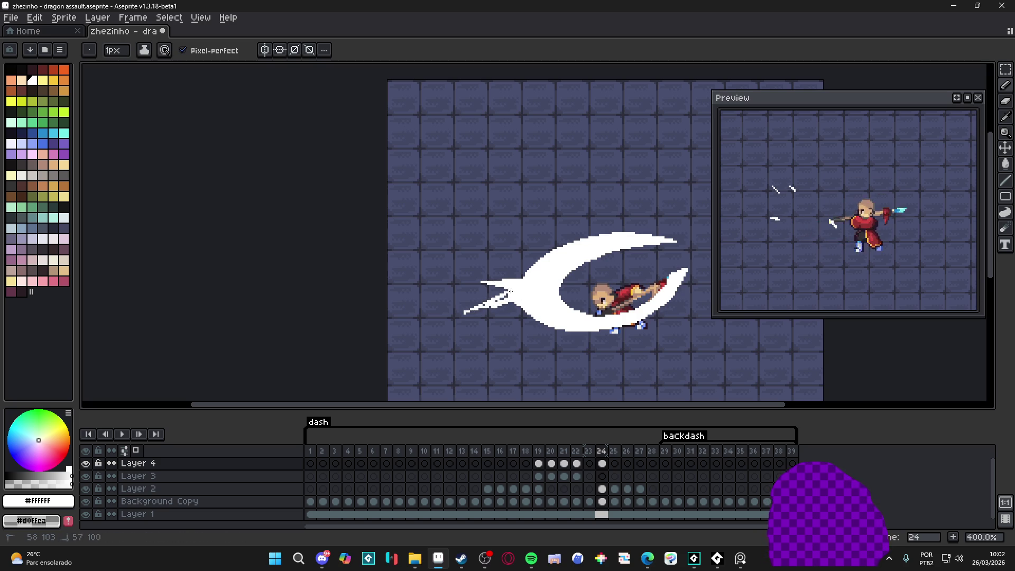
{"action": "left_click_drag", "start_coordinate": [477, 308], "coordinate": [481, 305]}
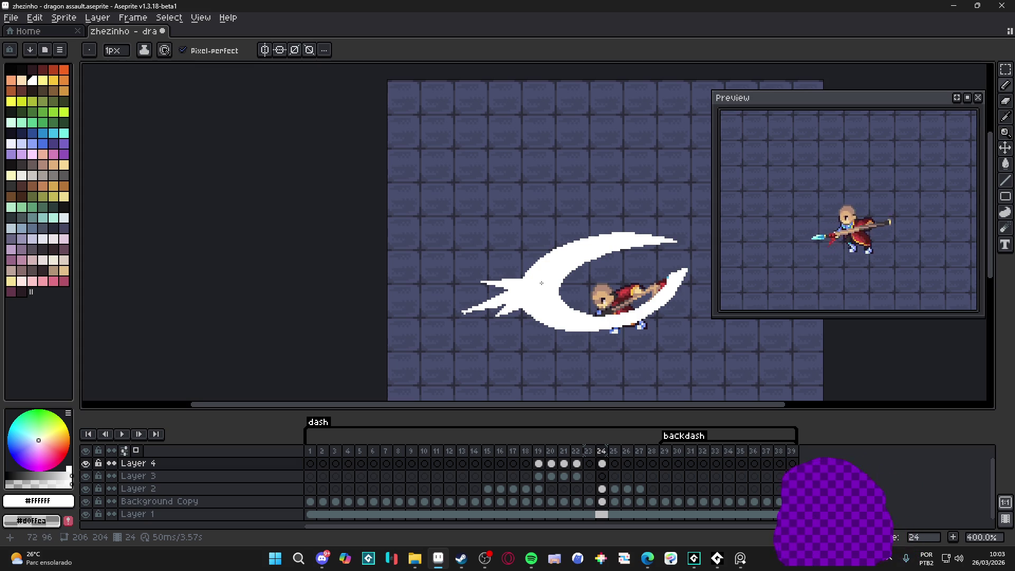
{"action": "left_click_drag", "start_coordinate": [520, 311], "coordinate": [533, 312]}
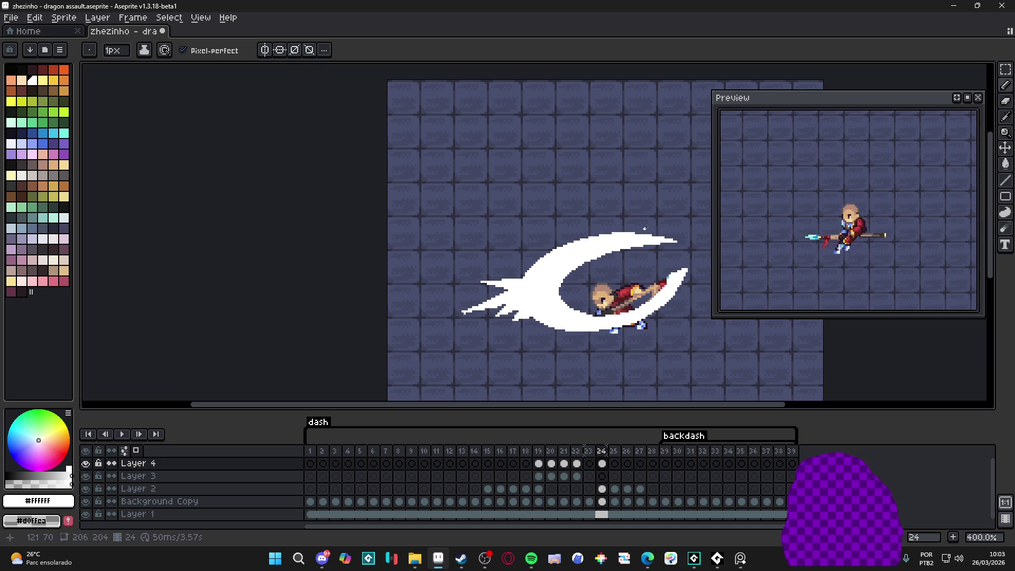
{"action": "left_click_drag", "start_coordinate": [481, 281], "coordinate": [542, 256]}
Undo an accidental white bucket fill and return to the Pencil
{"action": "key", "text": "g"}
{"action": "left_click", "coordinate": [519, 273]}
{"action": "key", "text": "ctrl+z"}
{"action": "key", "text": "b"}
{"action": "key", "text": "g"}
{"action": "key", "text": "b"}
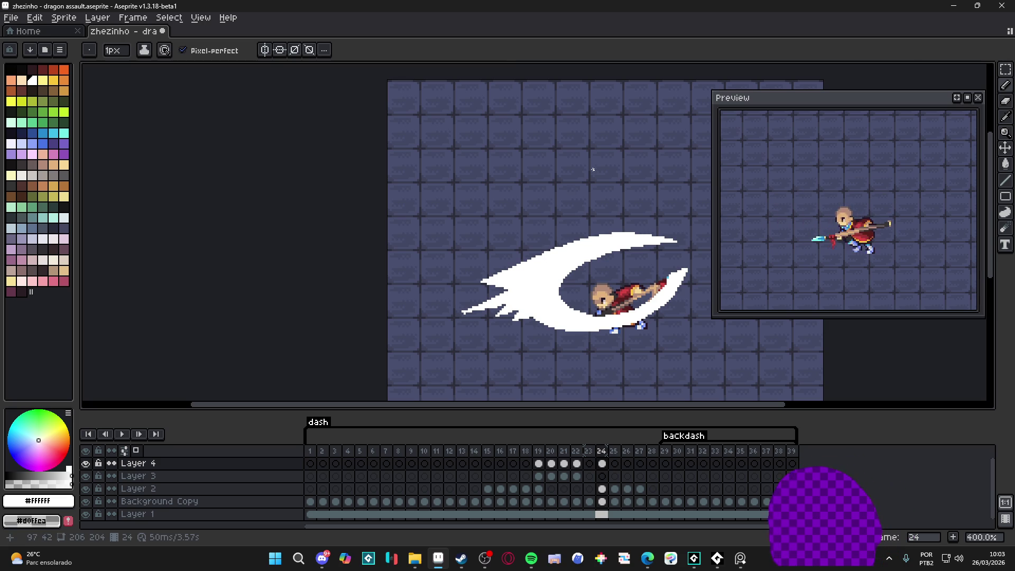
Go to frame 25 of Layer 4
{"action": "scroll", "coordinate": [459, 323], "scroll_direction": "up", "scroll_amount": 5}
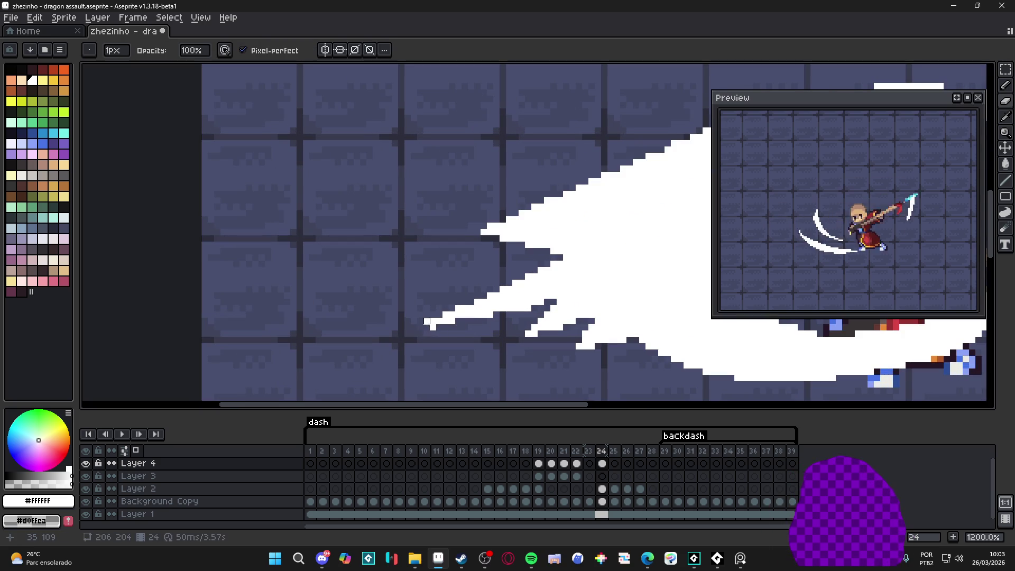
{"action": "scroll", "coordinate": [500, 350], "scroll_direction": "down", "scroll_amount": 4}
{"action": "scroll", "coordinate": [501, 350], "scroll_direction": "down", "scroll_amount": 1}
{"action": "scroll", "coordinate": [413, 330], "scroll_direction": "up", "scroll_amount": 3}
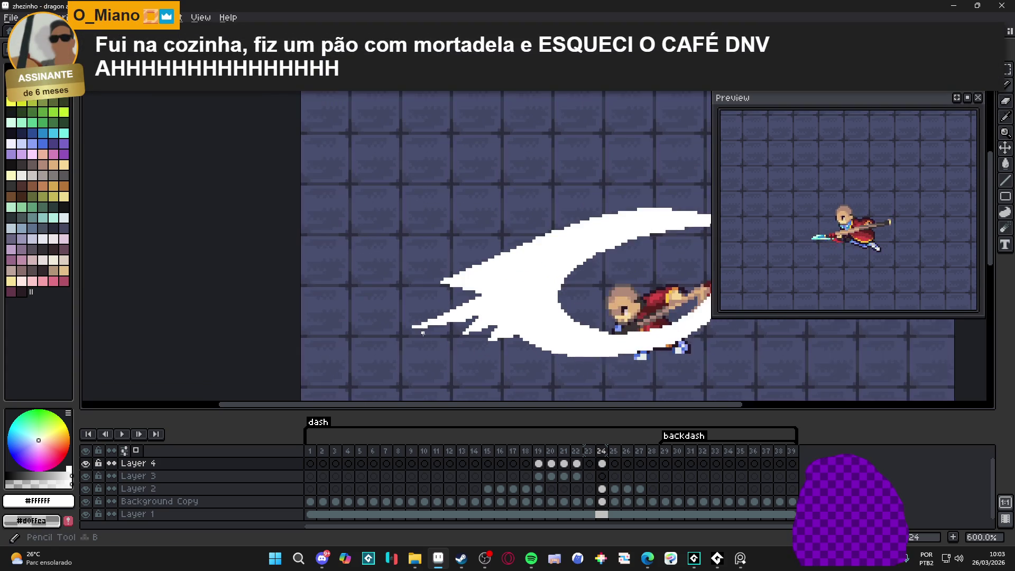
{"action": "scroll", "coordinate": [408, 330], "scroll_direction": "down", "scroll_amount": 4}
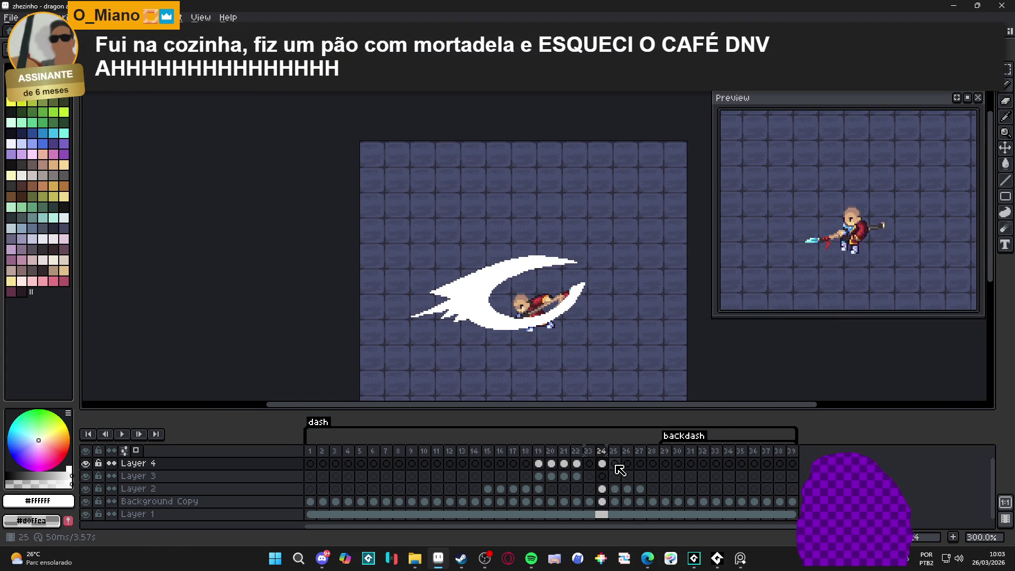
{"action": "left_click", "coordinate": [614, 464]}
Hide the background layer, then draw a white streak left of the frame 25 slash and trim its spike
{"action": "left_click", "coordinate": [85, 514]}
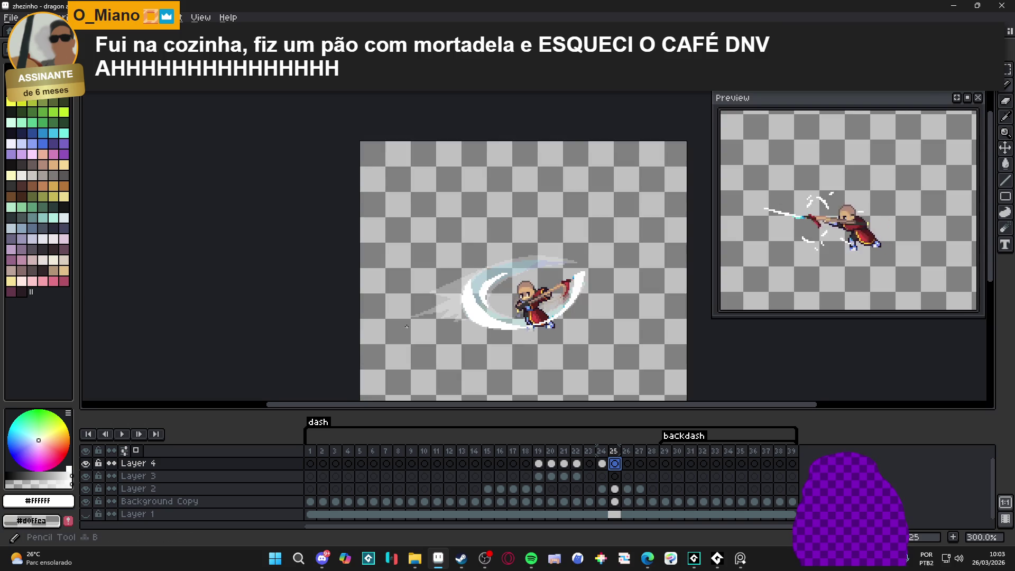
{"action": "scroll", "coordinate": [451, 272], "scroll_direction": "up", "scroll_amount": 4}
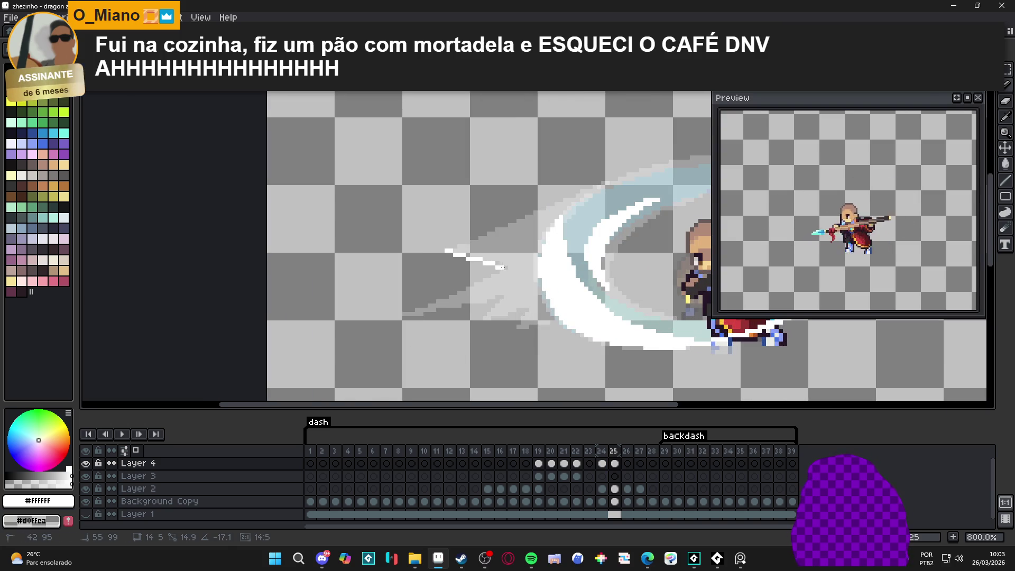
{"action": "mouse_move", "coordinate": [445, 252]}
{"action": "left_mouse_down"}
{"action": "mouse_move", "coordinate": [488, 254]}
{"action": "mouse_move", "coordinate": [529, 218]}
{"action": "mouse_move", "coordinate": [417, 255]}
{"action": "mouse_move", "coordinate": [492, 265]}
{"action": "mouse_move", "coordinate": [470, 259]}
{"action": "left_mouse_up"}
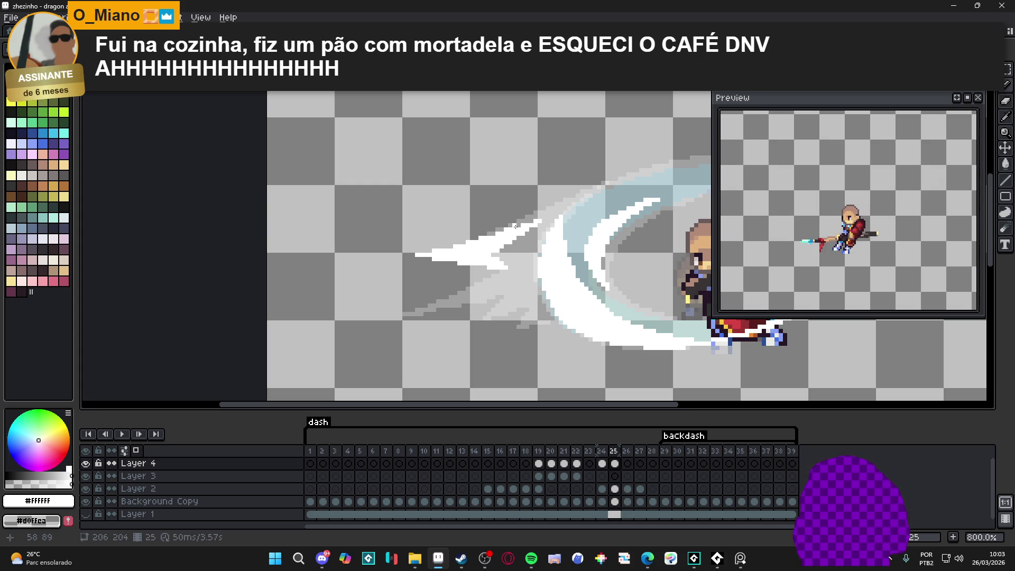
{"action": "key", "text": "e"}
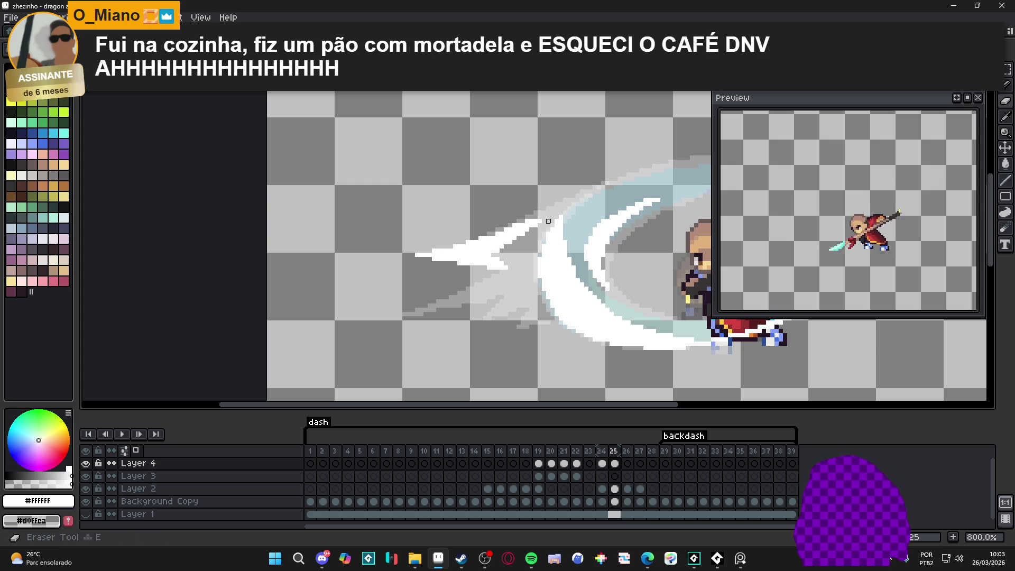
{"action": "mouse_move", "coordinate": [548, 221]}
{"action": "left_mouse_down"}
{"action": "mouse_move", "coordinate": [485, 250]}
{"action": "mouse_move", "coordinate": [510, 251]}
{"action": "left_mouse_up"}
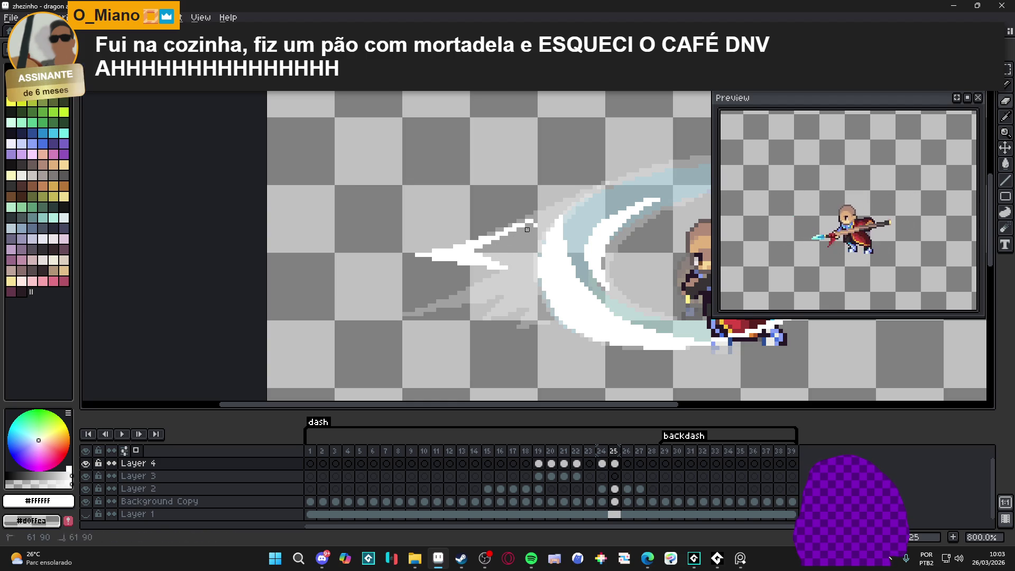
{"action": "key", "text": "b"}
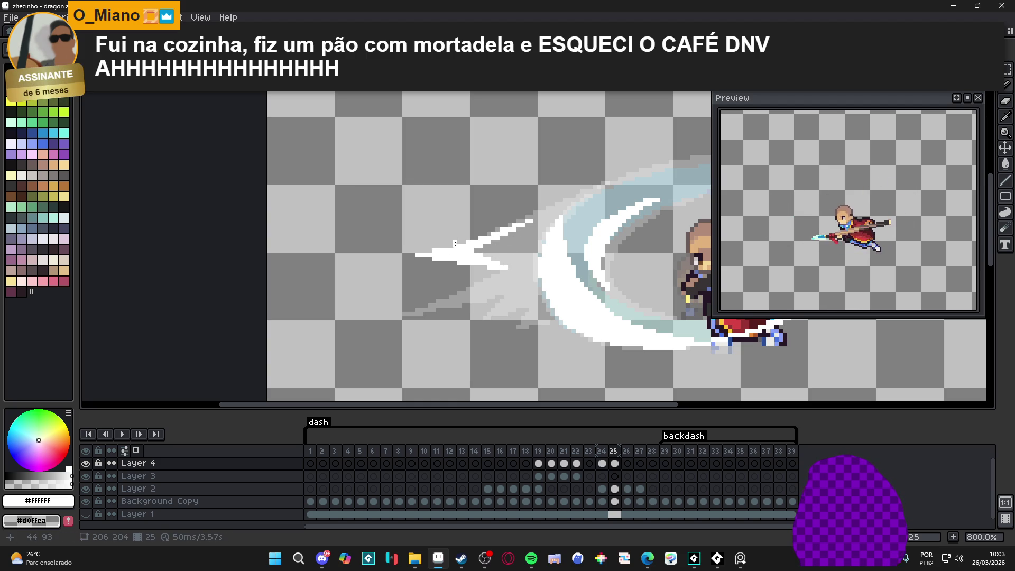
Add straight stair-step white streaks and another diagonal white streak below the slash
{"action": "scroll", "coordinate": [476, 288], "scroll_direction": "up", "scroll_amount": 2}
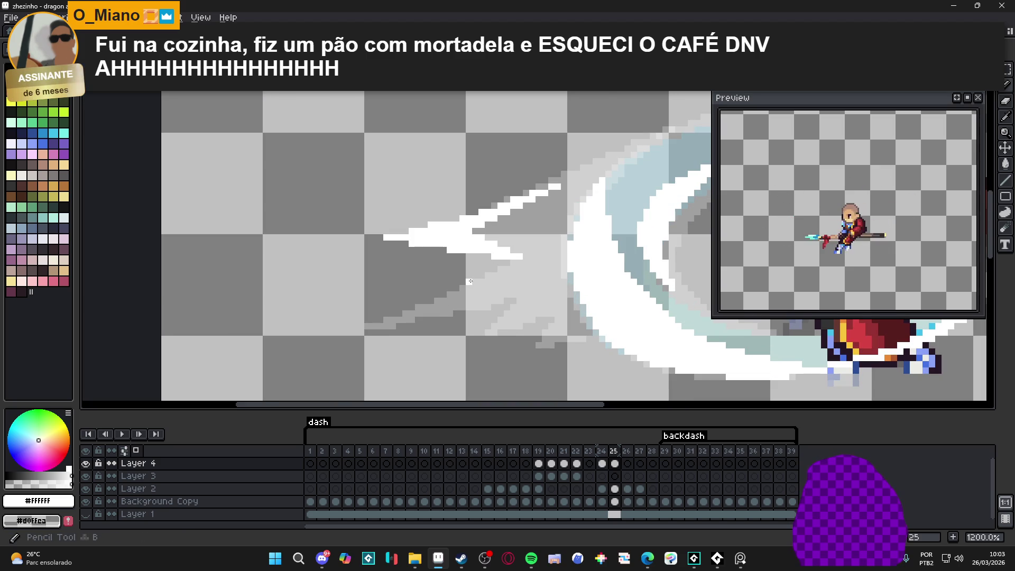
{"action": "left_click", "coordinate": [462, 287]}
{"action": "left_click", "coordinate": [341, 338], "text": "shift"}
{"action": "left_click", "coordinate": [490, 307], "text": "shift"}
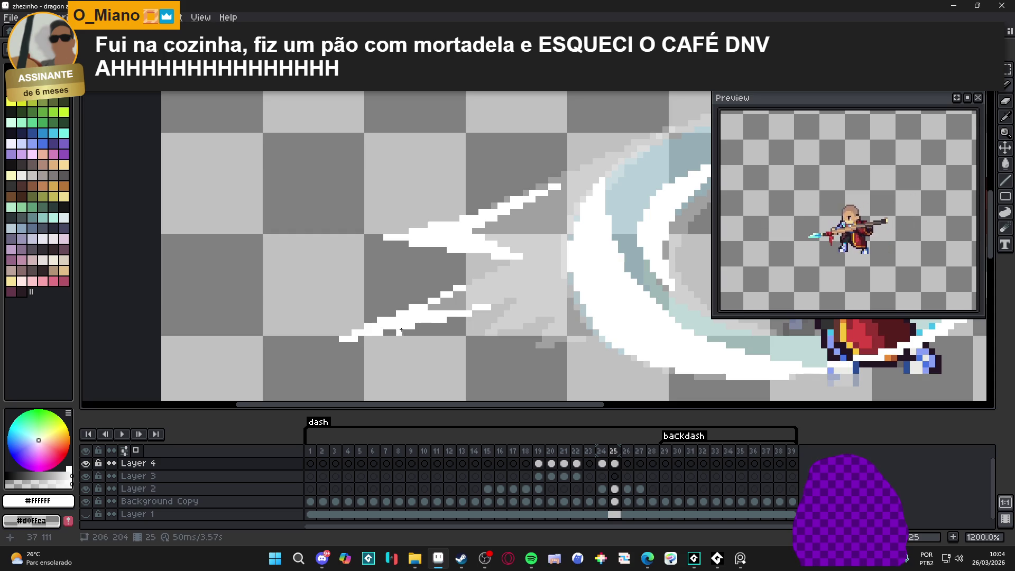
{"action": "scroll", "coordinate": [394, 327], "scroll_direction": "down", "scroll_amount": 3}
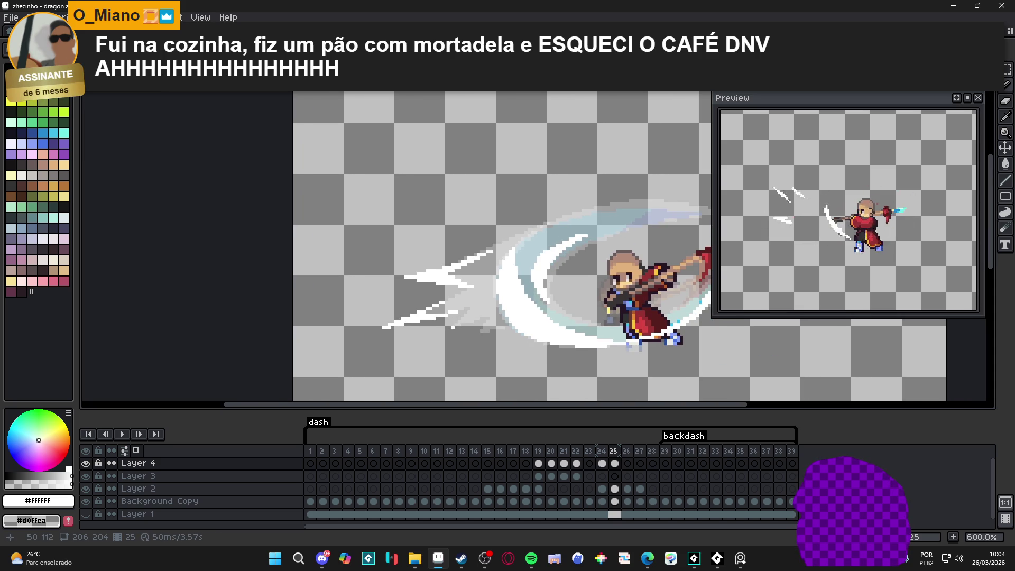
{"action": "scroll", "coordinate": [445, 337], "scroll_direction": "up", "scroll_amount": 3}
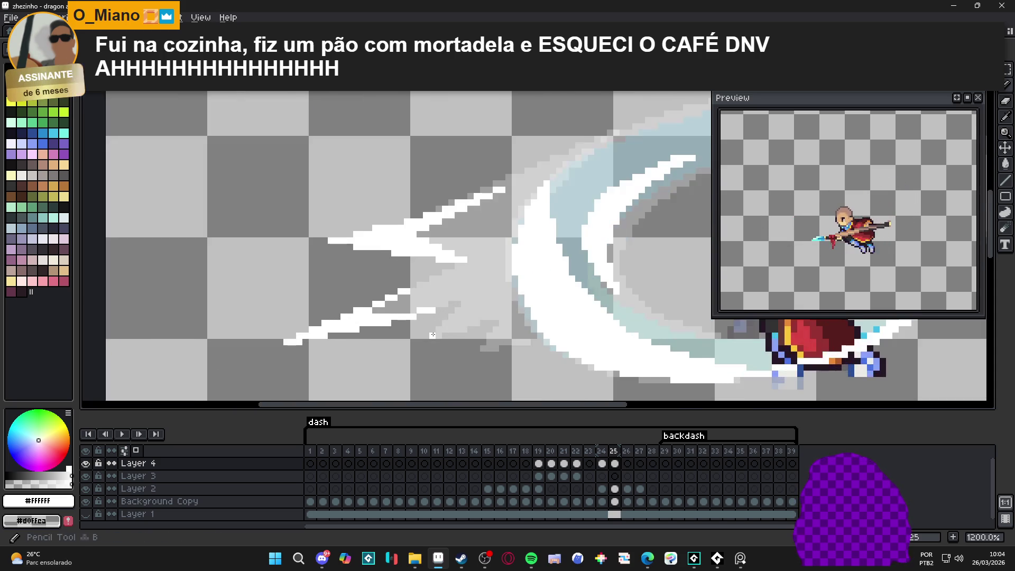
{"action": "left_click_drag", "start_coordinate": [386, 364], "coordinate": [495, 318]}
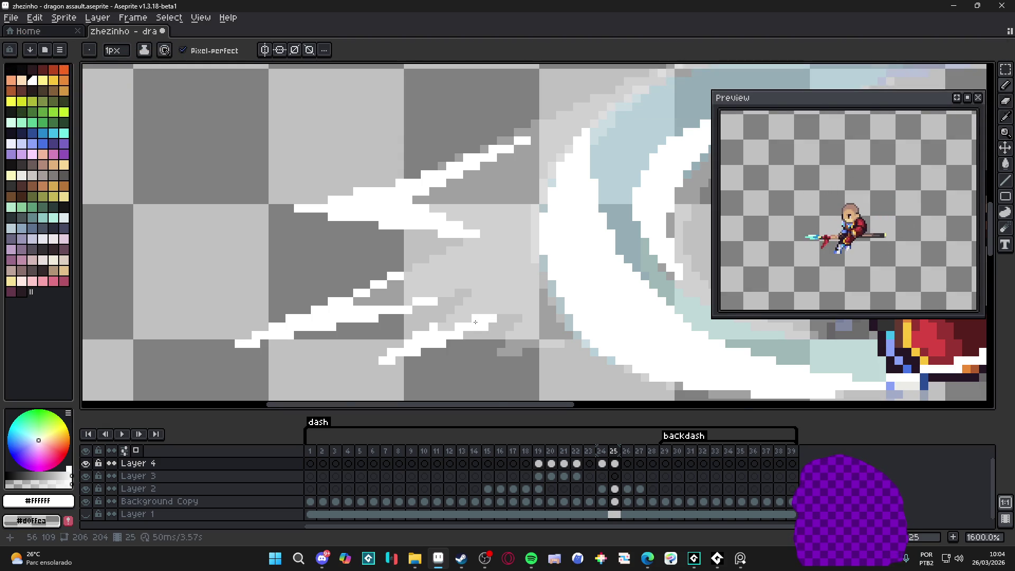
Dot white pixels and short white lines along the lower streaks
{"action": "scroll", "coordinate": [476, 322], "scroll_direction": "down", "scroll_amount": 4}
{"action": "scroll", "coordinate": [482, 325], "scroll_direction": "up", "scroll_amount": 4}
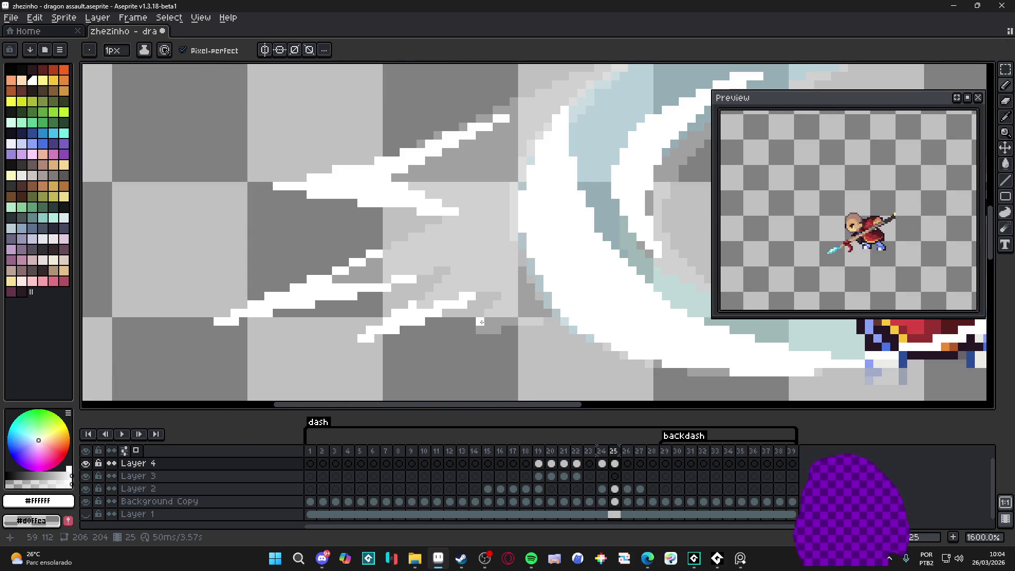
{"action": "scroll", "coordinate": [480, 318], "scroll_direction": "down", "scroll_amount": 1}
{"action": "scroll", "coordinate": [480, 310], "scroll_direction": "up", "scroll_amount": 1}
{"action": "key", "text": "alt"}
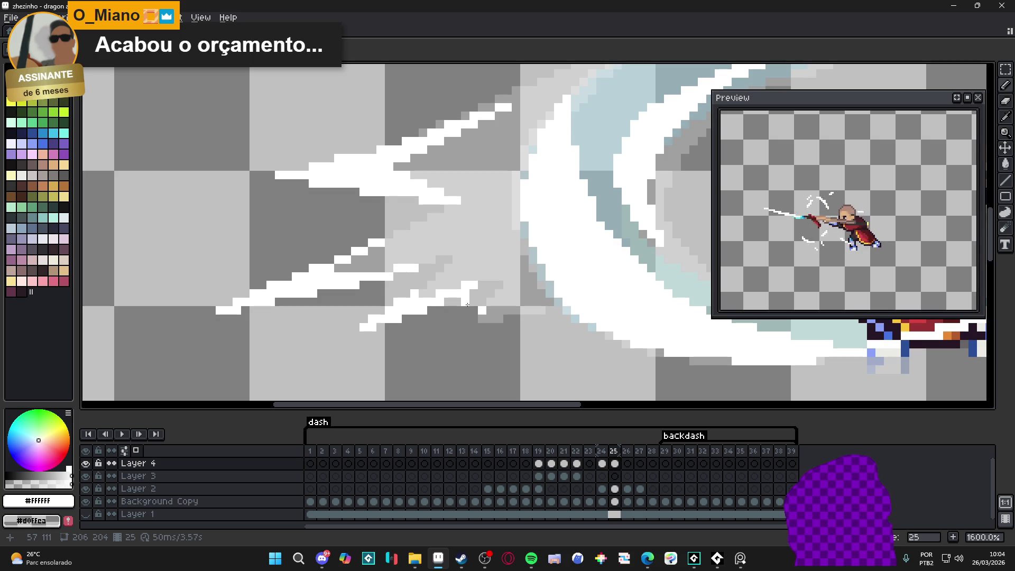
{"action": "scroll", "coordinate": [482, 304], "scroll_direction": "up", "scroll_amount": 1}
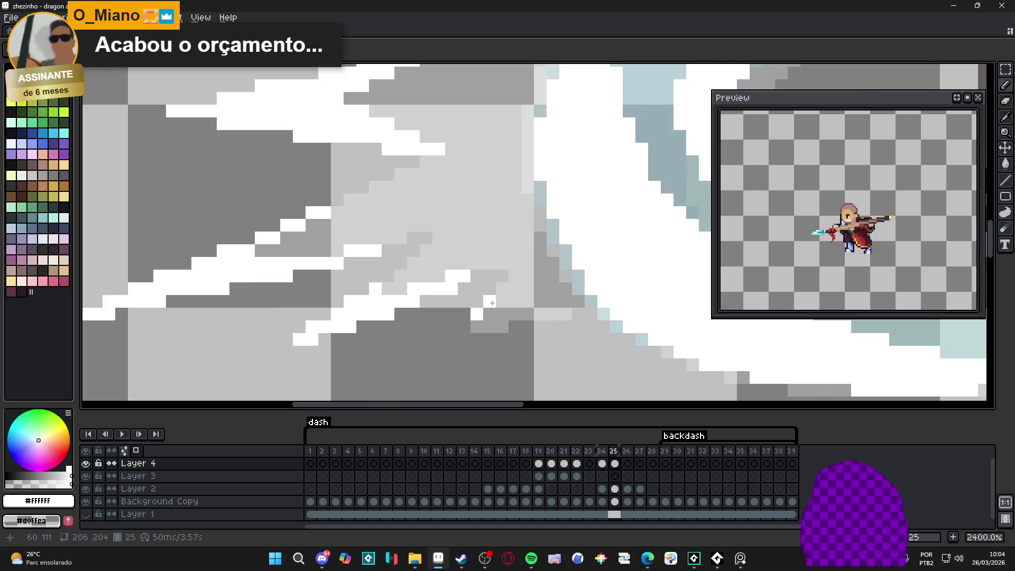
{"action": "left_click", "coordinate": [464, 327]}
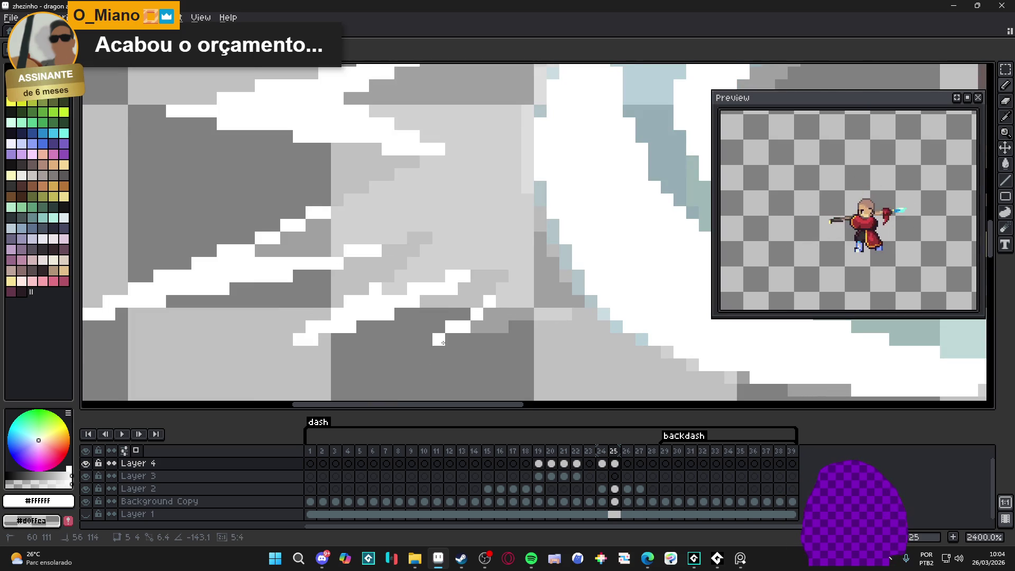
{"action": "left_click_drag", "start_coordinate": [451, 340], "coordinate": [503, 339]}
{"action": "left_click", "coordinate": [515, 327]}
{"action": "left_click", "coordinate": [464, 352]}
{"action": "left_click", "coordinate": [451, 352]}
{"action": "left_click", "coordinate": [439, 352]}
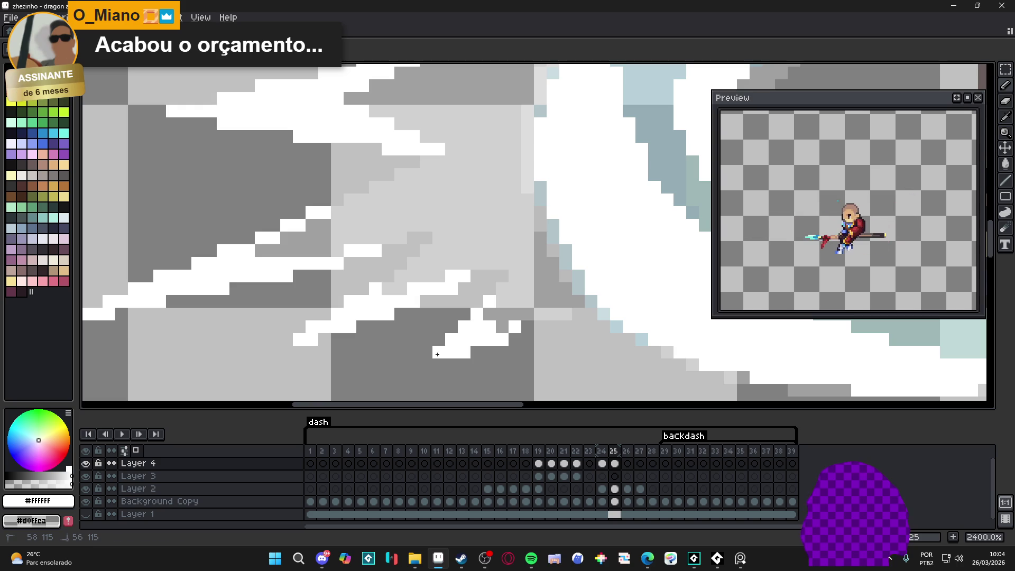
{"action": "left_click_drag", "start_coordinate": [439, 365], "coordinate": [425, 366]}
Compare frame 25's slash against frame 24
{"action": "scroll", "coordinate": [424, 365], "scroll_direction": "down", "scroll_amount": 6}
{"action": "scroll", "coordinate": [458, 350], "scroll_direction": "up", "scroll_amount": 5}
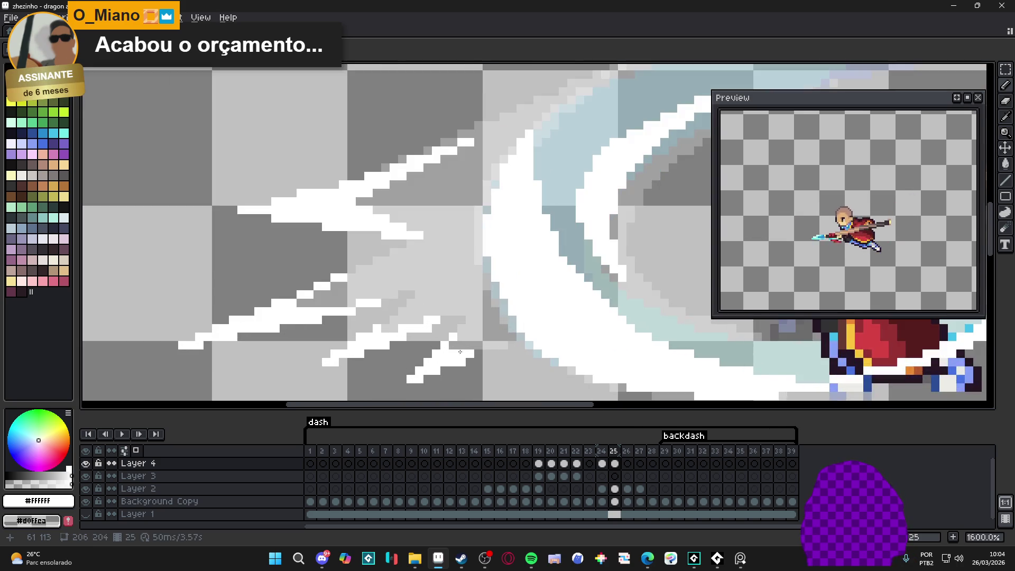
{"action": "scroll", "coordinate": [462, 354], "scroll_direction": "down", "scroll_amount": 3}
{"action": "left_click", "coordinate": [603, 464]}
{"action": "left_click", "coordinate": [615, 464]}
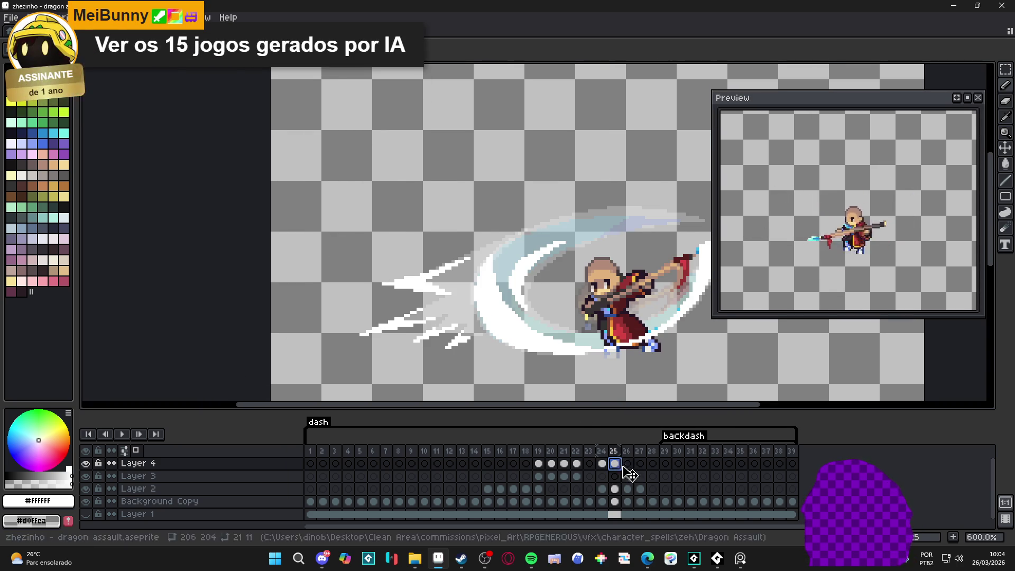
On frame 26, draw a straight white line along a streak and fill its dark gap pixel
{"action": "left_click", "coordinate": [628, 464]}
{"action": "scroll", "coordinate": [385, 286], "scroll_direction": "up", "scroll_amount": 4}
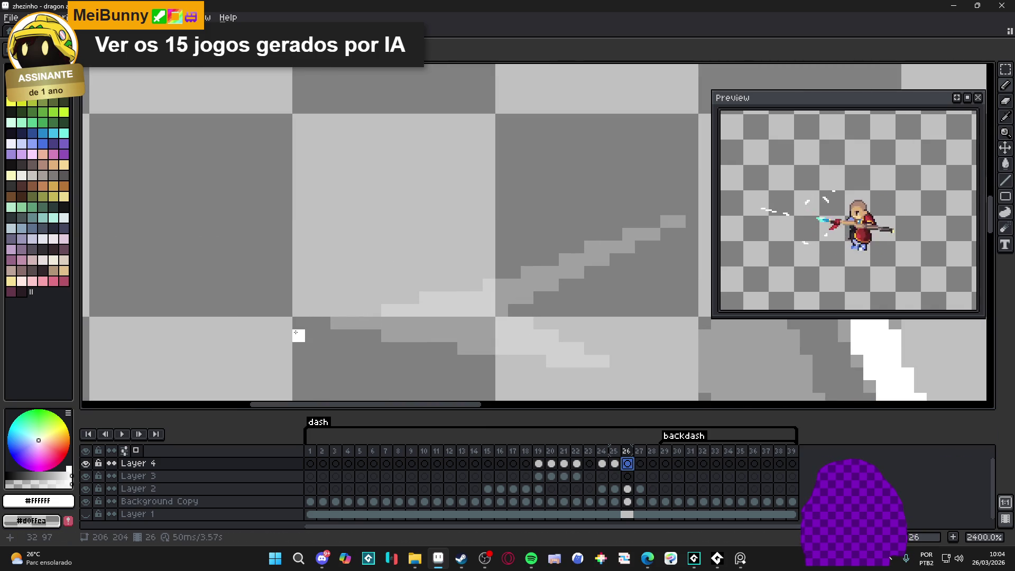
{"action": "mouse_move", "coordinate": [305, 328]}
{"action": "left_mouse_down"}
{"action": "mouse_move", "coordinate": [339, 326]}
{"action": "mouse_move", "coordinate": [455, 364]}
{"action": "mouse_move", "coordinate": [494, 364]}
{"action": "mouse_move", "coordinate": [281, 332]}
{"action": "left_mouse_up"}
{"action": "left_click", "coordinate": [349, 336]}
{"action": "scroll", "coordinate": [349, 337], "scroll_direction": "down", "scroll_amount": 3}
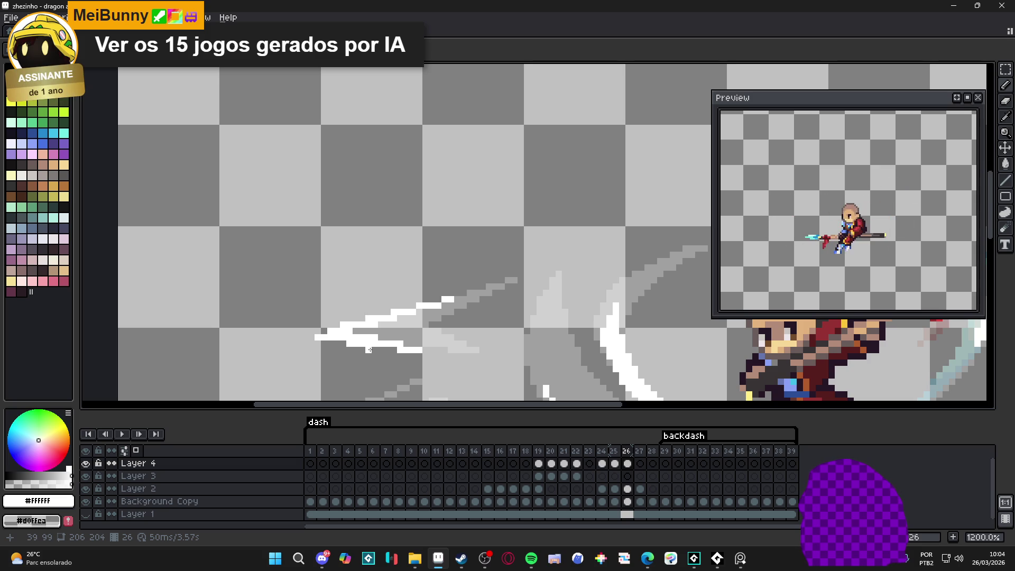
{"action": "scroll", "coordinate": [369, 349], "scroll_direction": "down", "scroll_amount": 2}
{"action": "scroll", "coordinate": [397, 295], "scroll_direction": "up", "scroll_amount": 2}
{"action": "scroll", "coordinate": [397, 294], "scroll_direction": "down", "scroll_amount": 2}
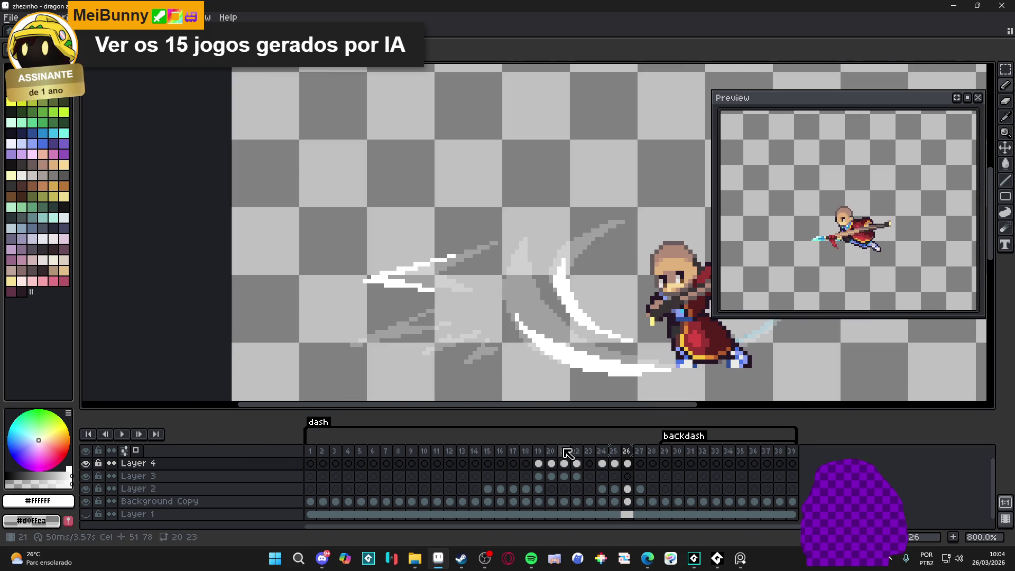
{"action": "left_click", "coordinate": [615, 463]}
{"action": "left_click", "coordinate": [628, 463]}
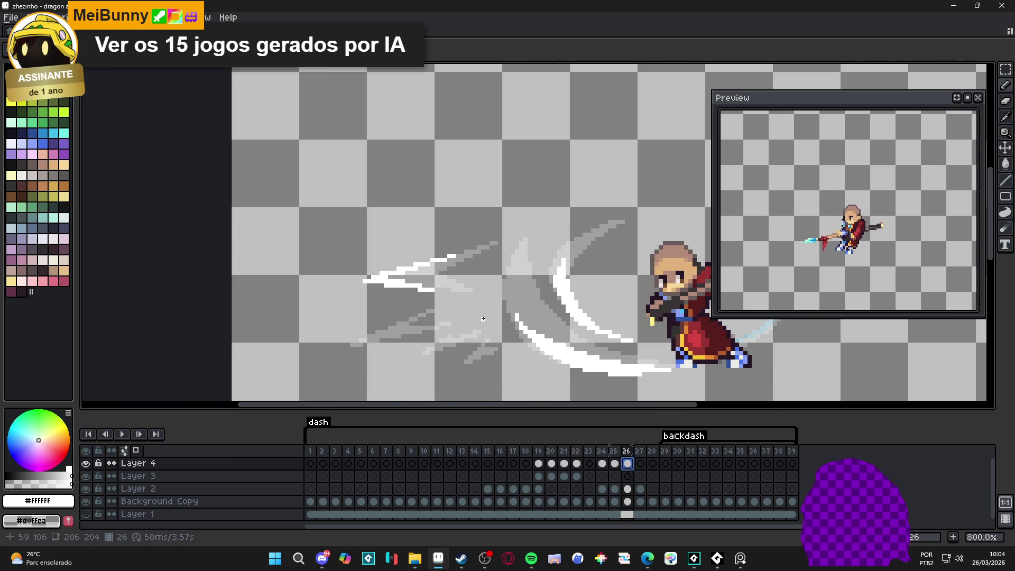
Undo the last streak edit and draw three new white streaks across and below the slash
{"action": "scroll", "coordinate": [483, 319], "scroll_direction": "up", "scroll_amount": 3}
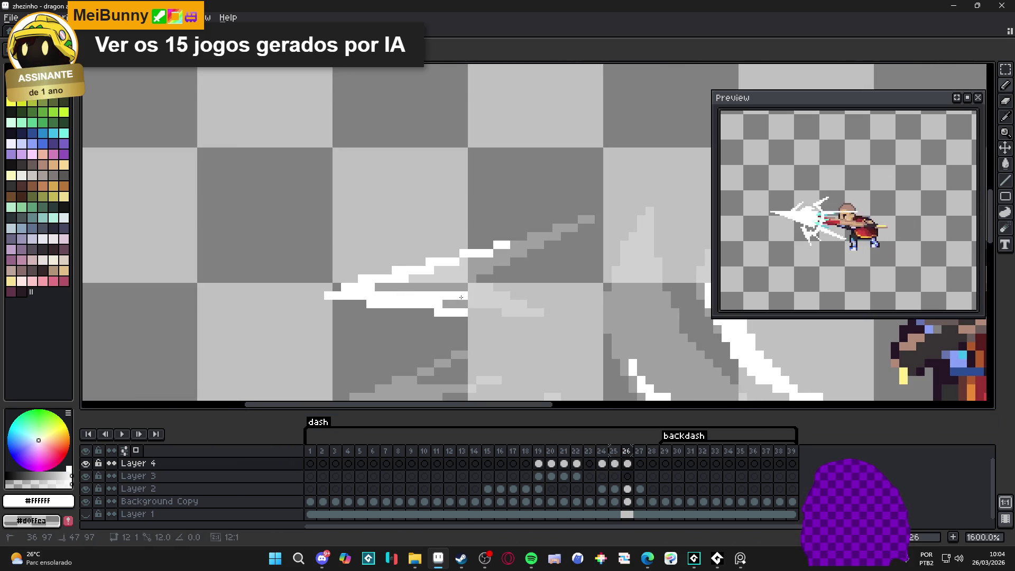
{"action": "key", "text": "ctrl"}
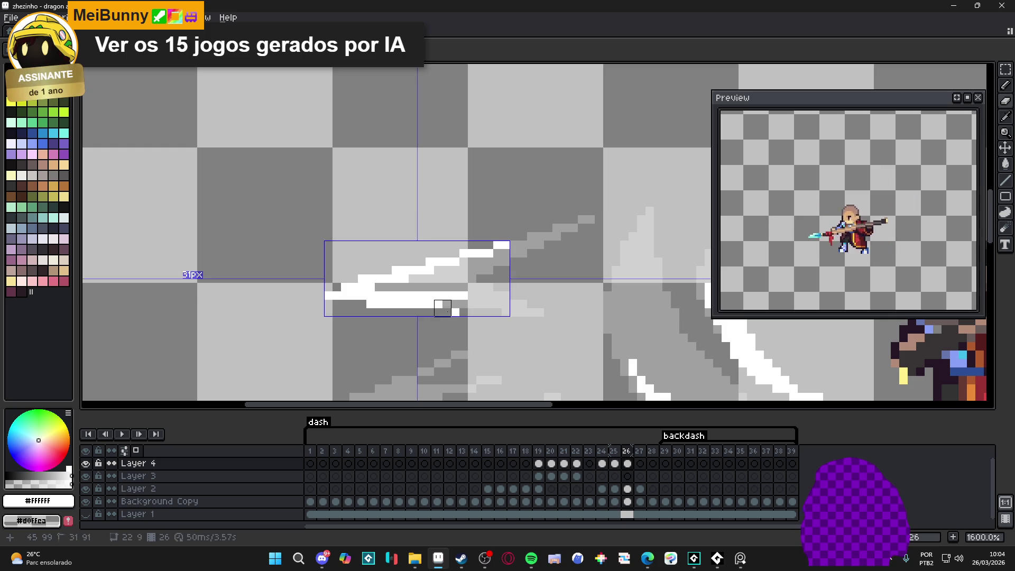
{"action": "key", "text": "ctrl+z"}
{"action": "key", "text": "ctrl+z"}
{"action": "left_click_drag", "start_coordinate": [379, 287], "coordinate": [413, 288]}
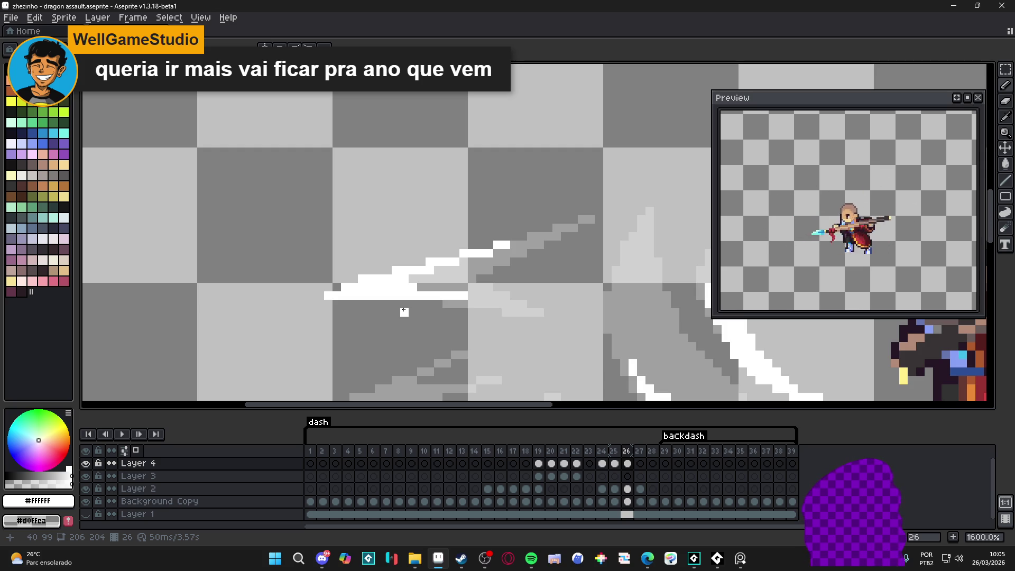
{"action": "scroll", "coordinate": [412, 312], "scroll_direction": "down", "scroll_amount": 3}
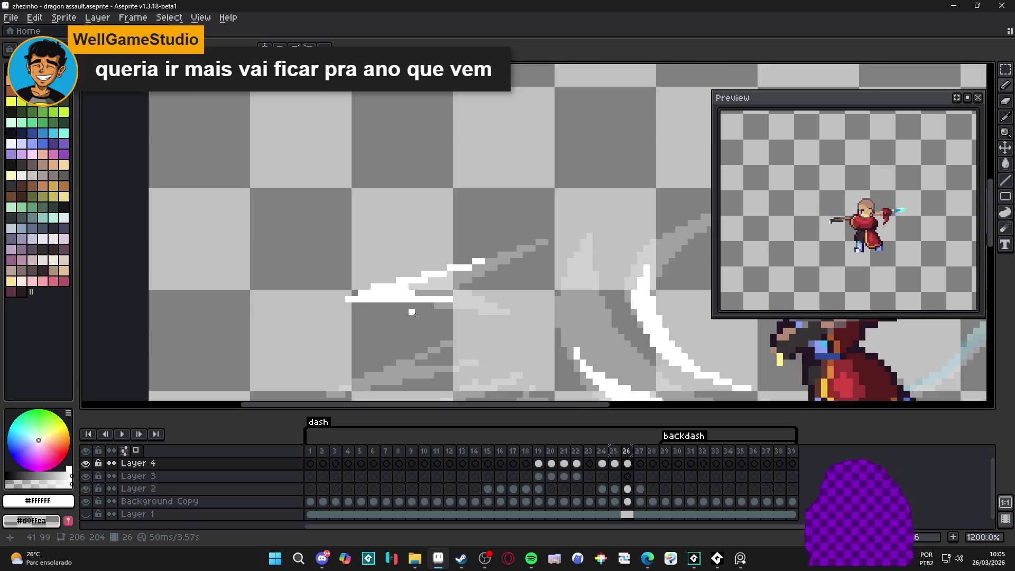
{"action": "left_click", "coordinate": [628, 464]}
{"action": "scroll", "coordinate": [446, 247], "scroll_direction": "up", "scroll_amount": 3}
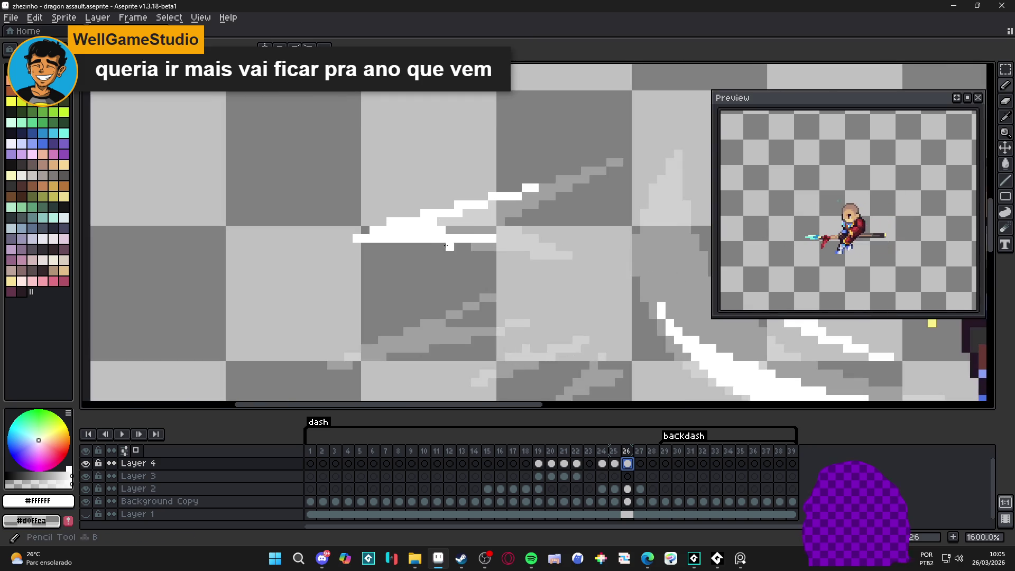
{"action": "scroll", "coordinate": [446, 247], "scroll_direction": "down", "scroll_amount": 1}
{"action": "scroll", "coordinate": [483, 280], "scroll_direction": "up", "scroll_amount": 1}
{"action": "left_click_drag", "start_coordinate": [426, 264], "coordinate": [374, 287]}
{"action": "left_click_drag", "start_coordinate": [318, 309], "coordinate": [455, 284]}
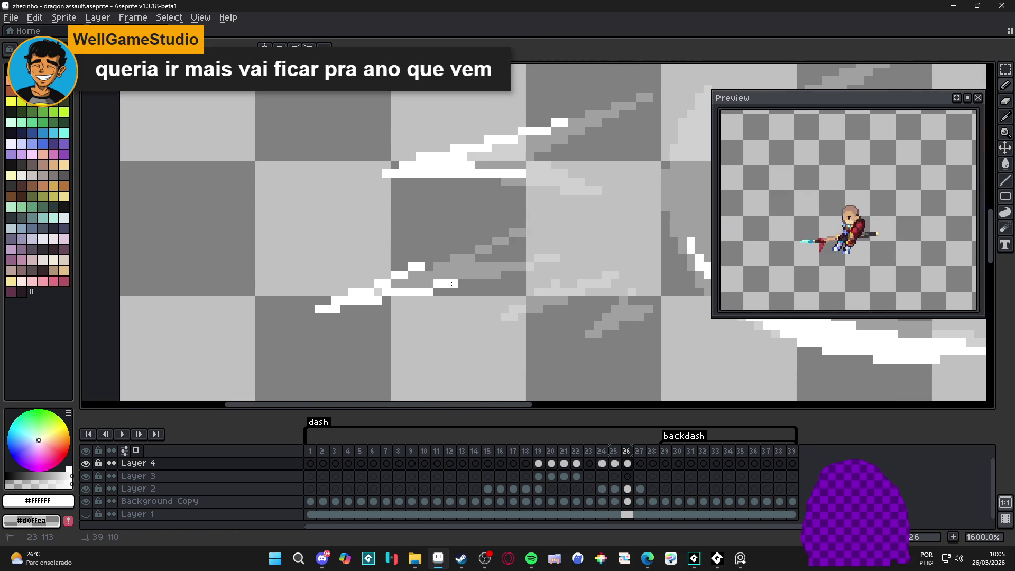
Step through frames 21 to 26 to review the slash progression
{"action": "scroll", "coordinate": [454, 284], "scroll_direction": "down", "scroll_amount": 1}
{"action": "left_click", "coordinate": [616, 465]}
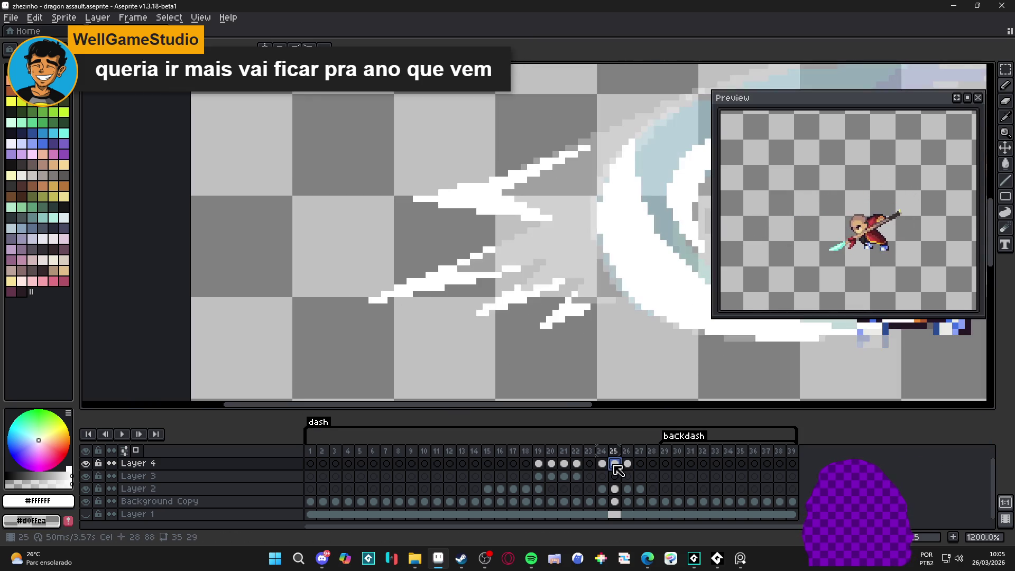
{"action": "key", "text": "Right"}
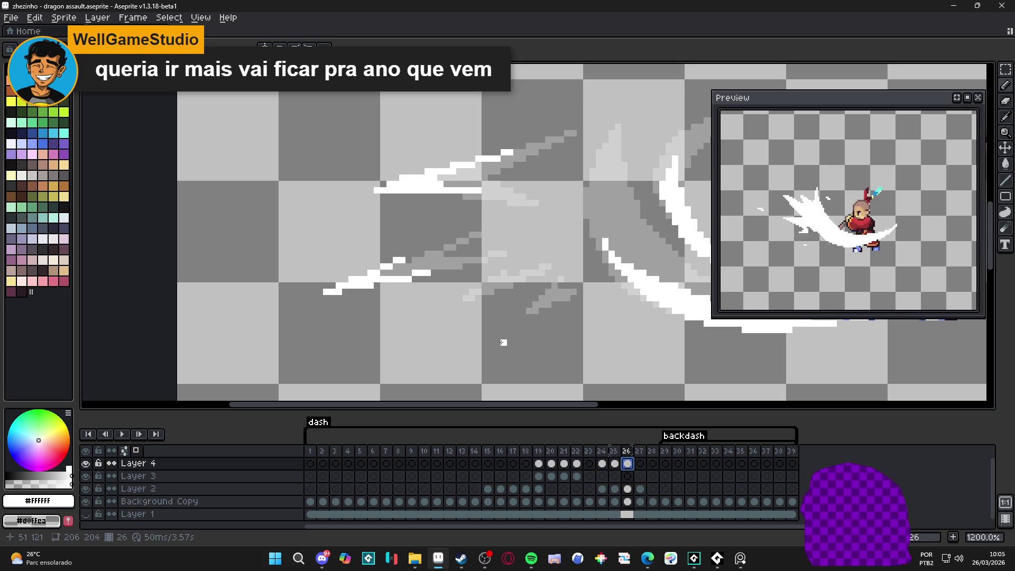
{"action": "left_click", "coordinate": [538, 464]}
{"action": "key", "text": "Right"}
{"action": "key", "text": "Right"}
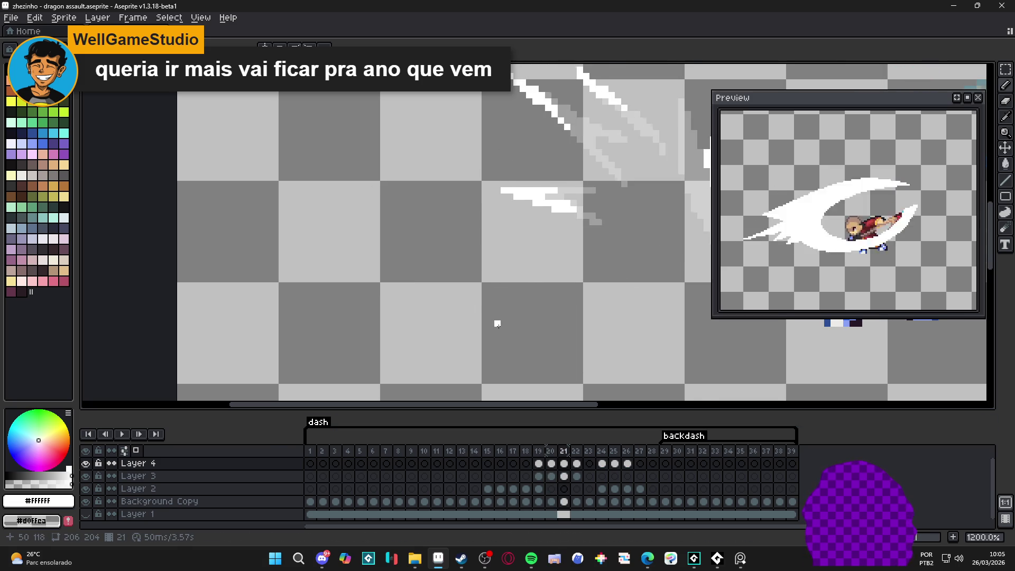
{"action": "left_click", "coordinate": [602, 464]}
{"action": "left_click", "coordinate": [616, 465]}
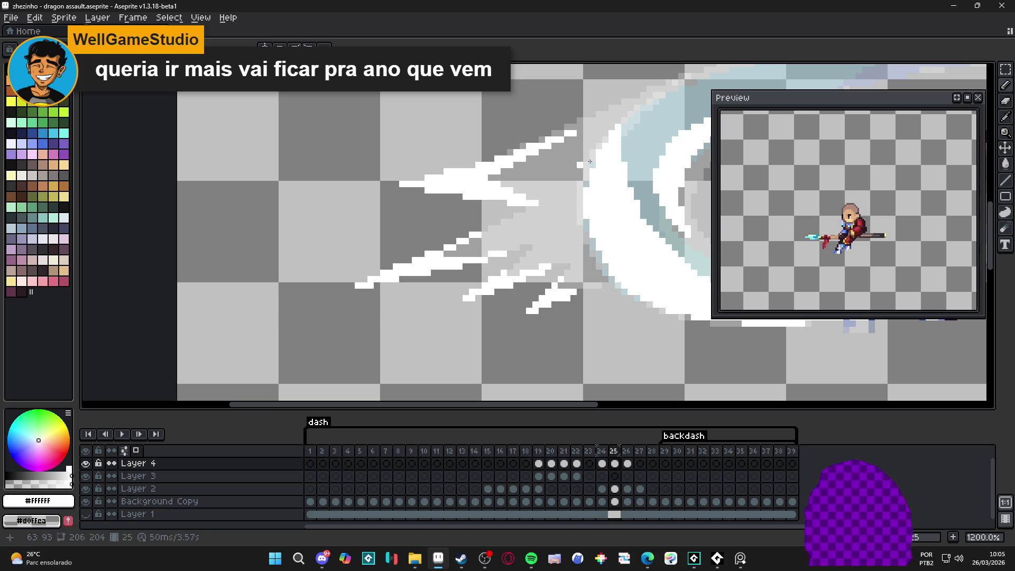
On frame 25, add a short white streak and a long straight streak line
{"action": "mouse_move", "coordinate": [569, 159]}
{"action": "left_mouse_down"}
{"action": "mouse_move", "coordinate": [516, 153]}
{"action": "mouse_move", "coordinate": [561, 150]}
{"action": "left_mouse_up"}
{"action": "key", "text": "e"}
{"action": "mouse_move", "coordinate": [400, 184]}
{"action": "left_mouse_down"}
{"action": "mouse_move", "coordinate": [556, 192]}
{"action": "mouse_move", "coordinate": [387, 294]}
{"action": "left_mouse_up"}
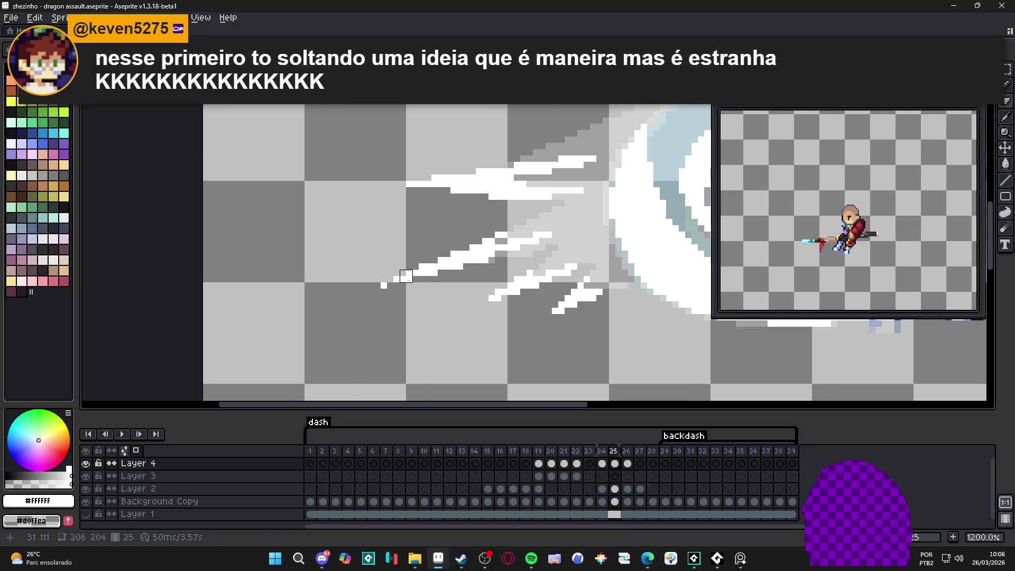
{"action": "scroll", "coordinate": [400, 276], "scroll_direction": "down", "scroll_amount": 1}
Back on frame 26, erase parts of the white streaks and a leftover pixel
{"action": "left_click", "coordinate": [601, 464]}
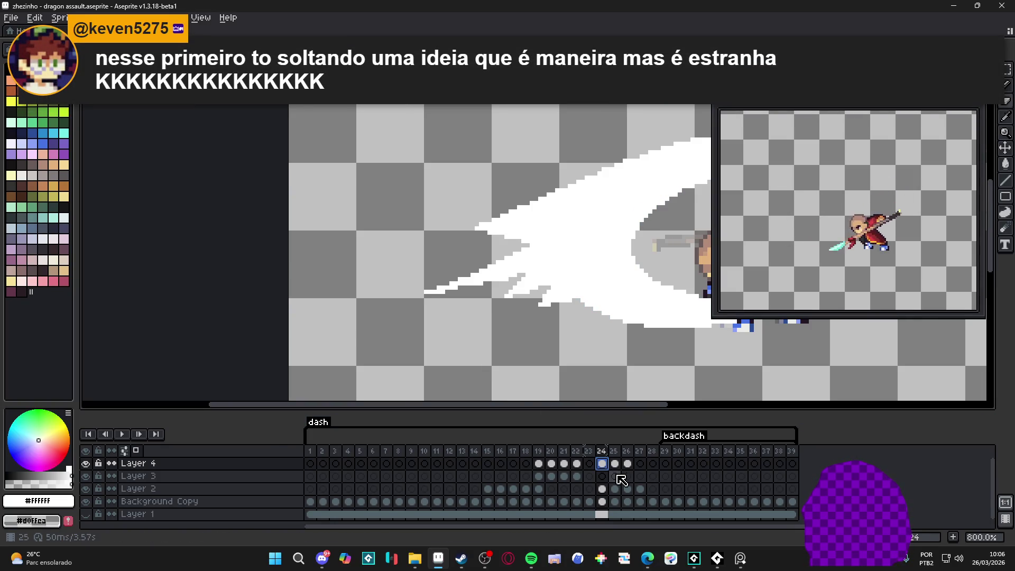
{"action": "left_click", "coordinate": [614, 463]}
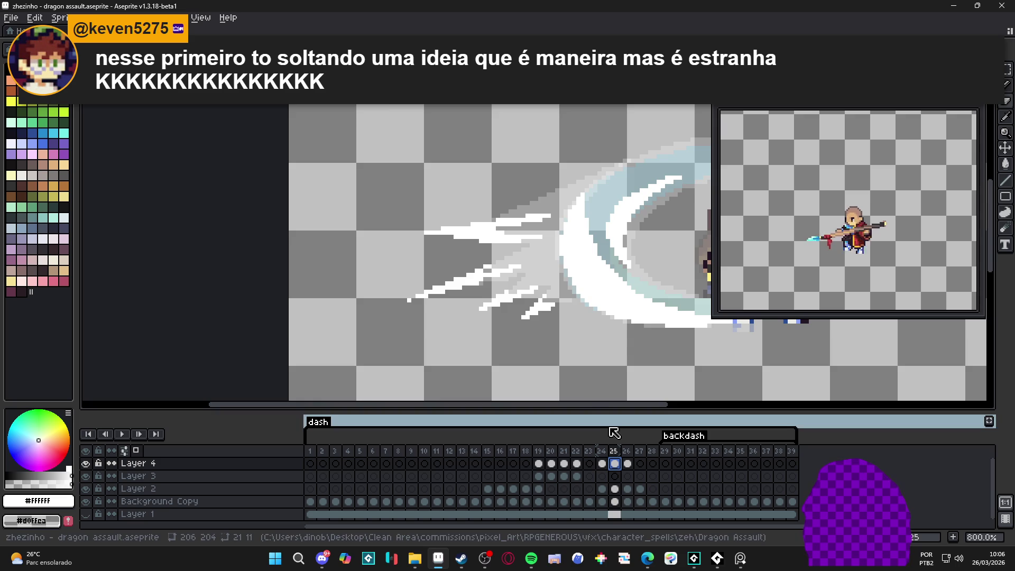
{"action": "scroll", "coordinate": [483, 272], "scroll_direction": "up", "scroll_amount": 2}
{"action": "left_click", "coordinate": [627, 463]}
{"action": "left_click_drag", "start_coordinate": [370, 306], "coordinate": [494, 267]}
{"action": "key", "text": "e"}
{"action": "left_click_drag", "start_coordinate": [443, 299], "coordinate": [413, 310]}
{"action": "left_click", "coordinate": [413, 281]}
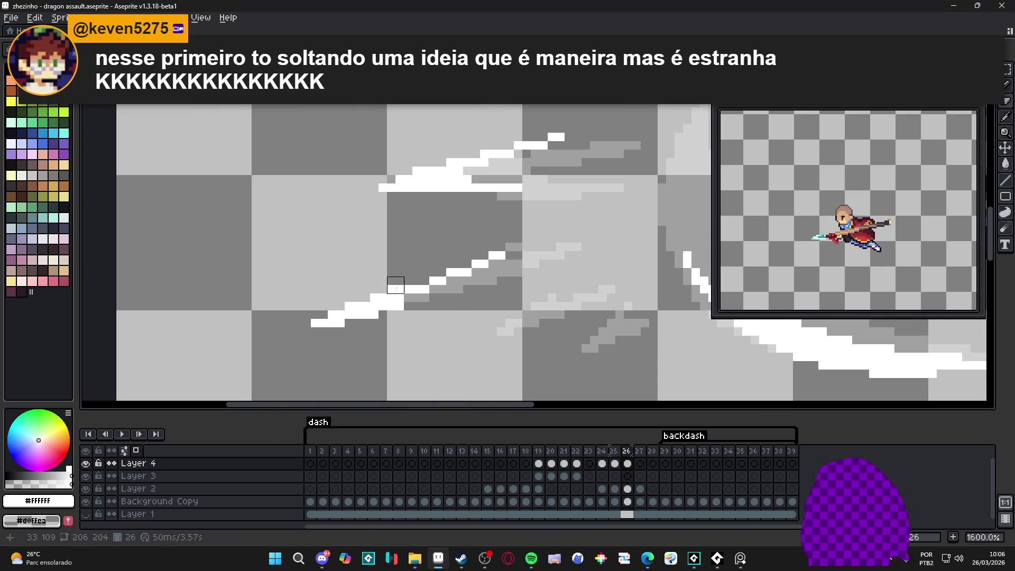
Draw a straight white line up from the lower streak and erase its excess pixels
{"action": "left_click", "coordinate": [493, 271], "text": "shift"}
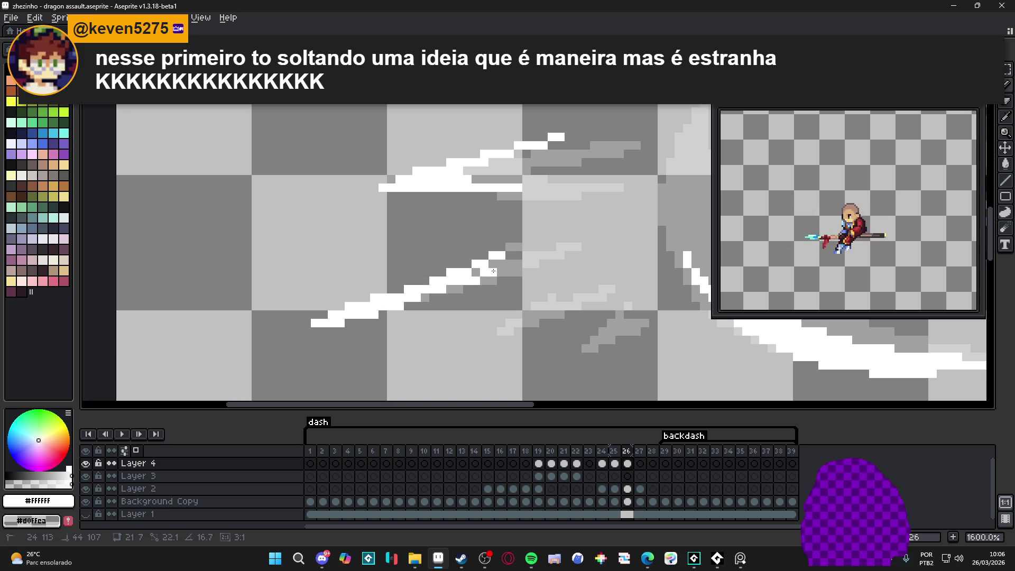
{"action": "key", "text": "e"}
{"action": "mouse_move", "coordinate": [472, 260]}
{"action": "left_mouse_down"}
{"action": "mouse_move", "coordinate": [455, 271]}
{"action": "mouse_move", "coordinate": [471, 259]}
{"action": "left_mouse_up"}
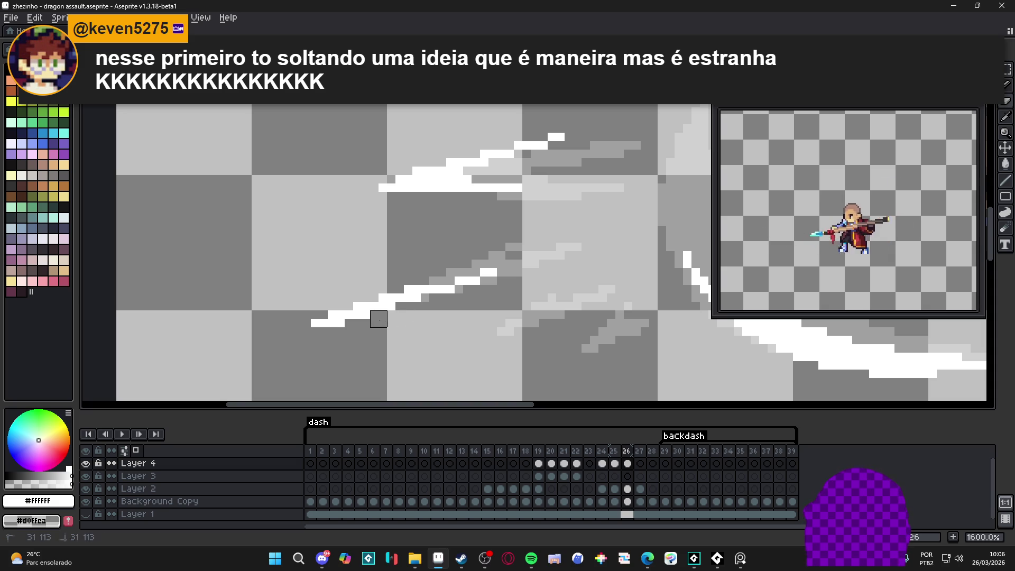
{"action": "scroll", "coordinate": [408, 332], "scroll_direction": "down", "scroll_amount": 3}
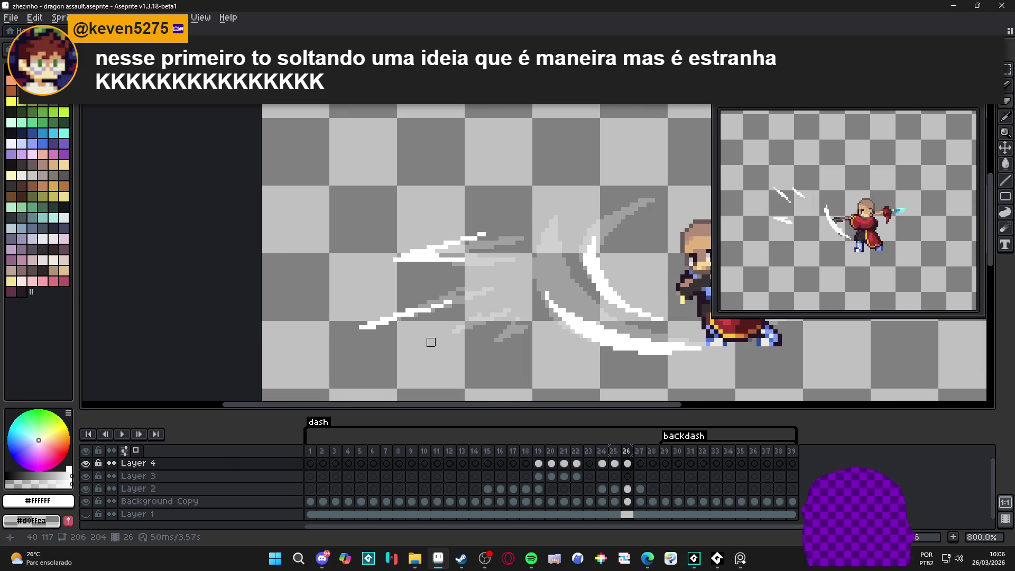
{"action": "scroll", "coordinate": [431, 338], "scroll_direction": "down", "scroll_amount": 2}
Add a diagonal white streak running down-left with an extra pixel at its end
{"action": "left_click", "coordinate": [602, 464]}
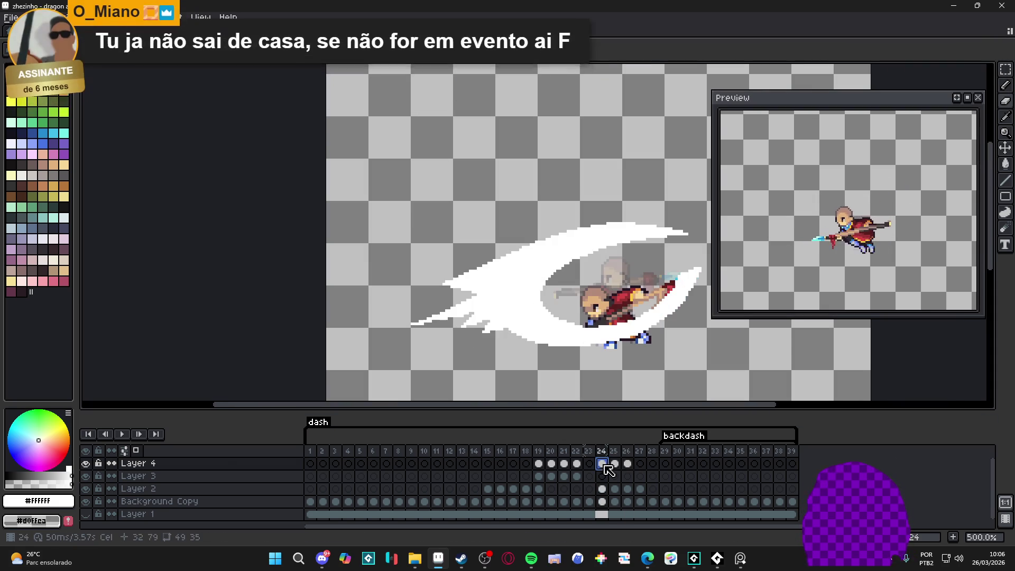
{"action": "left_click", "coordinate": [614, 464]}
{"action": "left_click", "coordinate": [628, 464]}
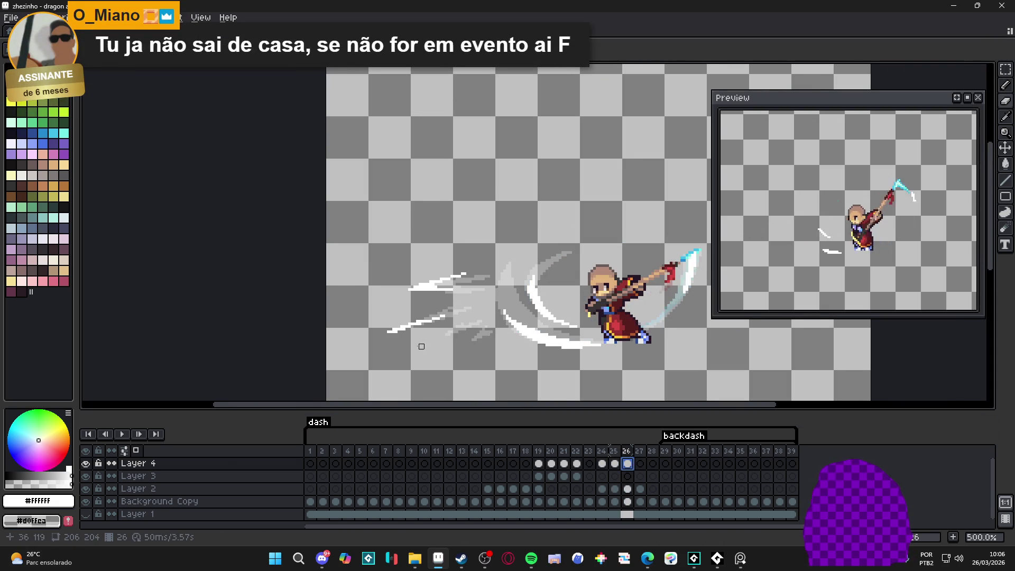
{"action": "scroll", "coordinate": [444, 338], "scroll_direction": "up", "scroll_amount": 4}
{"action": "scroll", "coordinate": [490, 332], "scroll_direction": "up", "scroll_amount": 1}
{"action": "left_click_drag", "start_coordinate": [534, 334], "coordinate": [490, 356]}
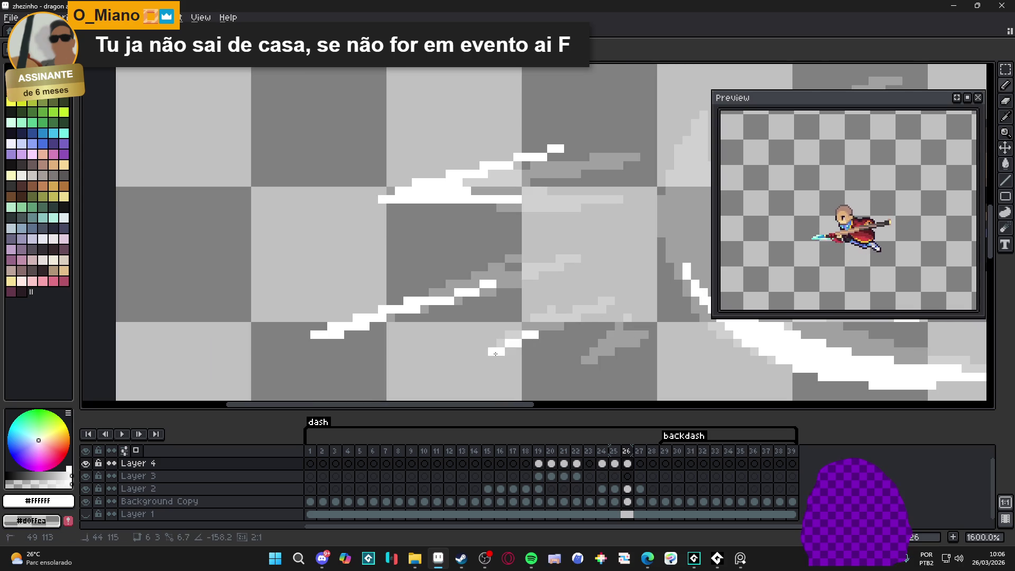
{"action": "left_click", "coordinate": [486, 360]}
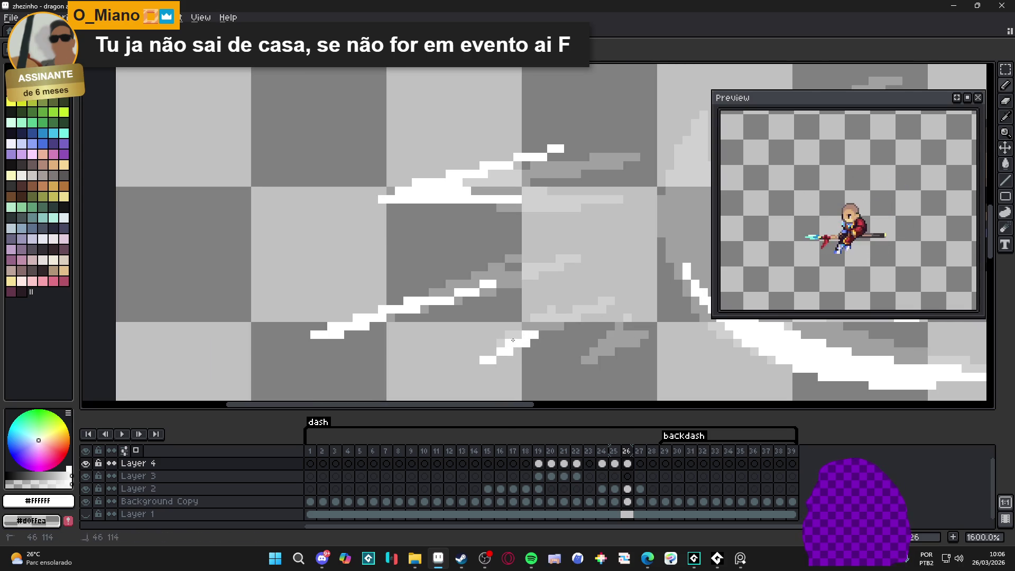
Add a short 45° white streak below, then compare frames 24 to 26
{"action": "left_click_drag", "start_coordinate": [523, 342], "coordinate": [493, 332]}
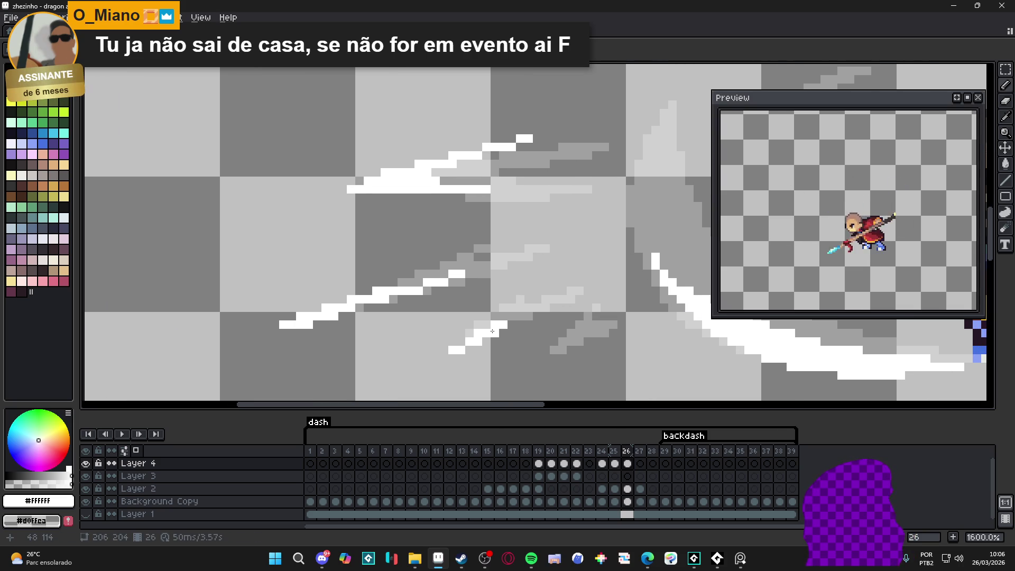
{"action": "mouse_move", "coordinate": [564, 352]}
{"action": "left_mouse_down"}
{"action": "mouse_move", "coordinate": [570, 341]}
{"action": "mouse_move", "coordinate": [550, 359]}
{"action": "mouse_move", "coordinate": [565, 342]}
{"action": "left_mouse_up"}
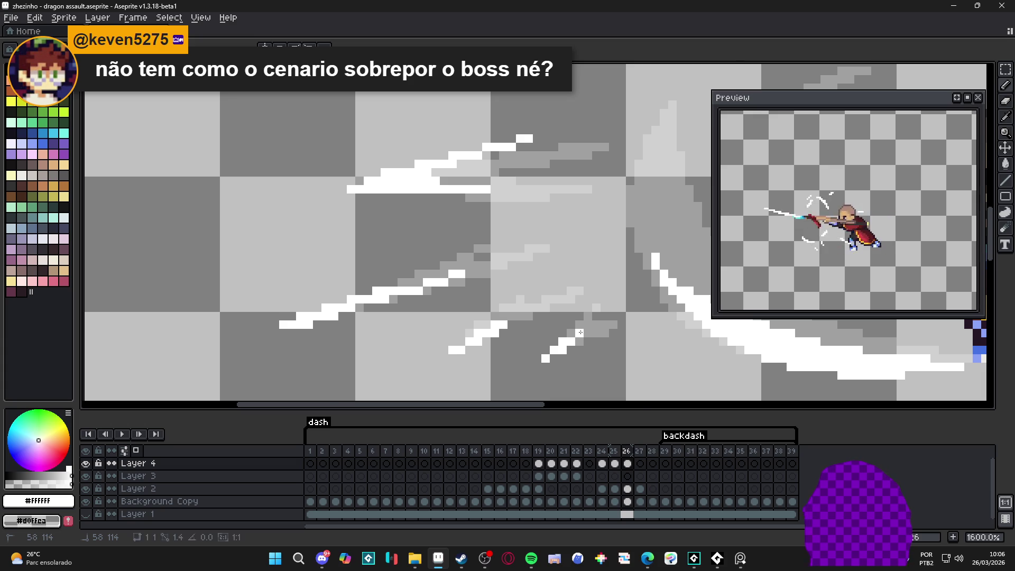
{"action": "scroll", "coordinate": [581, 332], "scroll_direction": "down", "scroll_amount": 2}
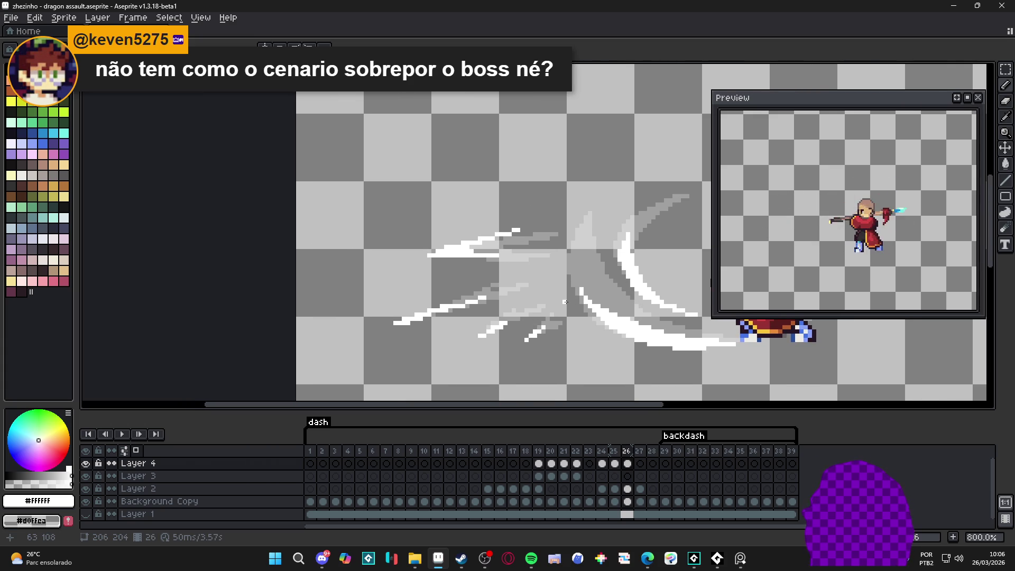
{"action": "left_click", "coordinate": [615, 463]}
{"action": "left_click", "coordinate": [602, 464]}
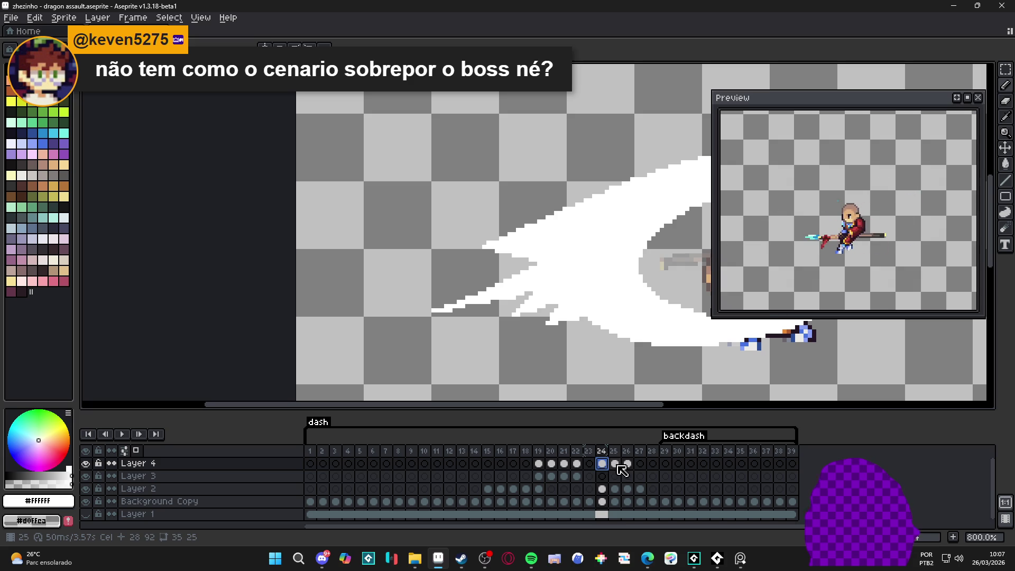
{"action": "left_click", "coordinate": [615, 463]}
{"action": "left_click", "coordinate": [627, 464]}
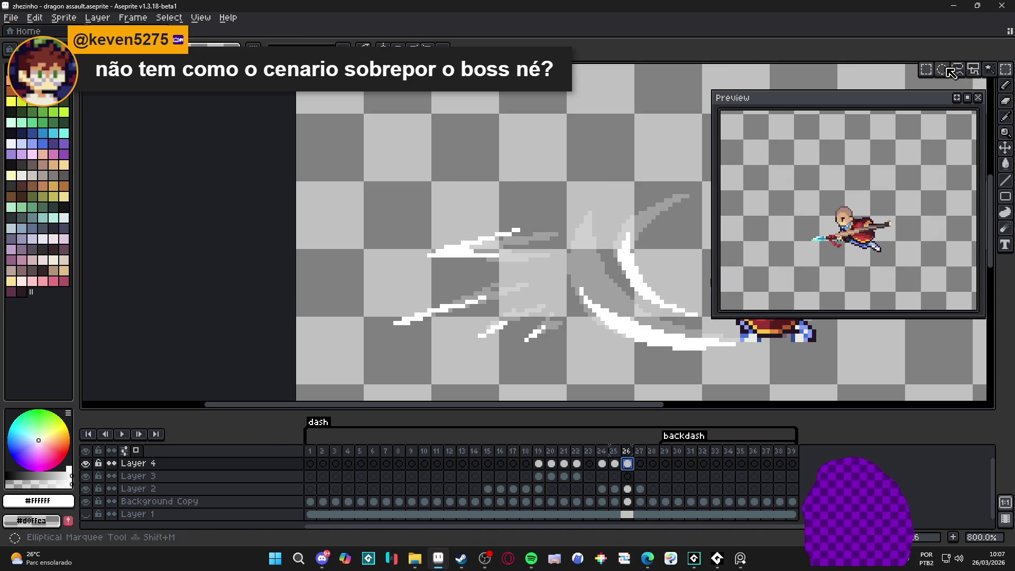
Nudge the upper slash streak and move a small lower streak to a new spot
{"action": "left_click_drag", "start_coordinate": [378, 213], "coordinate": [540, 272]}
{"action": "left_click_drag", "start_coordinate": [499, 227], "coordinate": [505, 254]}
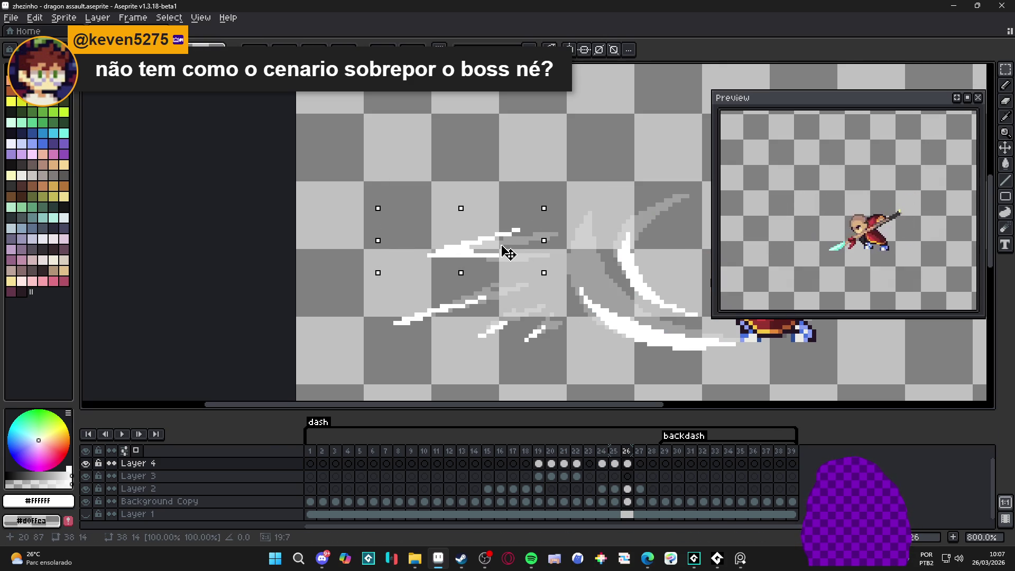
{"action": "left_click_drag", "start_coordinate": [377, 293], "coordinate": [523, 364]}
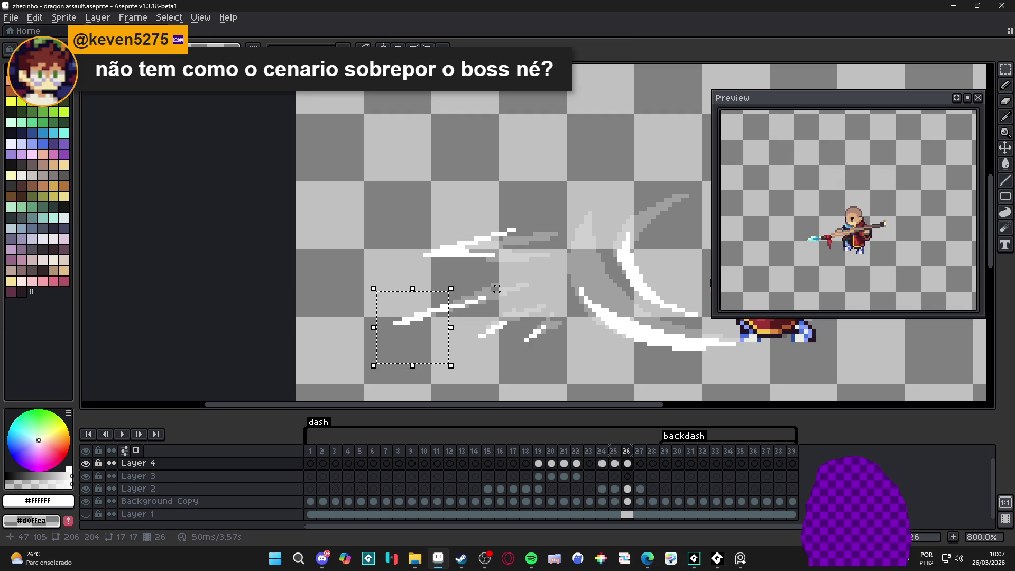
{"action": "mouse_move", "coordinate": [421, 324]}
{"action": "left_mouse_down"}
{"action": "mouse_move", "coordinate": [469, 297]}
{"action": "mouse_move", "coordinate": [450, 315]}
{"action": "mouse_move", "coordinate": [519, 357]}
{"action": "left_mouse_up"}
{"action": "key", "text": "ctrl+d"}
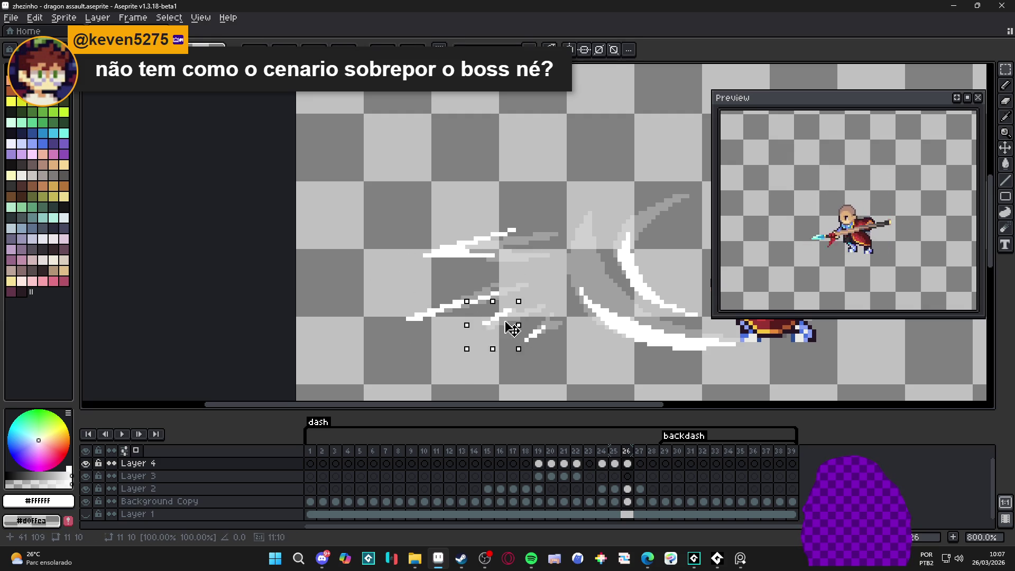
Select another small streak fragment, then compare frames 24 to 26
{"action": "left_click_drag", "start_coordinate": [513, 314], "coordinate": [557, 362]}
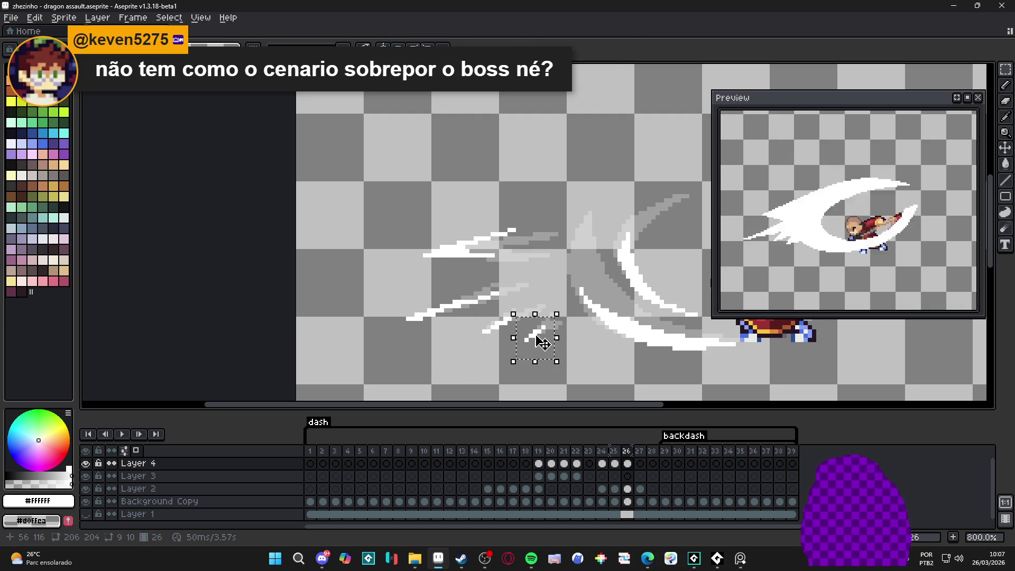
{"action": "key", "text": "ctrl+d"}
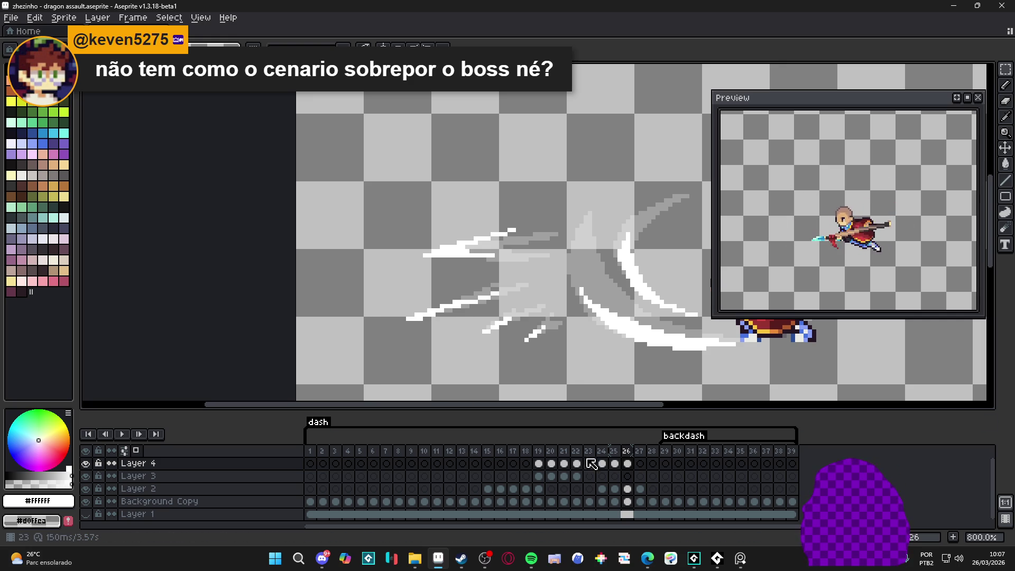
{"action": "left_click", "coordinate": [602, 464]}
{"action": "left_click", "coordinate": [615, 463]}
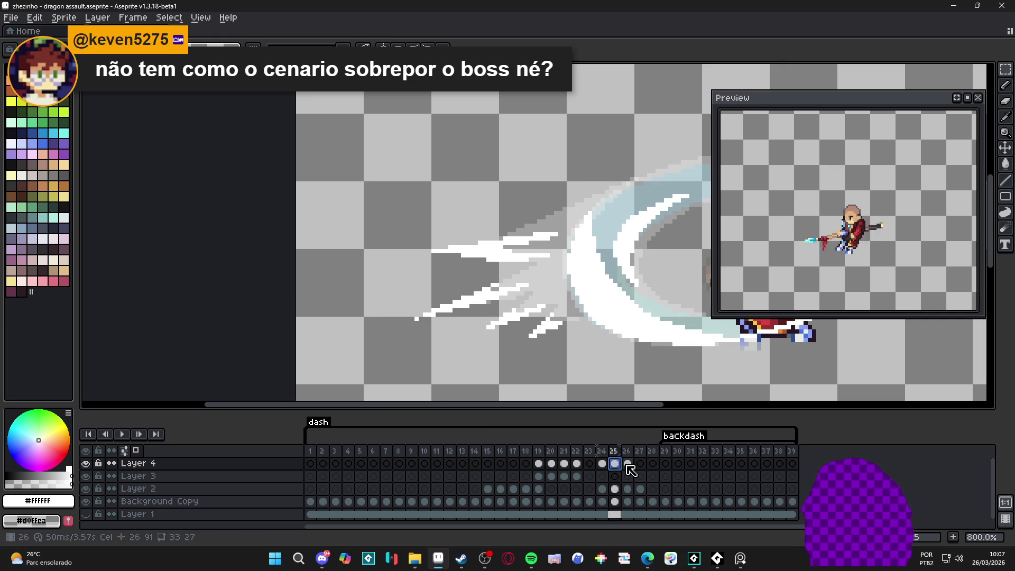
{"action": "left_click", "coordinate": [627, 464]}
{"action": "scroll", "coordinate": [508, 243], "scroll_direction": "up", "scroll_amount": 2}
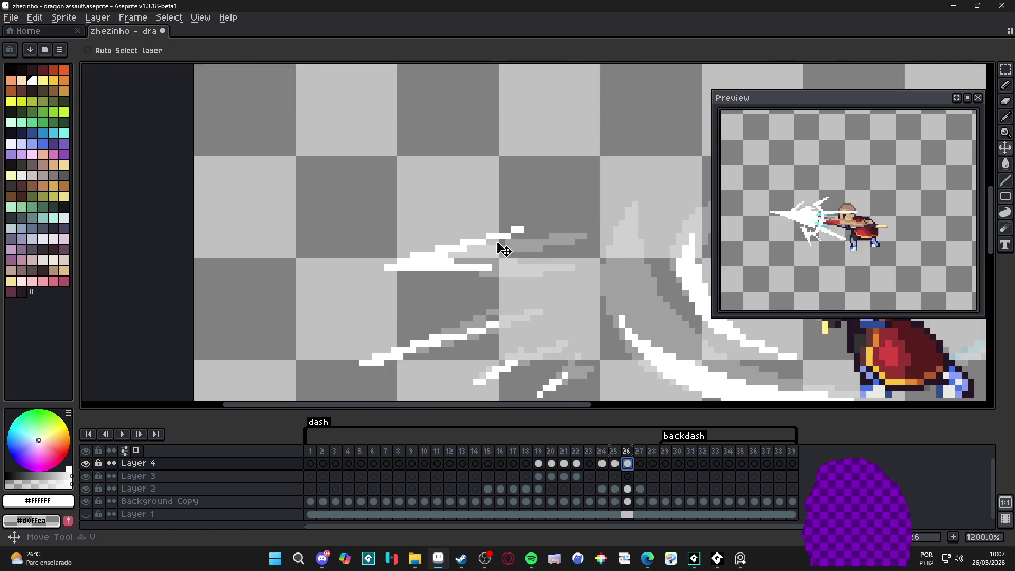
Save the animation file with Ctrl+S
{"action": "key", "text": "e"}
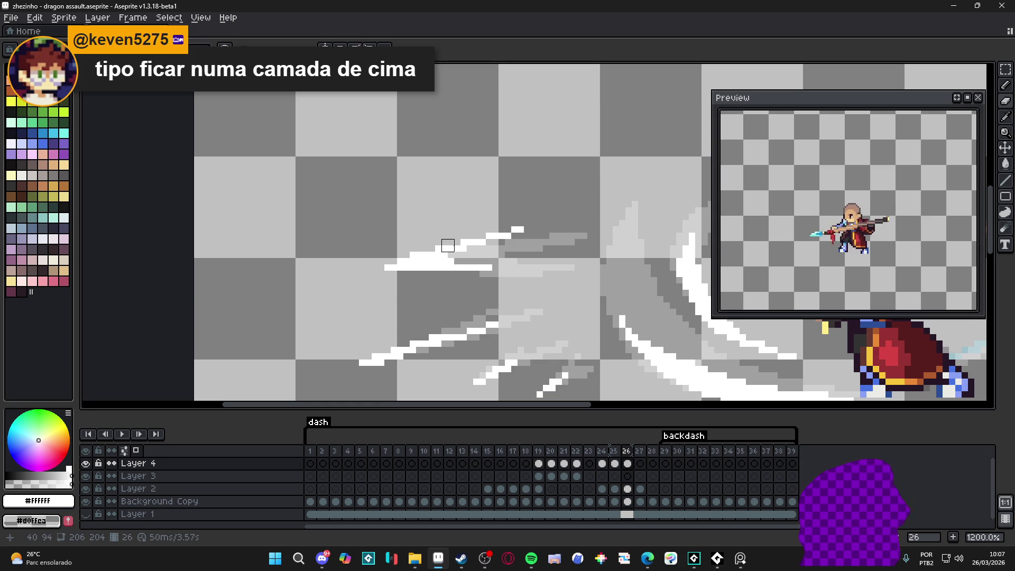
{"action": "key", "text": "ctrl+s"}
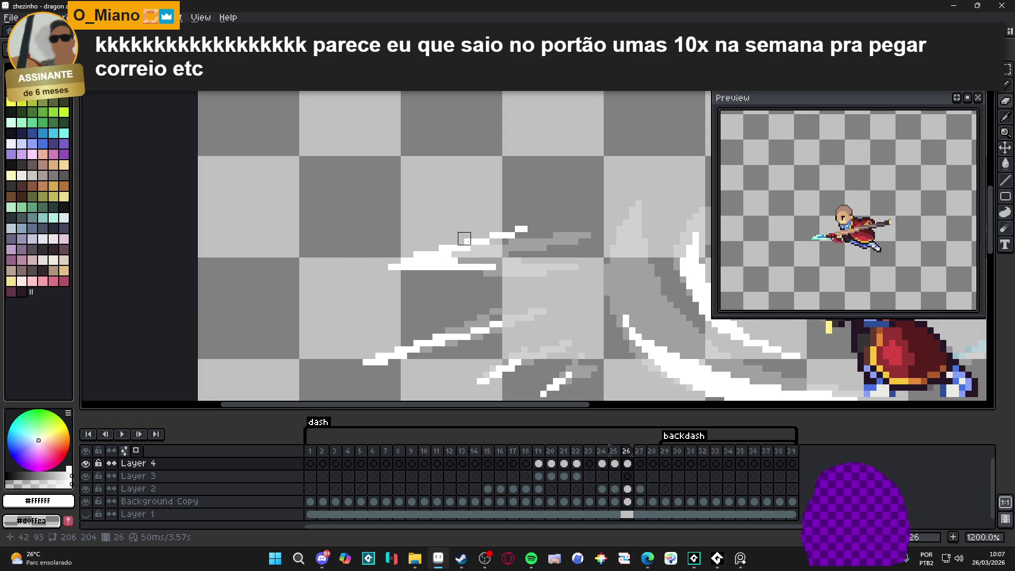
{"action": "scroll", "coordinate": [464, 238], "scroll_direction": "down", "scroll_amount": 1}
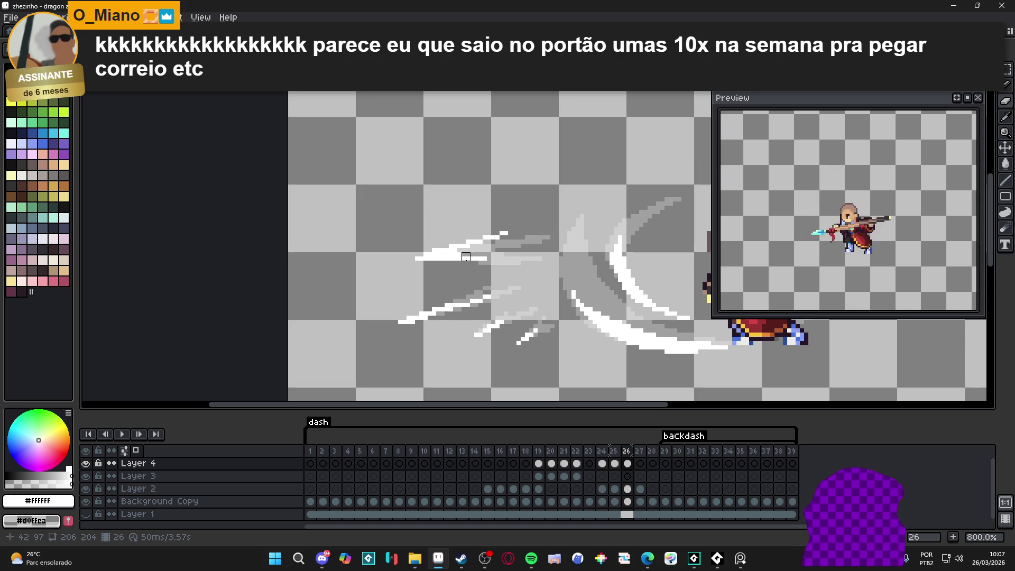
Erase the upper-left white streak on frame 26 and redraw it as a short line
{"action": "mouse_move", "coordinate": [470, 243]}
{"action": "left_mouse_down"}
{"action": "mouse_move", "coordinate": [408, 245]}
{"action": "mouse_move", "coordinate": [446, 231]}
{"action": "mouse_move", "coordinate": [529, 249]}
{"action": "left_mouse_up"}
{"action": "left_click", "coordinate": [414, 258]}
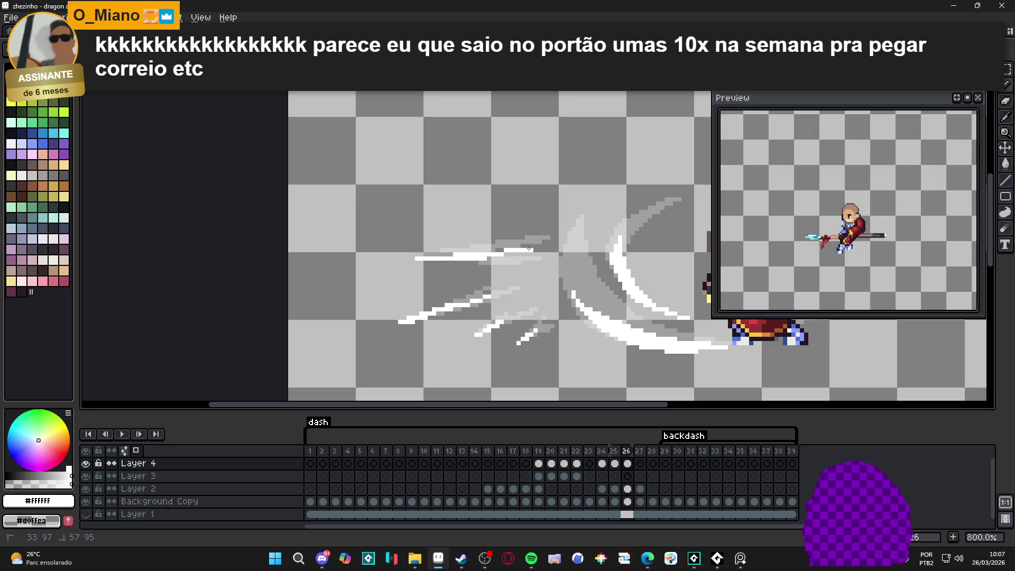
{"action": "left_click", "coordinate": [418, 259], "text": "shift"}
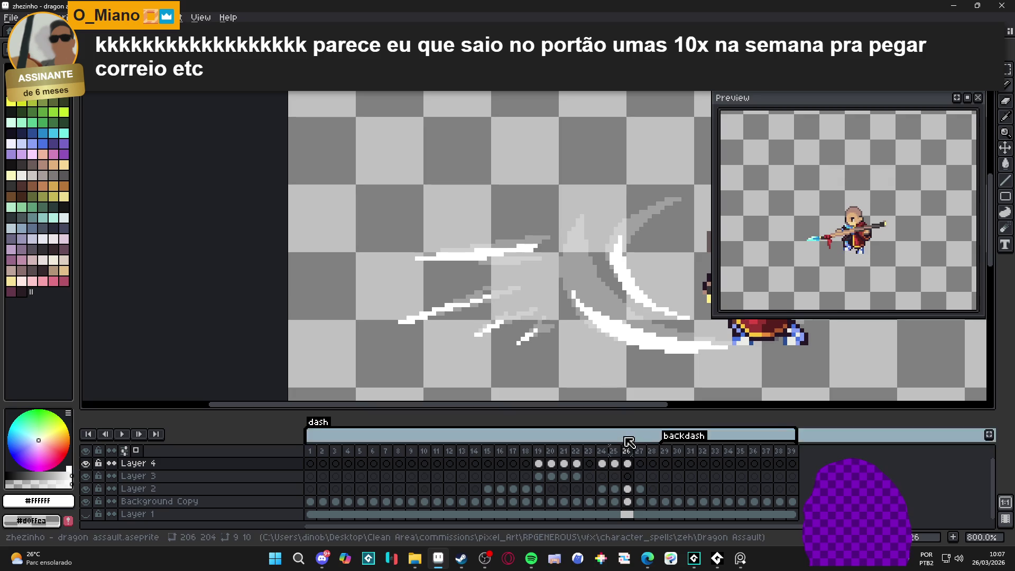
{"action": "left_click", "coordinate": [616, 464]}
{"action": "left_click", "coordinate": [627, 464]}
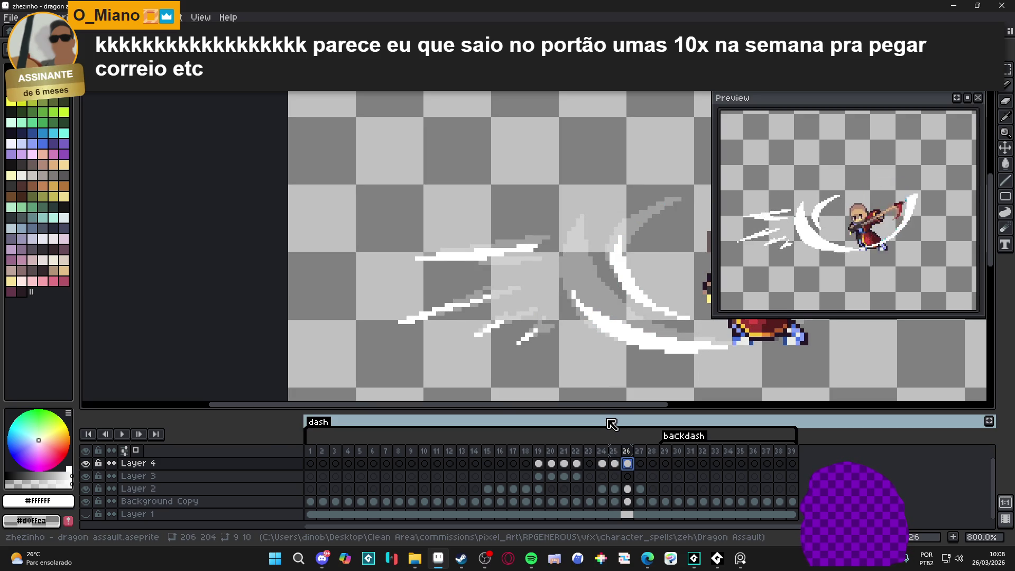
On frame 27, draw a horizontal white streak, erasing a bump and redrawing its left end
{"action": "left_click", "coordinate": [640, 464]}
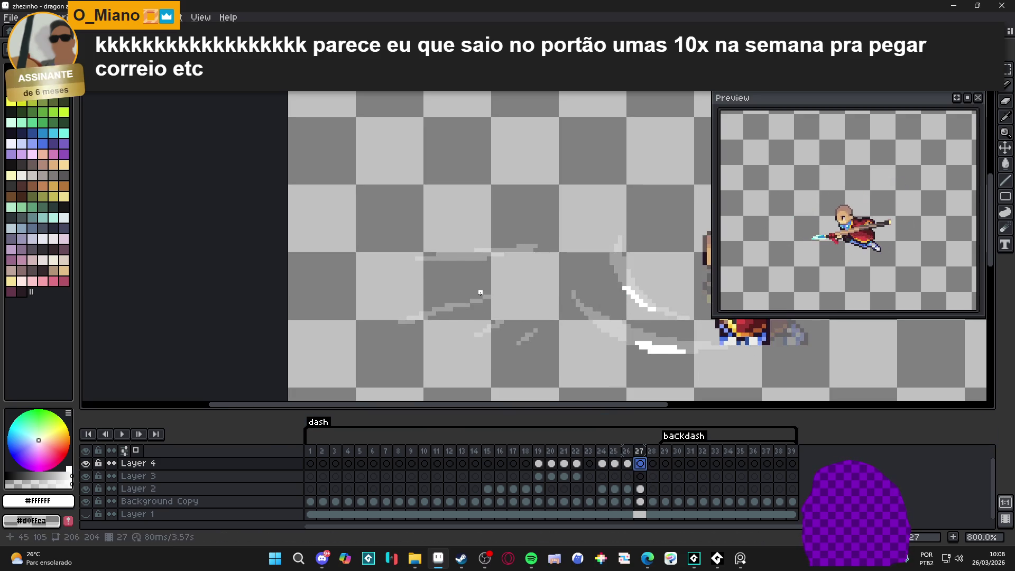
{"action": "scroll", "coordinate": [423, 249], "scroll_direction": "up", "scroll_amount": 1}
{"action": "mouse_move", "coordinate": [371, 256]}
{"action": "left_mouse_down"}
{"action": "mouse_move", "coordinate": [508, 264]}
{"action": "mouse_move", "coordinate": [352, 257]}
{"action": "left_mouse_up"}
{"action": "key", "text": "ctrl+z"}
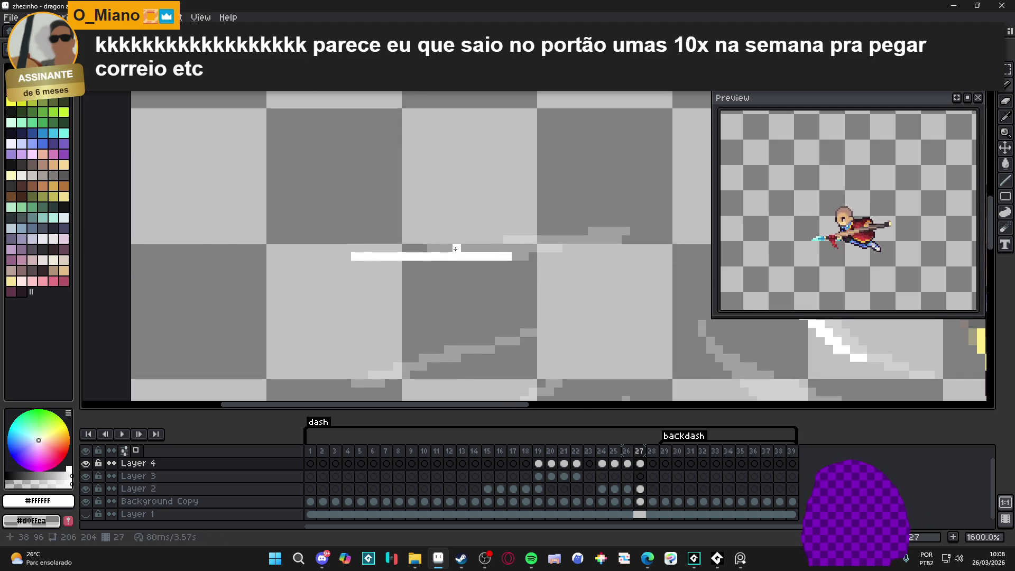
{"action": "mouse_move", "coordinate": [505, 253]}
{"action": "left_mouse_down"}
{"action": "mouse_move", "coordinate": [516, 248]}
{"action": "mouse_move", "coordinate": [486, 239]}
{"action": "mouse_move", "coordinate": [472, 248]}
{"action": "left_mouse_up"}
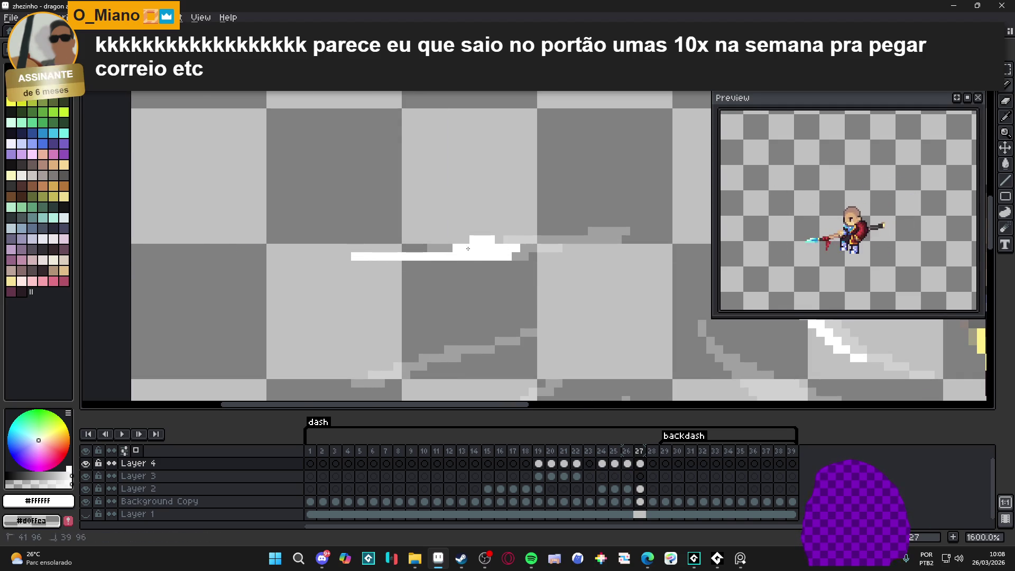
{"action": "key", "text": "e"}
{"action": "left_click", "coordinate": [487, 227]}
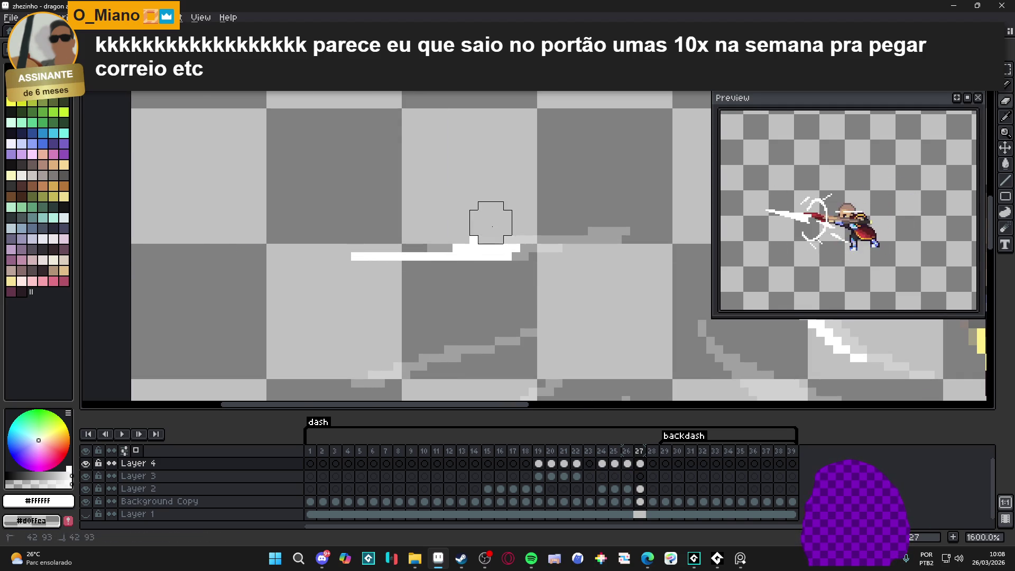
{"action": "left_click_drag", "start_coordinate": [355, 256], "coordinate": [414, 257]}
{"action": "key", "text": "b"}
{"action": "left_click", "coordinate": [369, 257]}
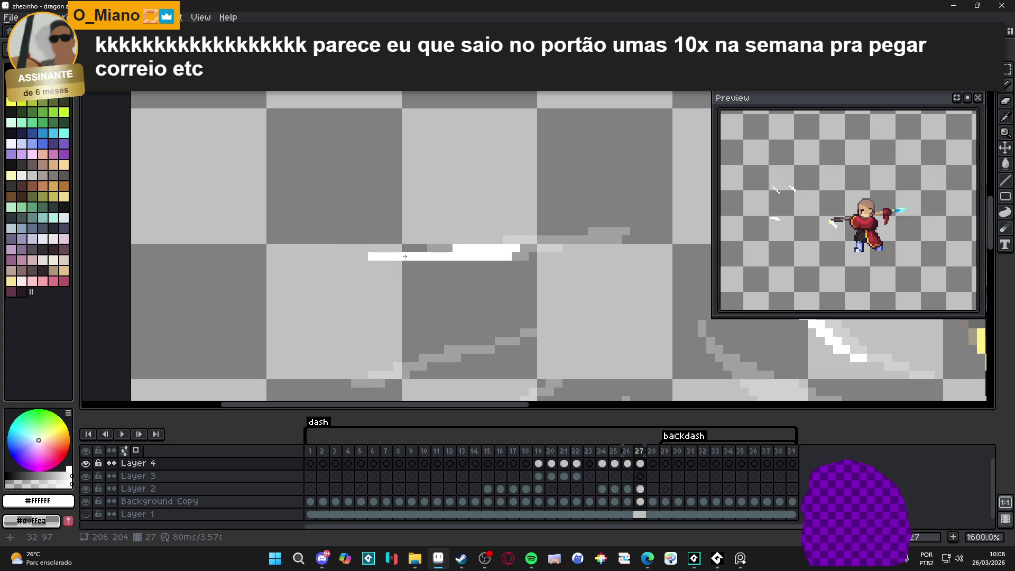
{"action": "scroll", "coordinate": [415, 266], "scroll_direction": "down", "scroll_amount": 3}
{"action": "scroll", "coordinate": [415, 265], "scroll_direction": "up", "scroll_amount": 2}
Add a long diagonal white streak and two short white lines to frame 27's slash
{"action": "left_click", "coordinate": [348, 311]}
{"action": "left_click", "coordinate": [421, 292], "text": "shift"}
{"action": "key", "text": "ctrl+z"}
{"action": "left_click", "coordinate": [426, 290], "text": "shift"}
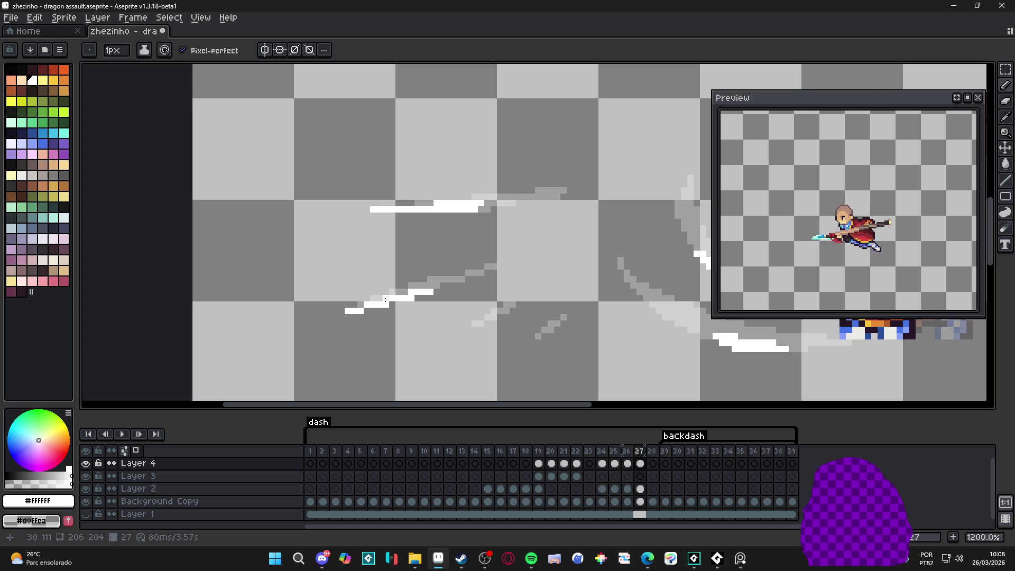
{"action": "left_click", "coordinate": [468, 330]}
{"action": "left_click", "coordinate": [498, 316], "text": "shift"}
{"action": "left_click", "coordinate": [540, 331], "text": "shift"}
{"action": "scroll", "coordinate": [533, 330], "scroll_direction": "down", "scroll_amount": 3}
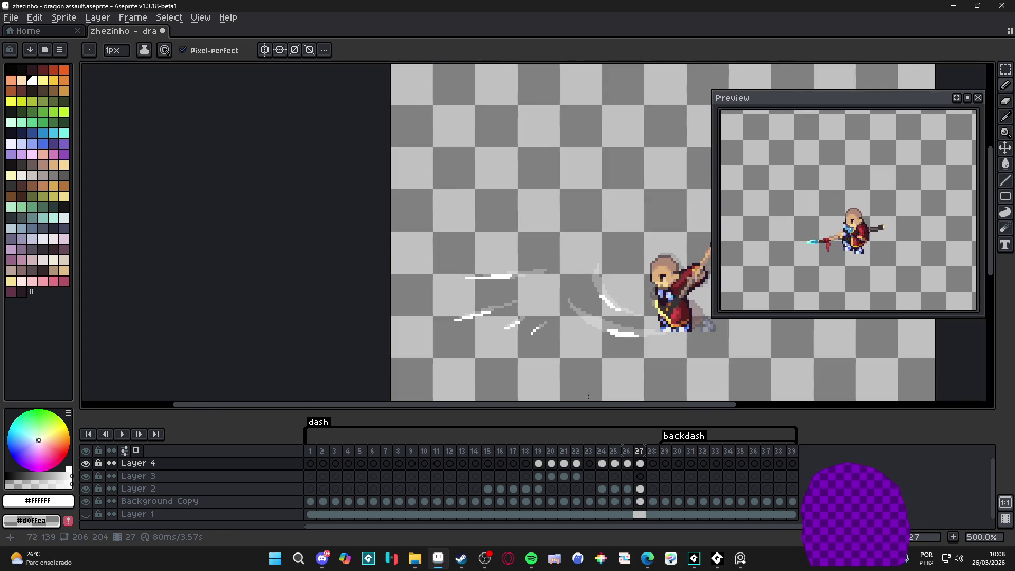
Move on to frame 28
{"action": "left_click", "coordinate": [653, 464]}
{"action": "scroll", "coordinate": [473, 268], "scroll_direction": "up", "scroll_amount": 3}
{"action": "scroll", "coordinate": [472, 269], "scroll_direction": "up", "scroll_amount": 1}
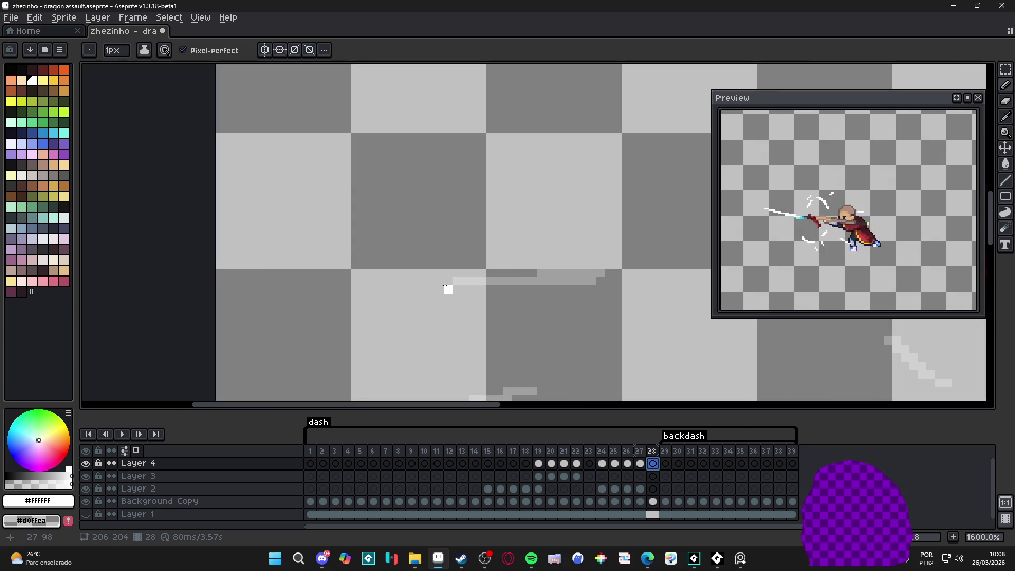
Draw two short white dashes on frame 28 and undo a stray white pixel
{"action": "left_click_drag", "start_coordinate": [447, 281], "coordinate": [476, 282]}
{"action": "scroll", "coordinate": [473, 285], "scroll_direction": "down", "scroll_amount": 3}
{"action": "scroll", "coordinate": [469, 348], "scroll_direction": "up", "scroll_amount": 2}
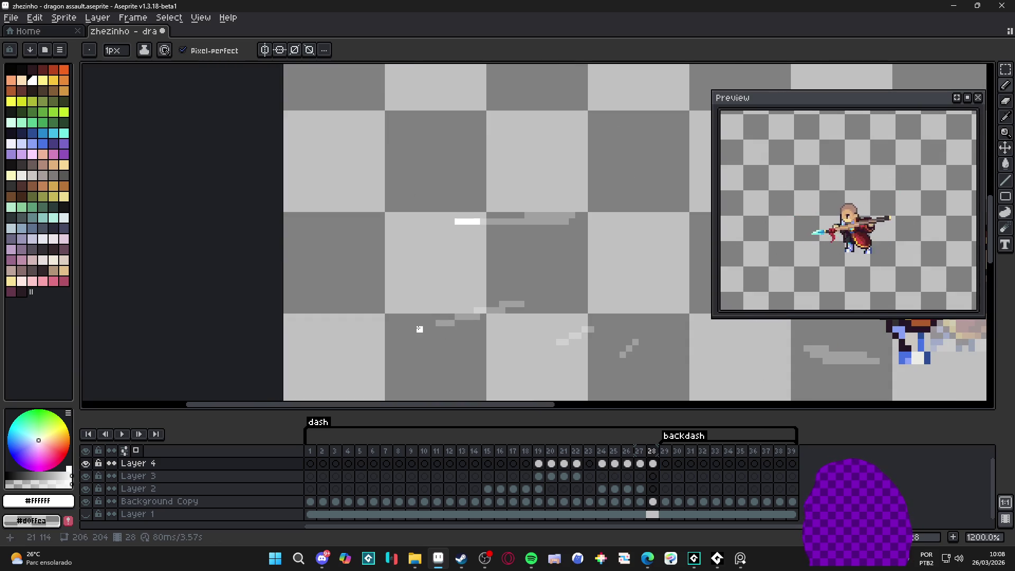
{"action": "left_click_drag", "start_coordinate": [433, 324], "coordinate": [444, 323]}
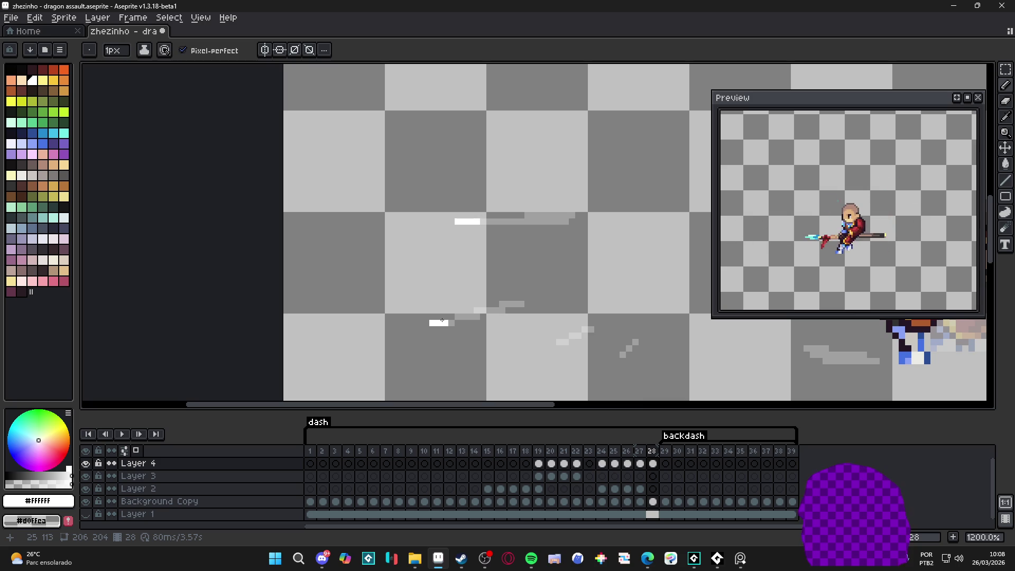
{"action": "scroll", "coordinate": [443, 320], "scroll_direction": "down", "scroll_amount": 2}
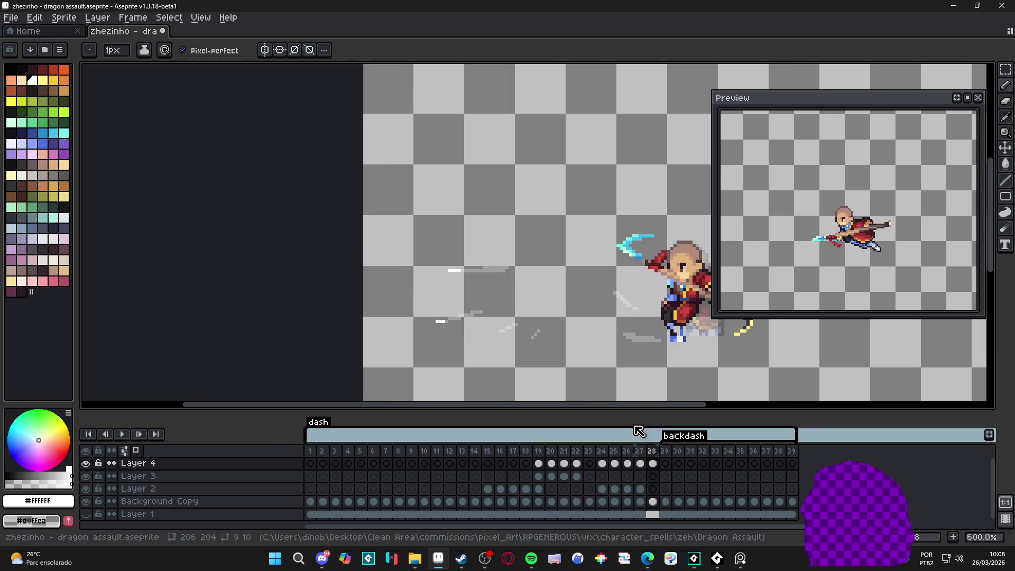
{"action": "scroll", "coordinate": [517, 329], "scroll_direction": "up", "scroll_amount": 4}
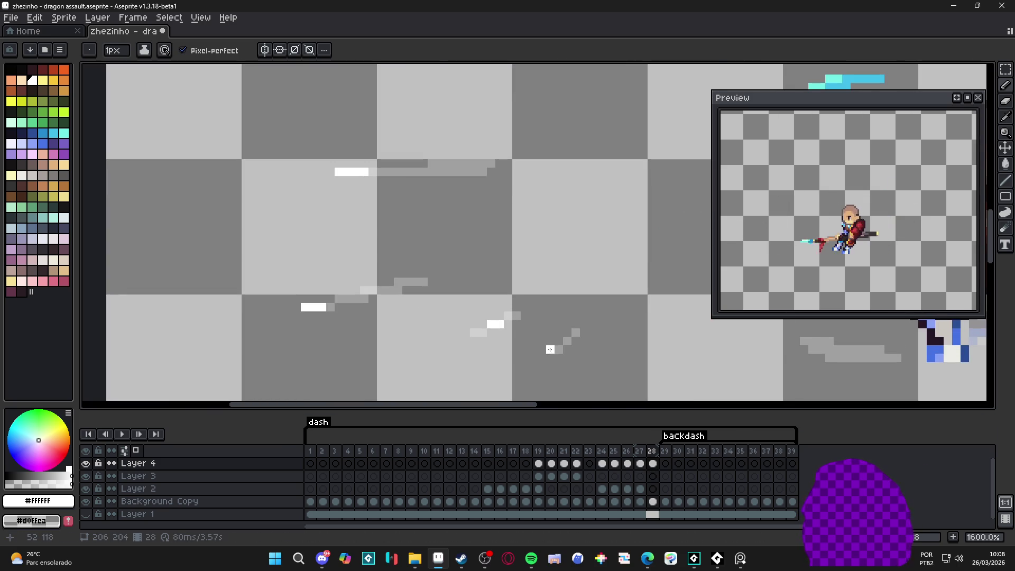
{"action": "key", "text": "ctrl+z"}
{"action": "scroll", "coordinate": [554, 345], "scroll_direction": "down", "scroll_amount": 3}
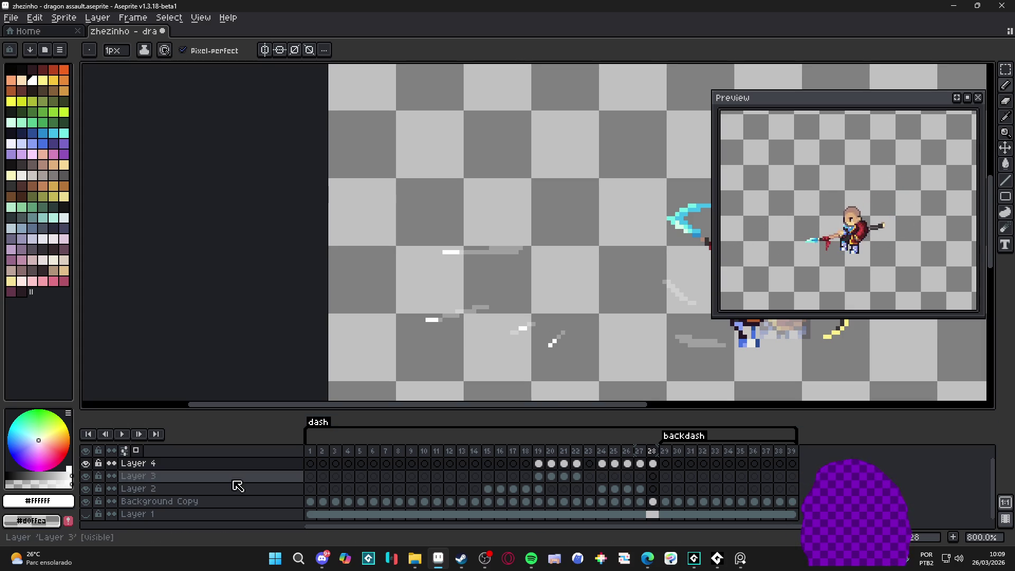
Make the tiled Layer 1 background visible, centre the character, and play the animation
{"action": "left_click", "coordinate": [85, 514]}
{"action": "scroll", "coordinate": [542, 315], "scroll_direction": "down", "scroll_amount": 2}
{"action": "left_click_drag", "start_coordinate": [542, 315], "coordinate": [380, 299]}
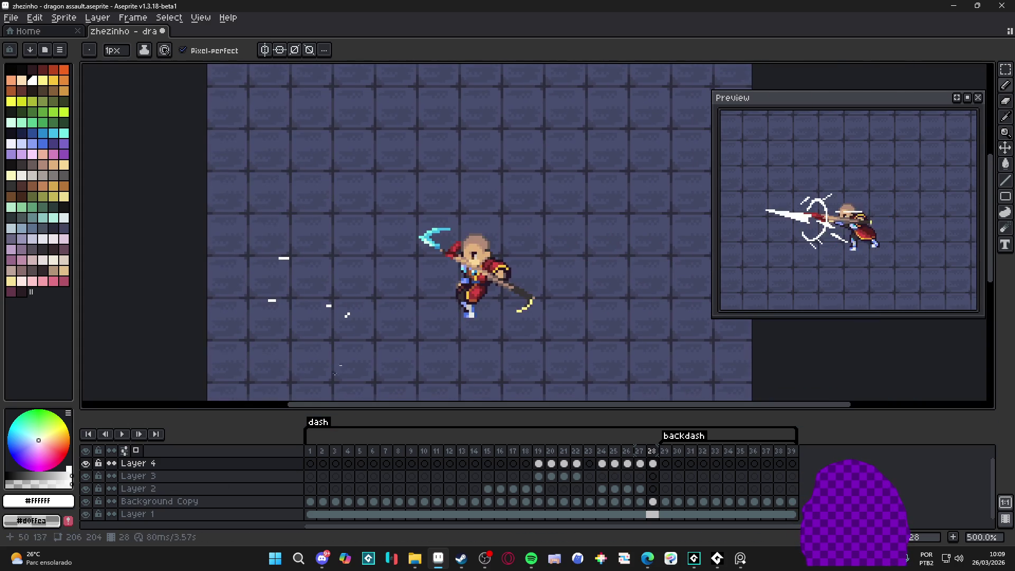
{"action": "left_click", "coordinate": [122, 434]}
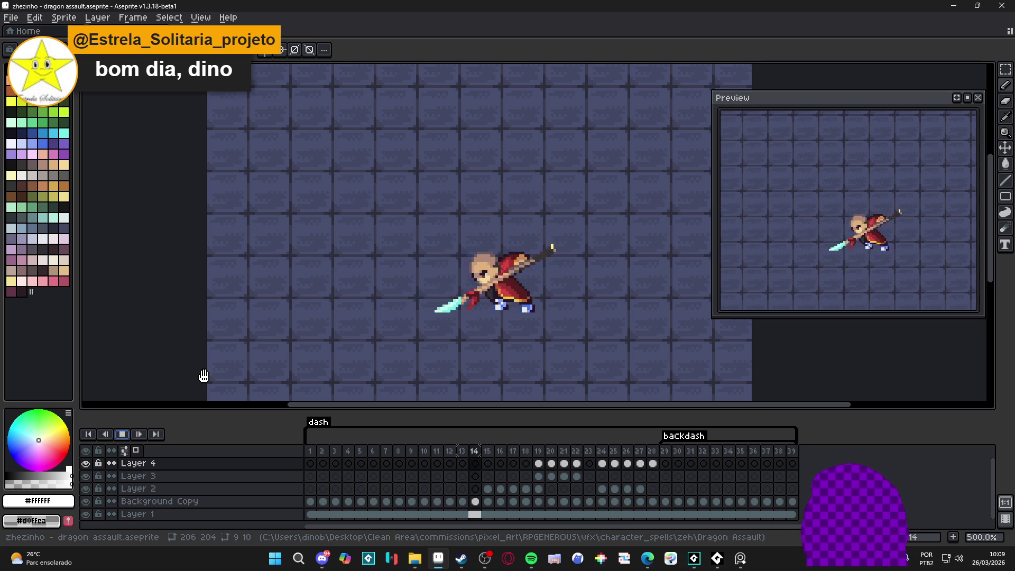
{"action": "scroll", "coordinate": [336, 312], "scroll_direction": "down", "scroll_amount": 1}
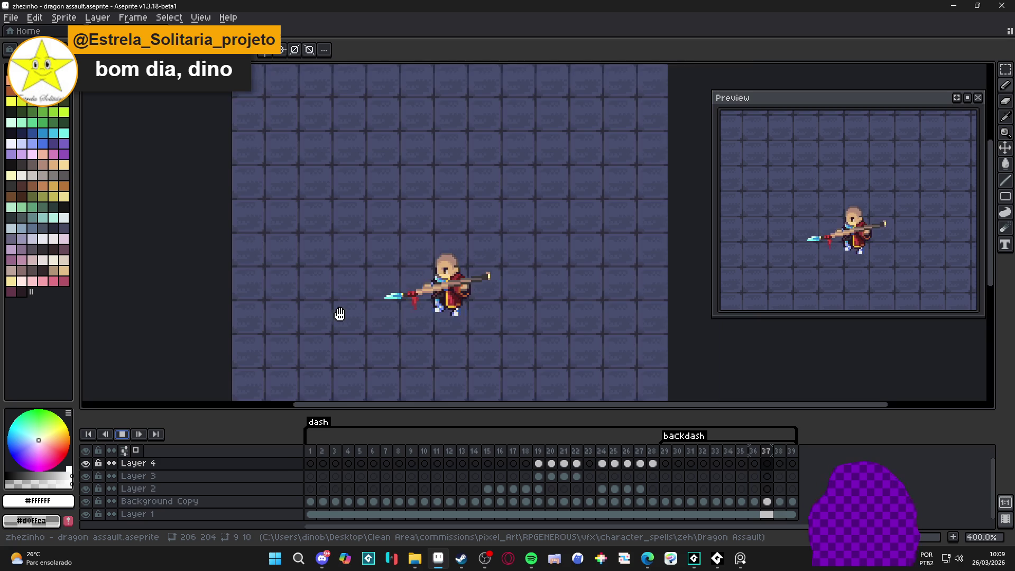
Export the animation as a GIF resized to 400%
{"action": "key", "text": "ctrl+shift+e"}
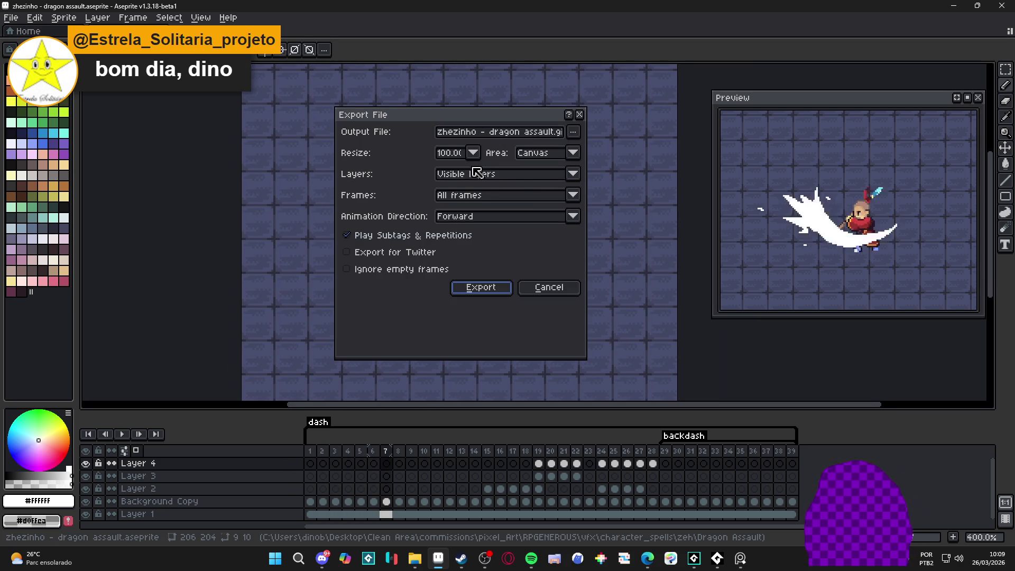
{"action": "left_click", "coordinate": [473, 153]}
{"action": "left_click", "coordinate": [458, 226]}
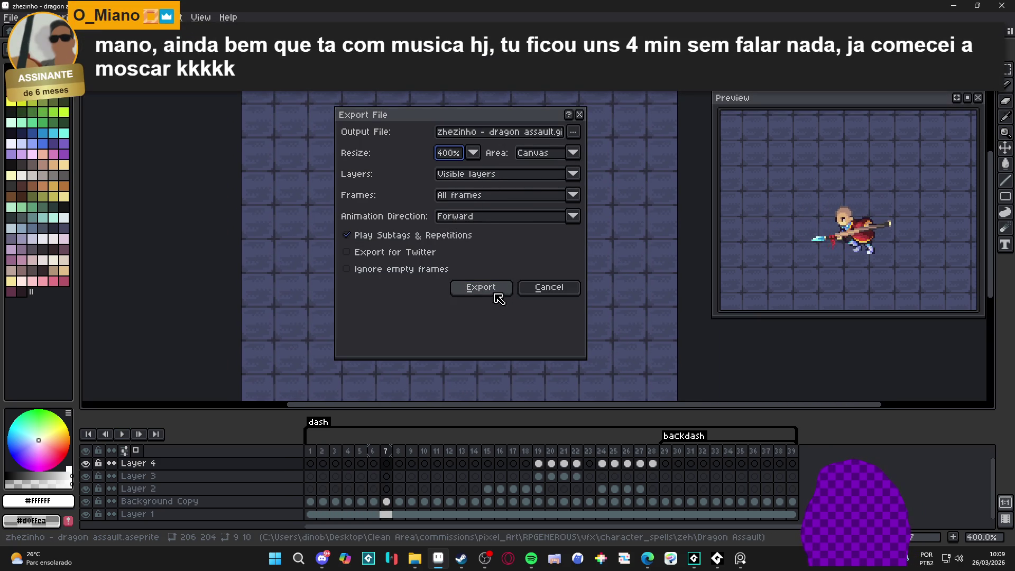
{"action": "left_click", "coordinate": [496, 292]}
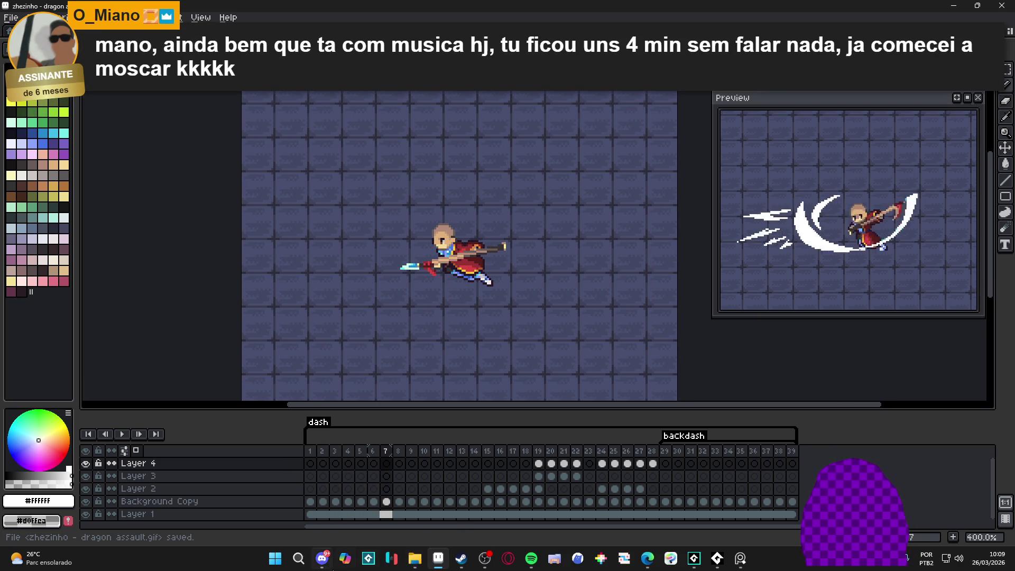
Glance at the Discord window, then switch over to File Explorer
{"action": "left_click", "coordinate": [322, 559]}
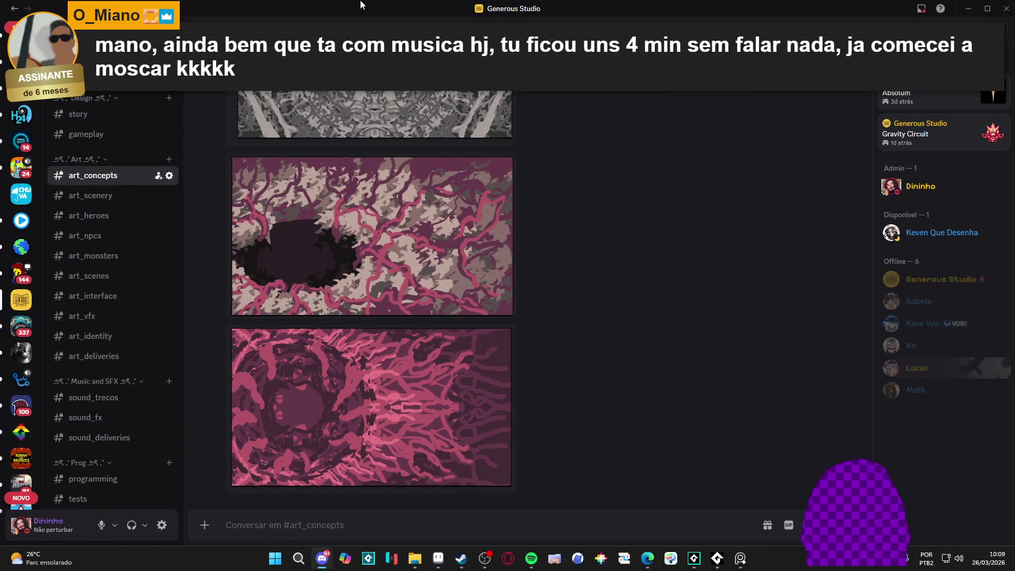
{"action": "key", "text": "alt+Tab"}
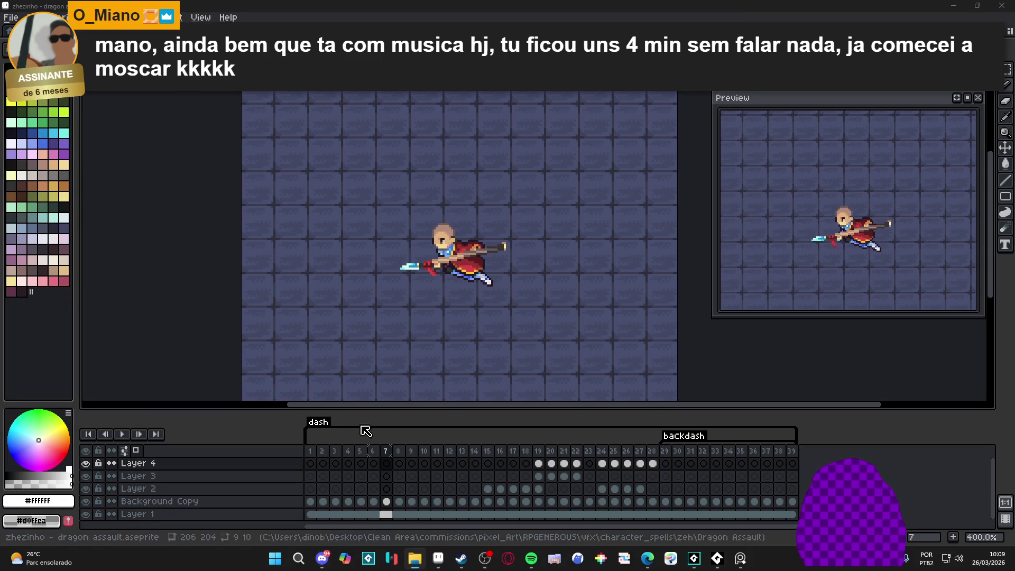
{"action": "key", "text": "alt+Tab"}
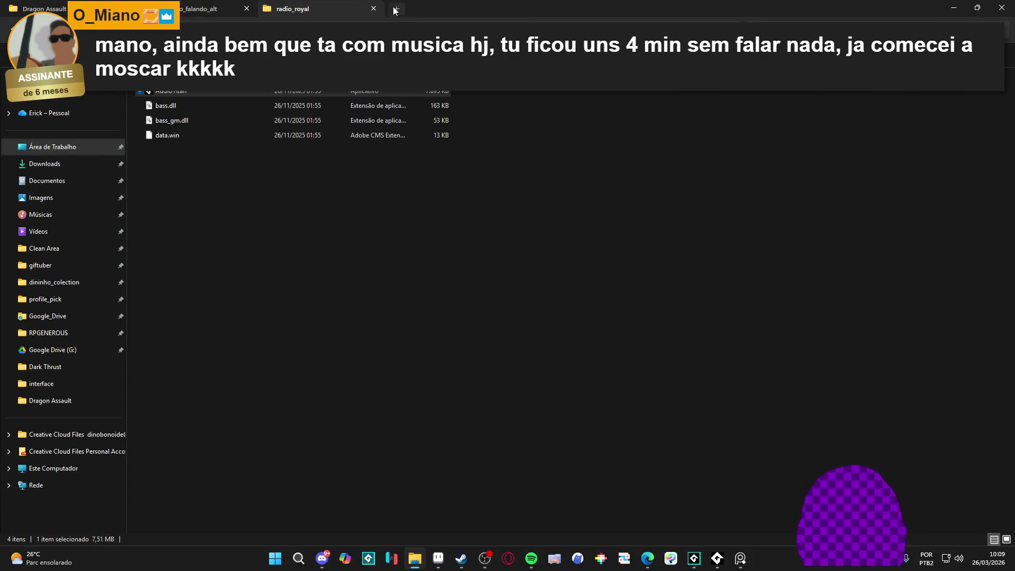
Browse Clean Area > RPGENEROUS and show the Dragon Assault folder as medium icons
{"action": "key", "text": "ctrl+t"}
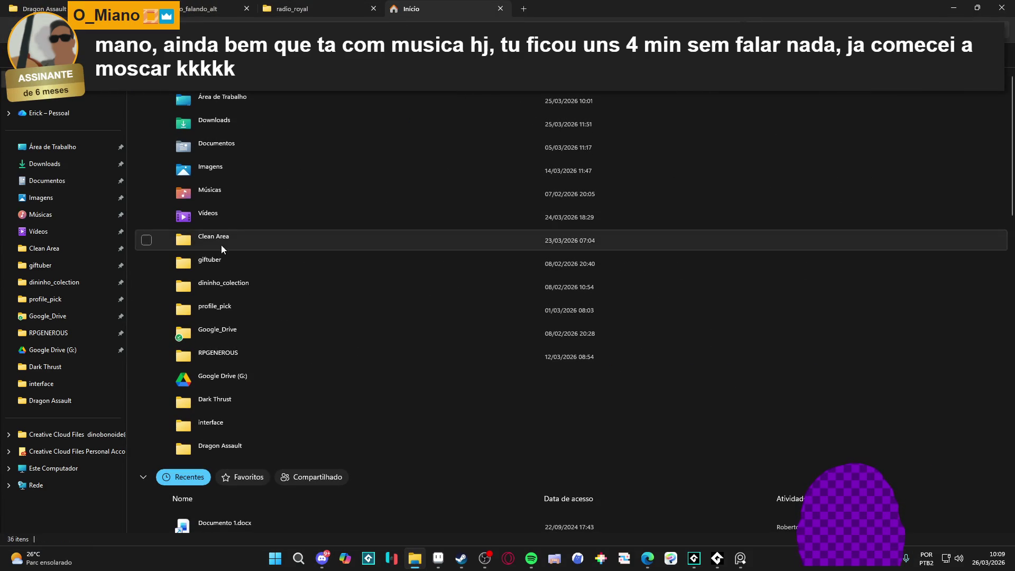
{"action": "double_click", "coordinate": [221, 243]}
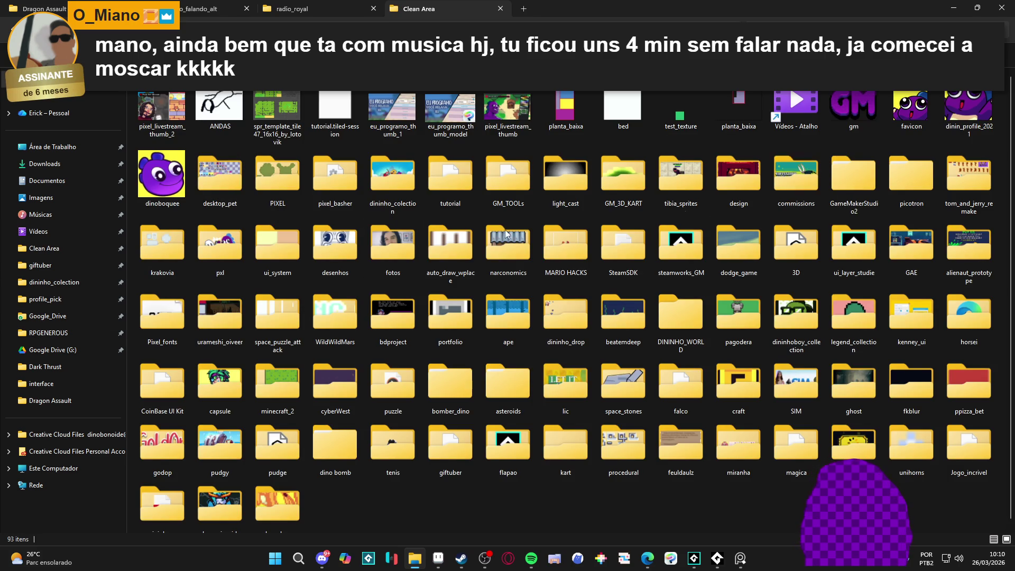
{"action": "left_click", "coordinate": [64, 338]}
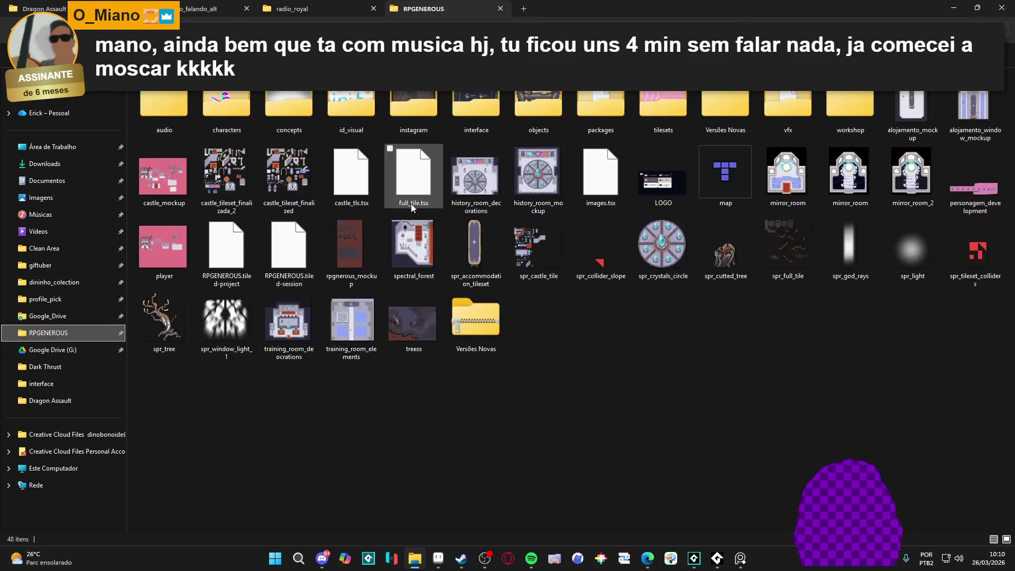
{"action": "key", "text": "ctrl+Tab"}
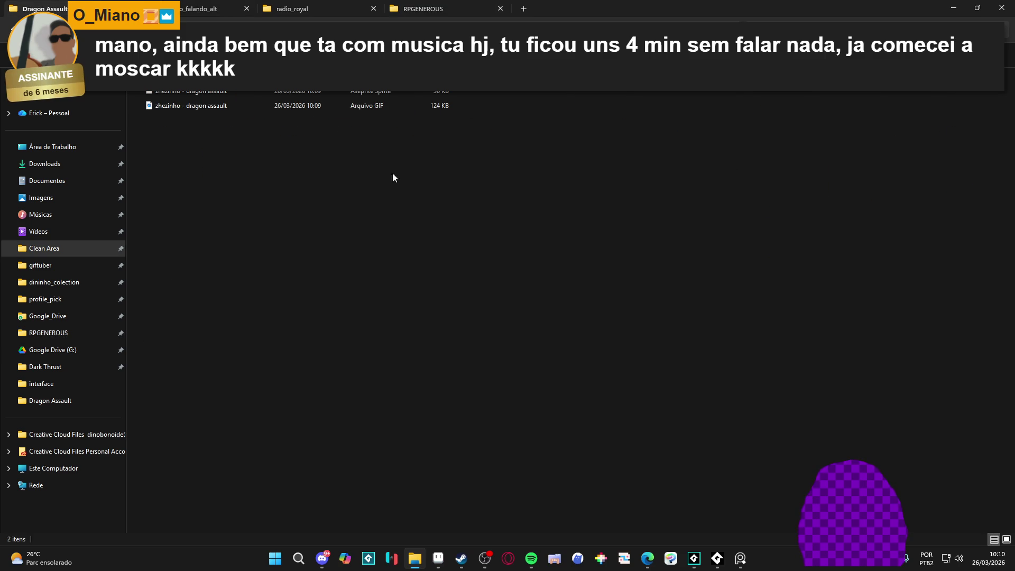
{"action": "key", "text": "ctrl+shift+3"}
Drag the exported GIF to the desktop and return to Aseprite
{"action": "mouse_move", "coordinate": [204, 101]}
{"action": "left_mouse_down"}
{"action": "mouse_move", "coordinate": [44, 178]}
{"action": "mouse_move", "coordinate": [0, 174]}
{"action": "left_mouse_up"}
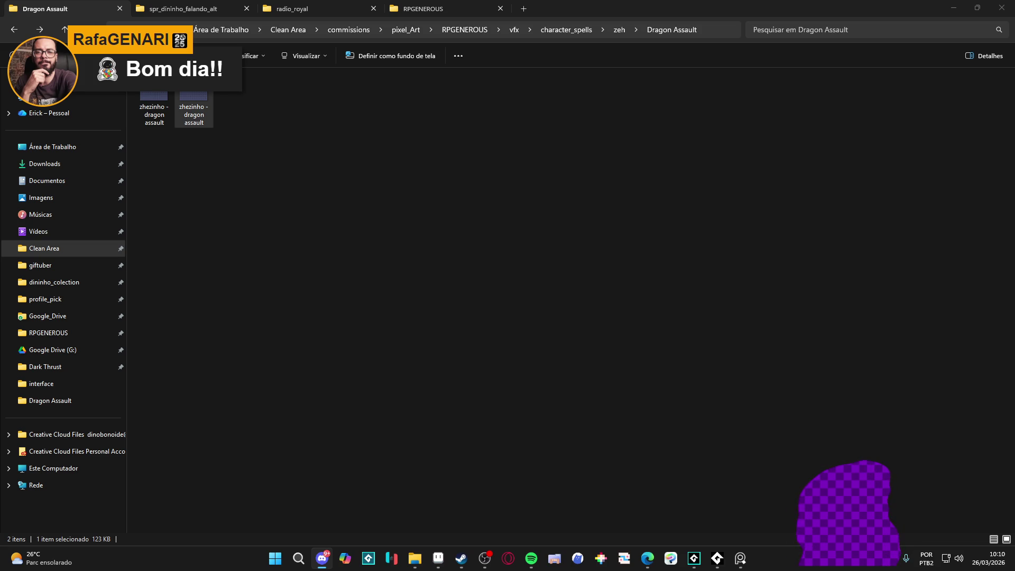
{"action": "key", "text": "alt+Tab"}
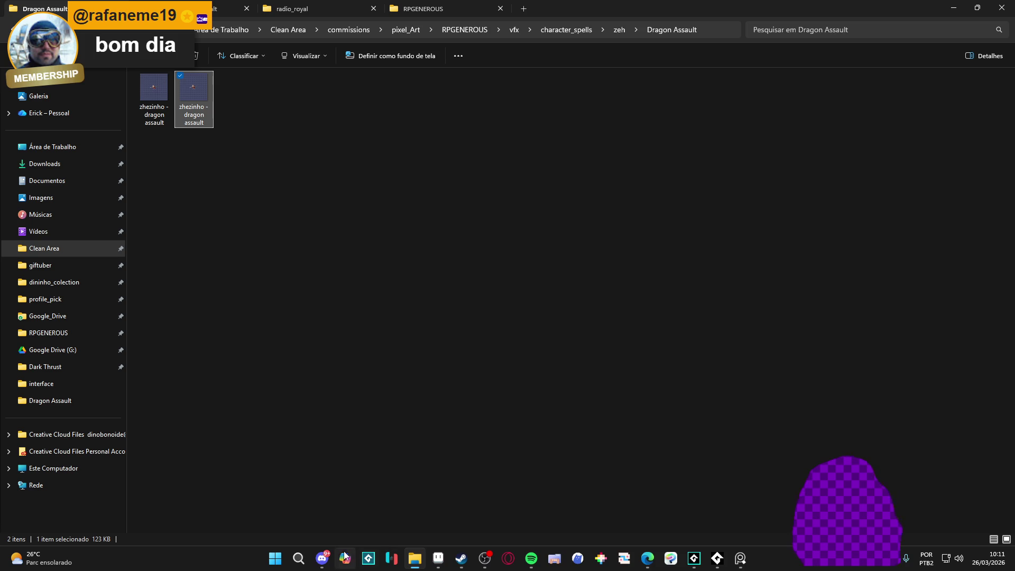
{"action": "left_click", "coordinate": [445, 565]}
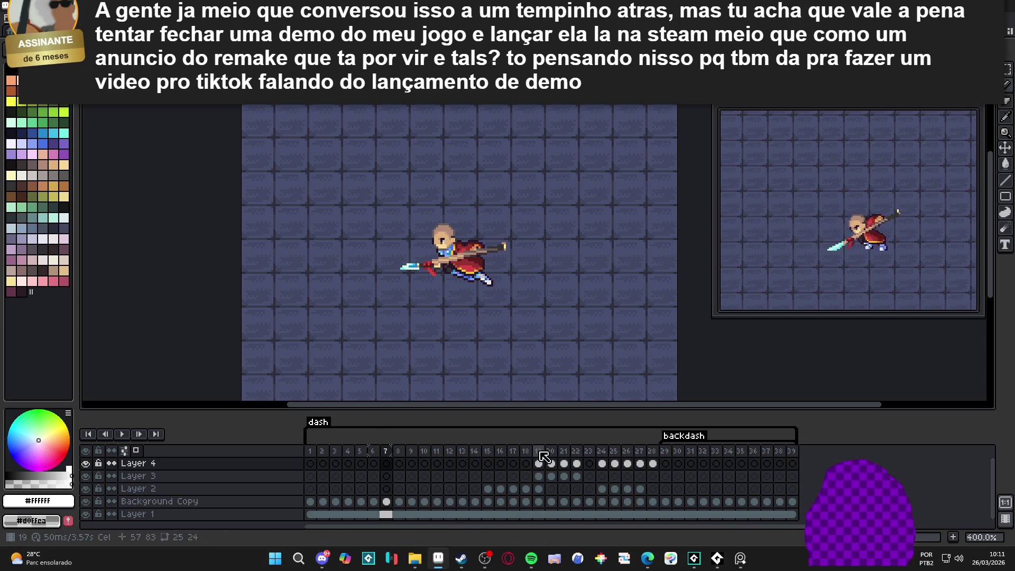
On frame 15, make Layer 2 active and Magic Wand-select the white slash, then deselect
{"action": "left_click", "coordinate": [488, 450]}
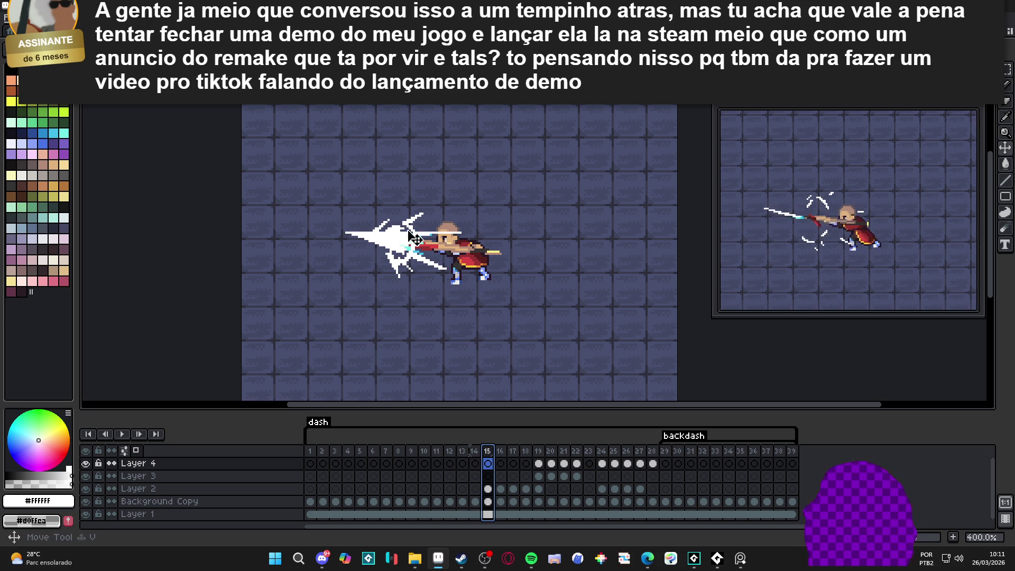
{"action": "left_click", "coordinate": [501, 463]}
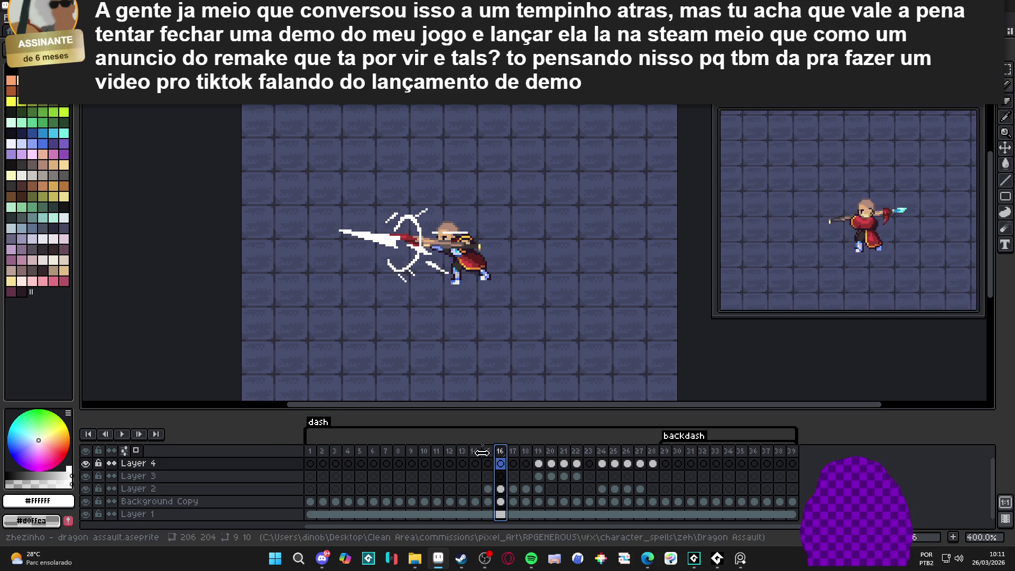
{"action": "left_click", "coordinate": [487, 463]}
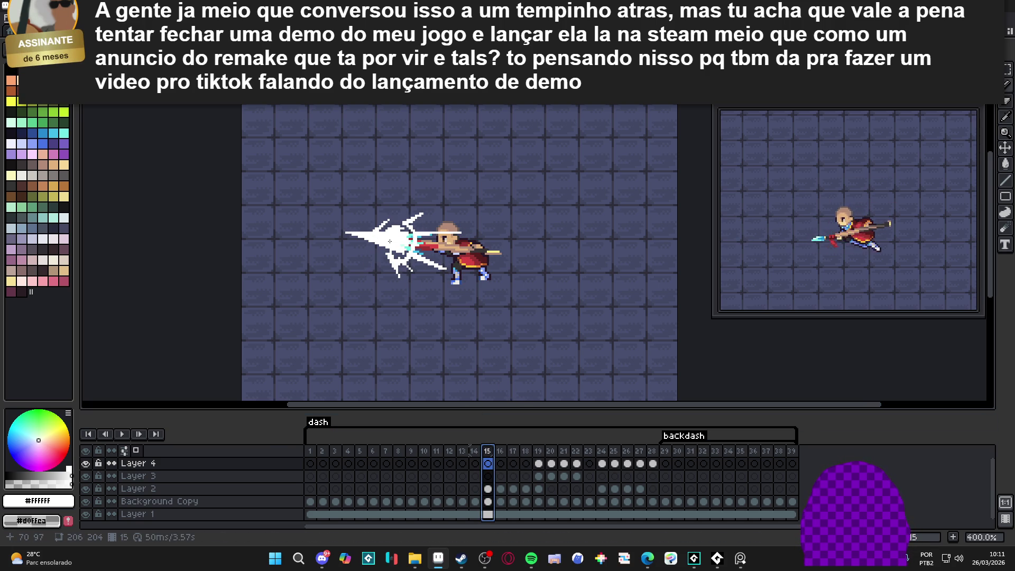
{"action": "key", "text": "Down"}
{"action": "key", "text": "Down"}
{"action": "key", "text": "w"}
{"action": "left_click", "coordinate": [390, 239]}
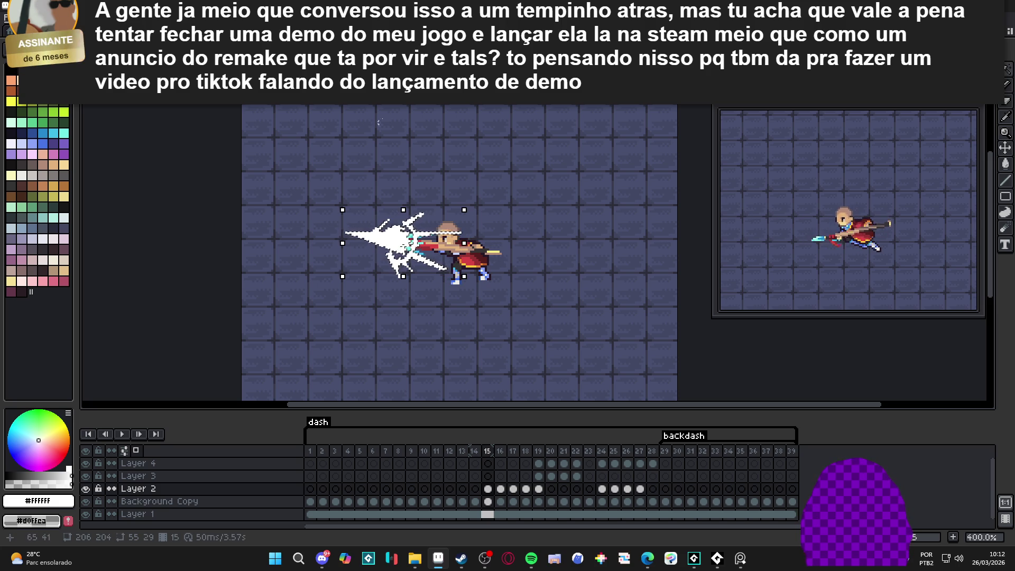
{"action": "left_click", "coordinate": [391, 246]}
{"action": "key", "text": "ctrl+d"}
Switch to the Pencil and pick pink as the drawing colour
{"action": "key", "text": "b"}
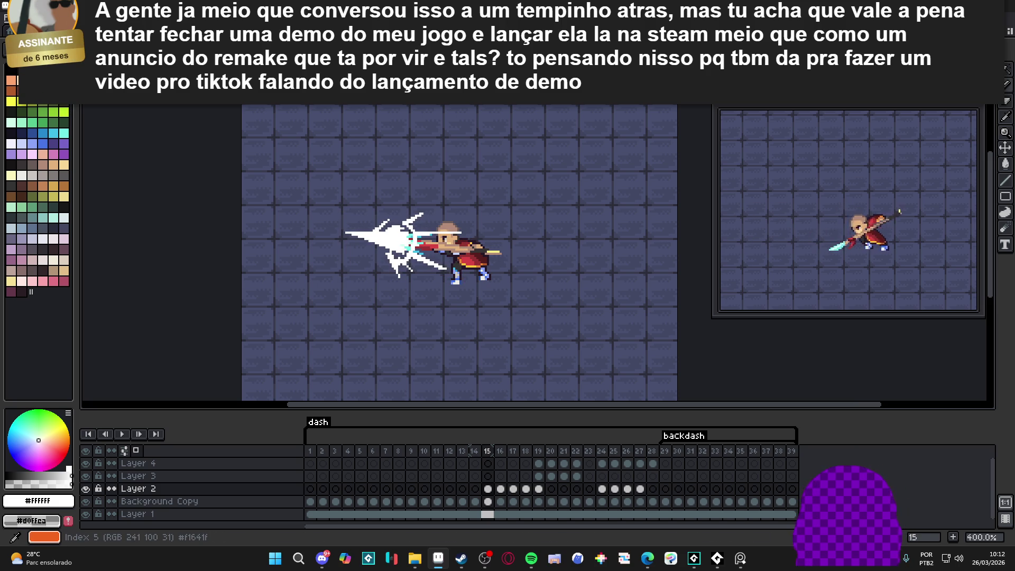
{"action": "left_click", "coordinate": [63, 69]}
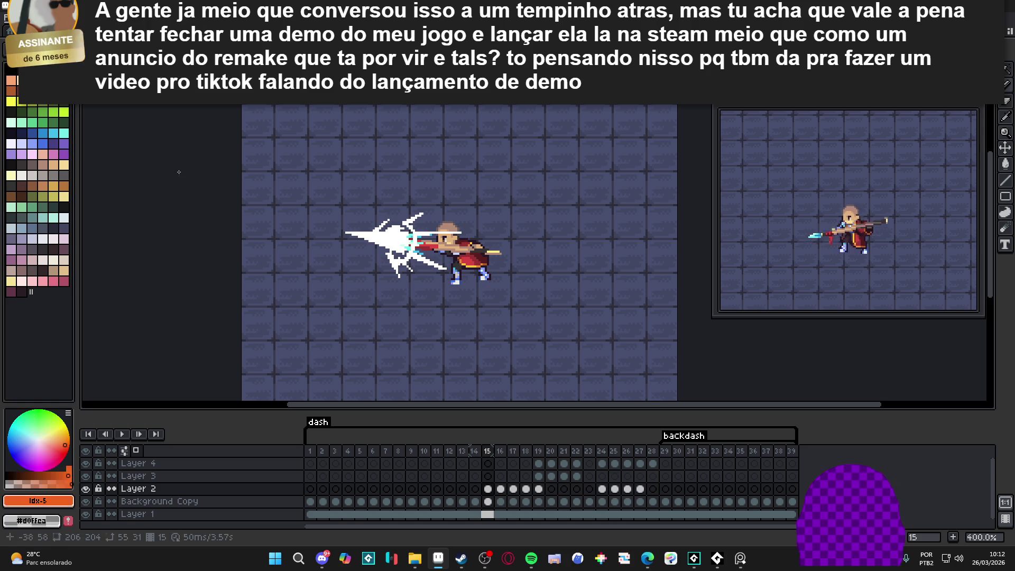
{"action": "left_click", "coordinate": [53, 281]}
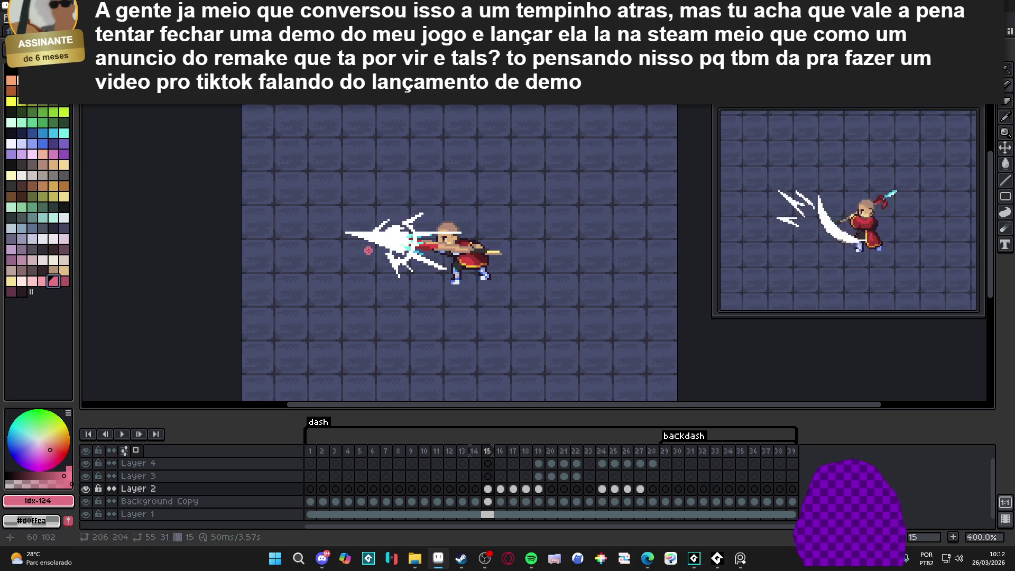
Paint a band of pink pixels below the spear's white slash
{"action": "left_click_drag", "start_coordinate": [390, 270], "coordinate": [415, 271]}
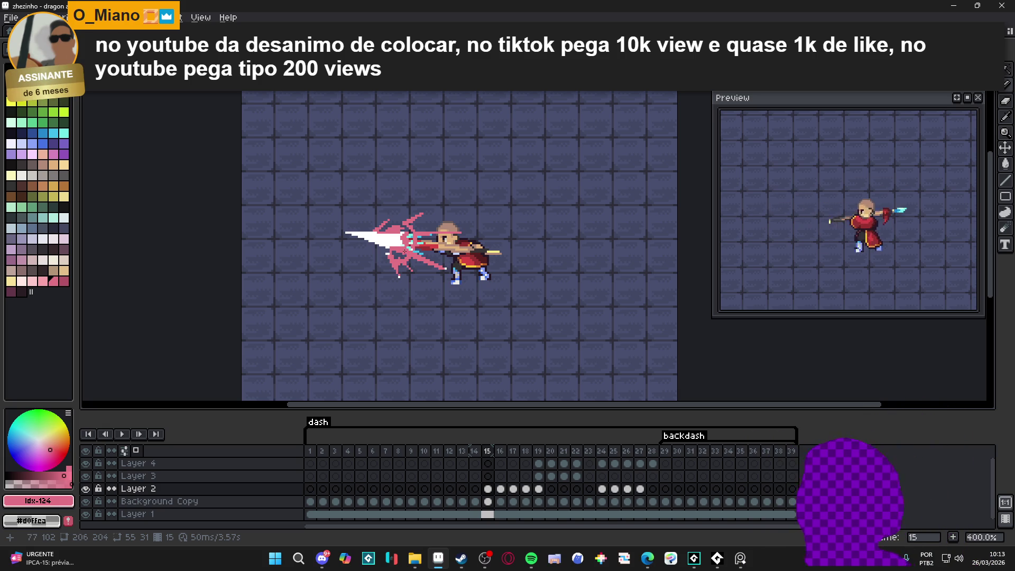
Paint pink edges along the slash's top and lower-left side
{"action": "scroll", "coordinate": [348, 241], "scroll_direction": "up", "scroll_amount": 5}
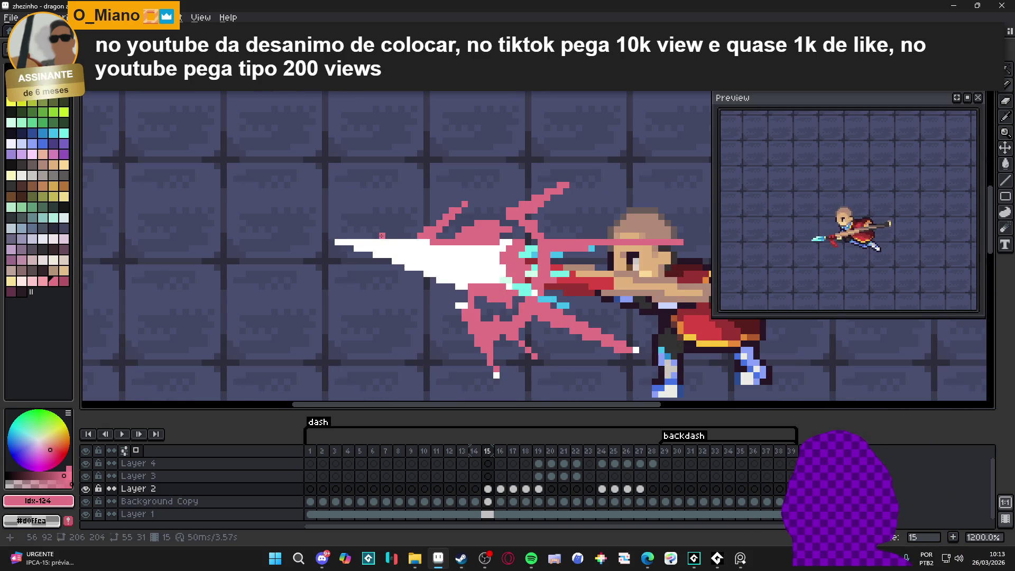
{"action": "left_click_drag", "start_coordinate": [338, 241], "coordinate": [506, 241]}
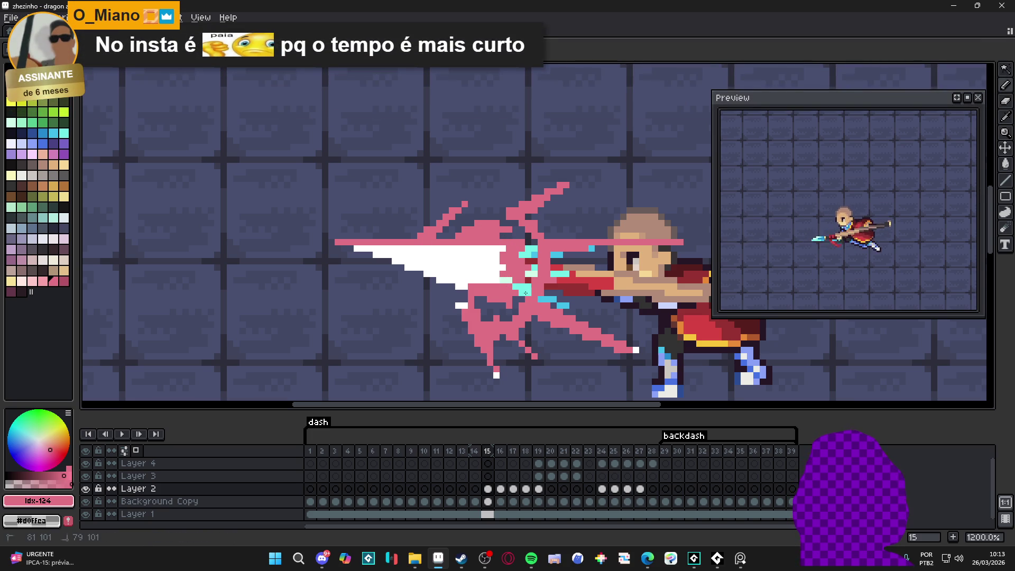
{"action": "scroll", "coordinate": [467, 291], "scroll_direction": "up", "scroll_amount": 1}
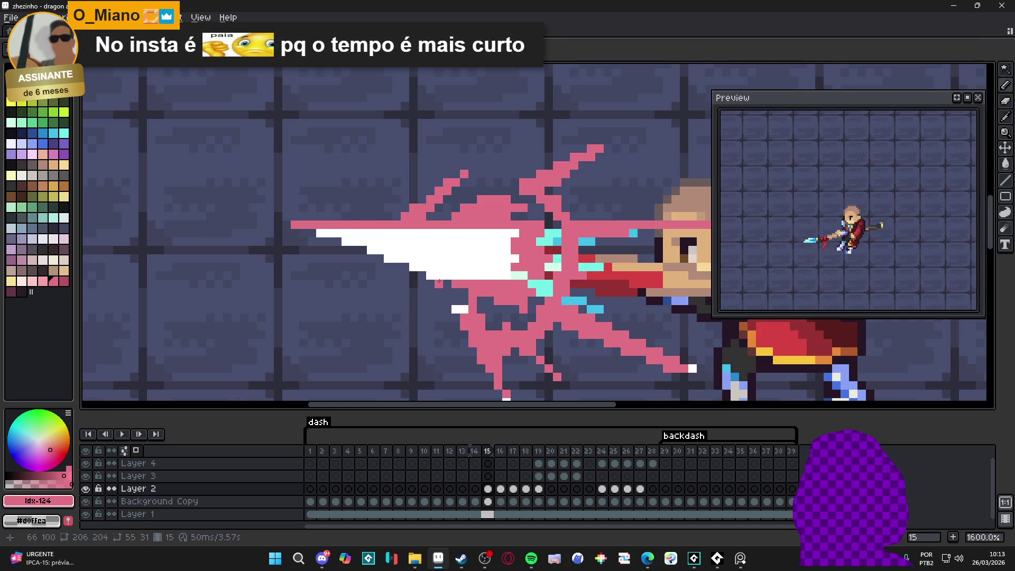
{"action": "left_click_drag", "start_coordinate": [392, 263], "coordinate": [324, 233]}
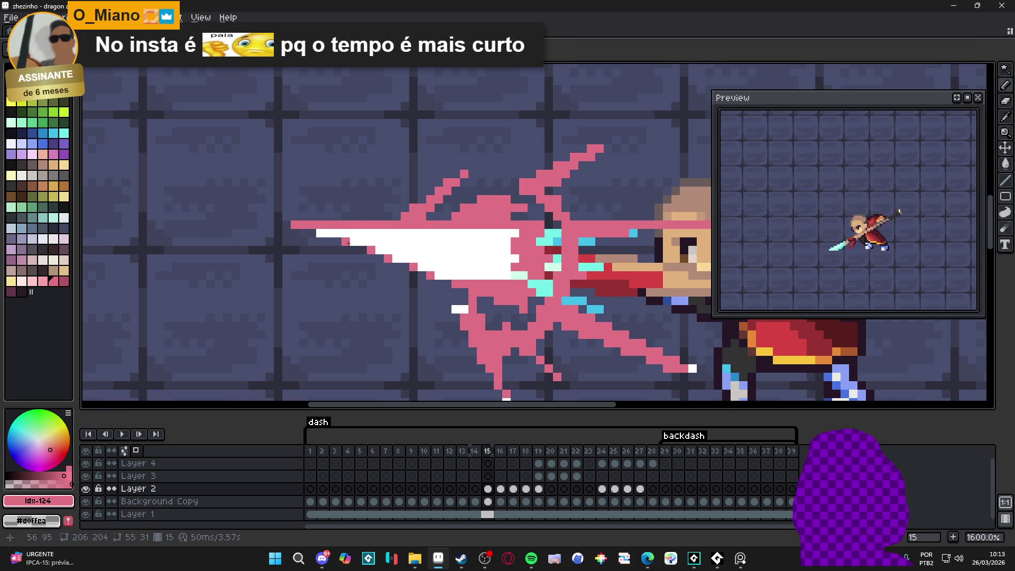
{"action": "scroll", "coordinate": [323, 232], "scroll_direction": "down", "scroll_amount": 5}
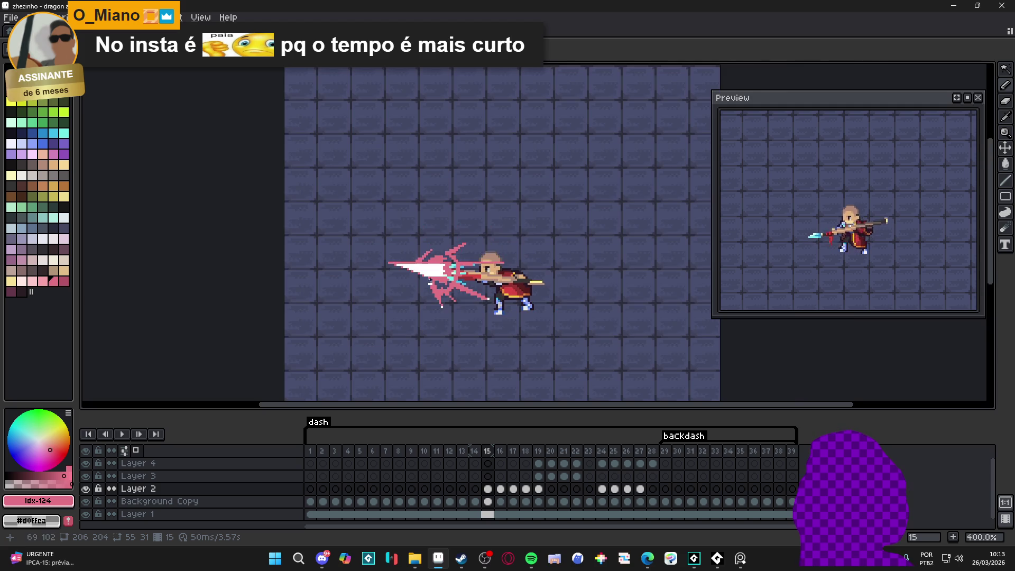
{"action": "scroll", "coordinate": [317, 243], "scroll_direction": "up", "scroll_amount": 4}
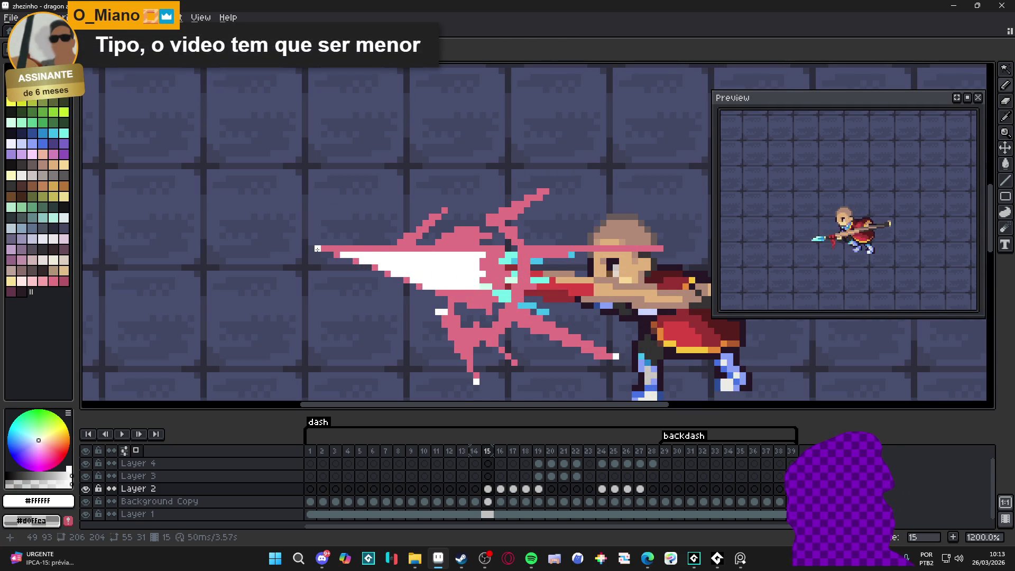
Draw a white line over the pink streak inside the slash
{"action": "left_click_drag", "start_coordinate": [317, 249], "coordinate": [412, 243]}
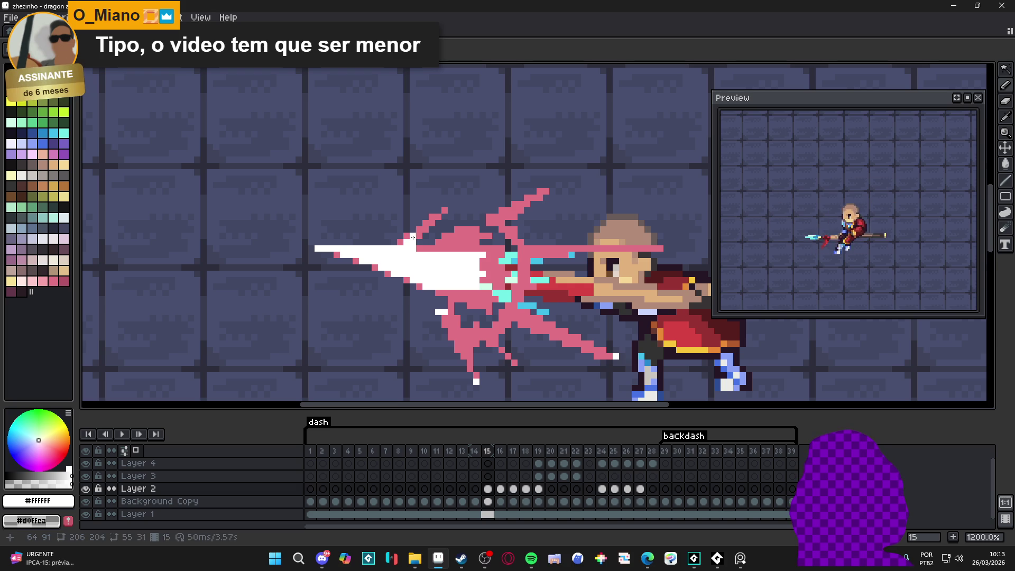
{"action": "scroll", "coordinate": [441, 265], "scroll_direction": "down", "scroll_amount": 3}
{"action": "scroll", "coordinate": [441, 265], "scroll_direction": "up", "scroll_amount": 3}
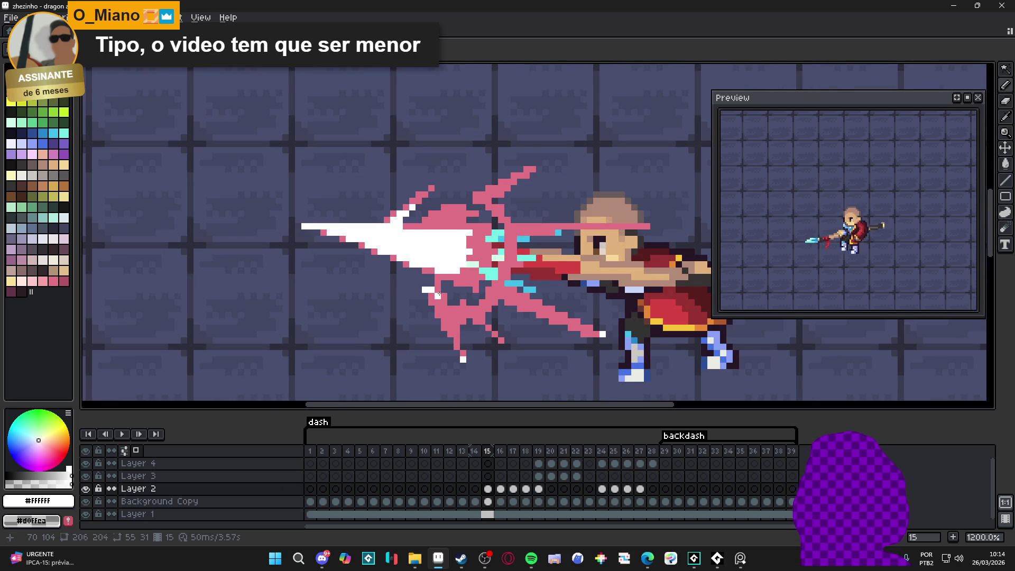
{"action": "key", "text": "v"}
{"action": "key", "text": "b"}
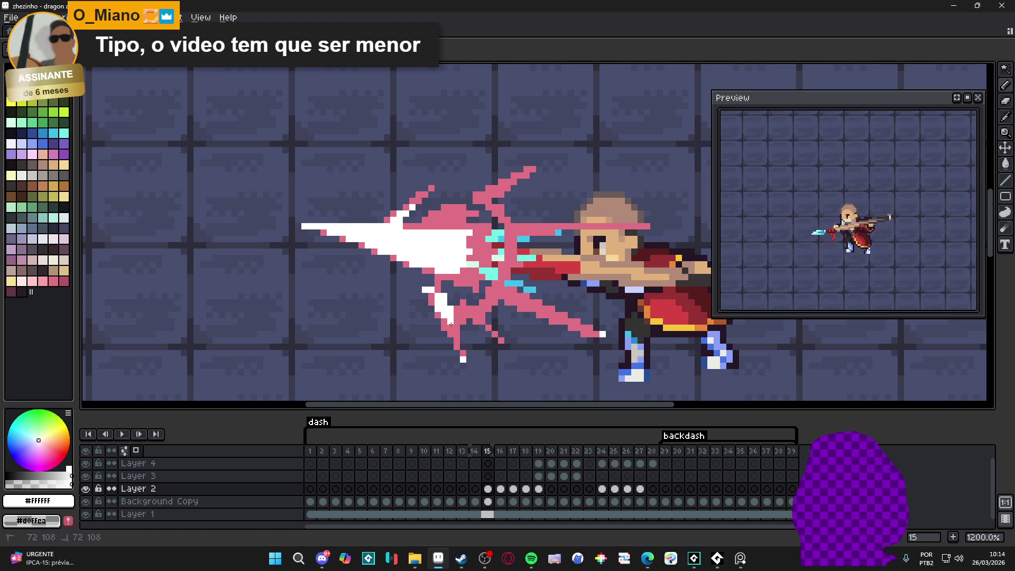
{"action": "scroll", "coordinate": [460, 315], "scroll_direction": "up", "scroll_amount": 1}
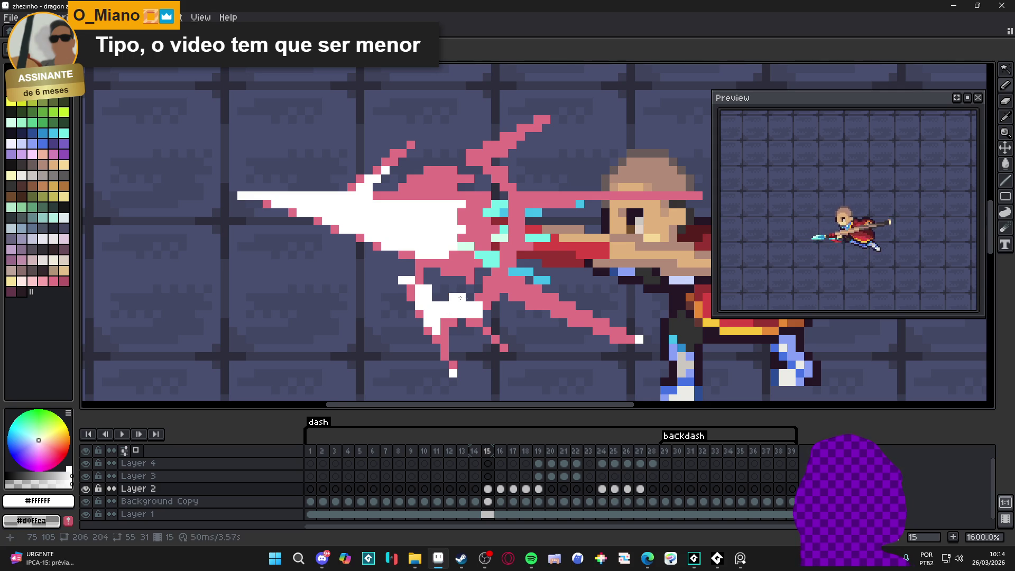
{"action": "scroll", "coordinate": [431, 211], "scroll_direction": "up", "scroll_amount": 2}
Fill the slash's lower part white, whitening stray pink pixels and adding white above the streak
{"action": "mouse_move", "coordinate": [424, 209]}
{"action": "left_mouse_down"}
{"action": "mouse_move", "coordinate": [400, 224]}
{"action": "mouse_move", "coordinate": [375, 218]}
{"action": "mouse_move", "coordinate": [361, 224]}
{"action": "mouse_move", "coordinate": [365, 238]}
{"action": "left_mouse_up"}
{"action": "left_click", "coordinate": [337, 225]}
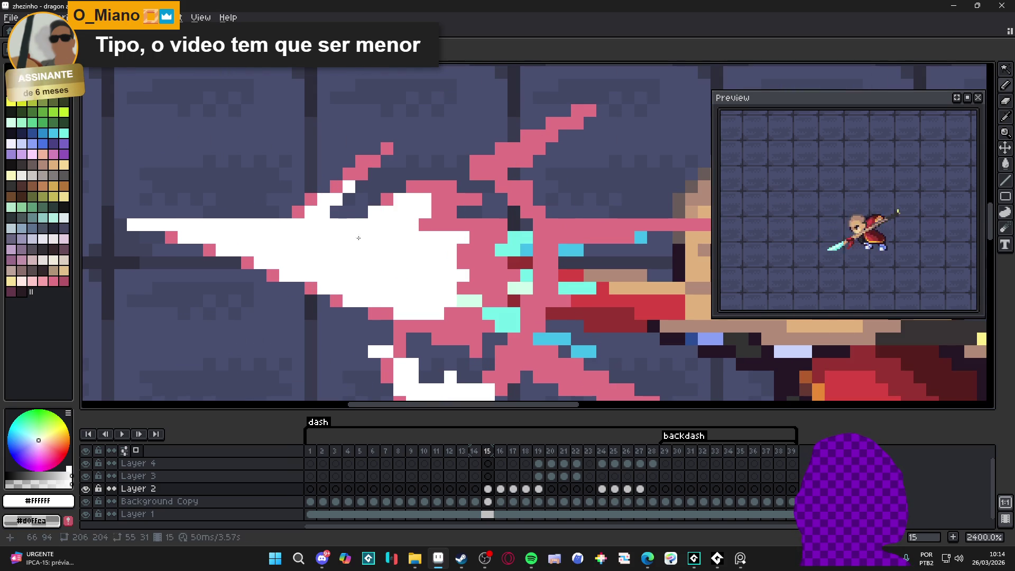
{"action": "left_click", "coordinate": [438, 212]}
{"action": "left_click", "coordinate": [425, 225]}
{"action": "left_click_drag", "start_coordinate": [438, 224], "coordinate": [451, 225]}
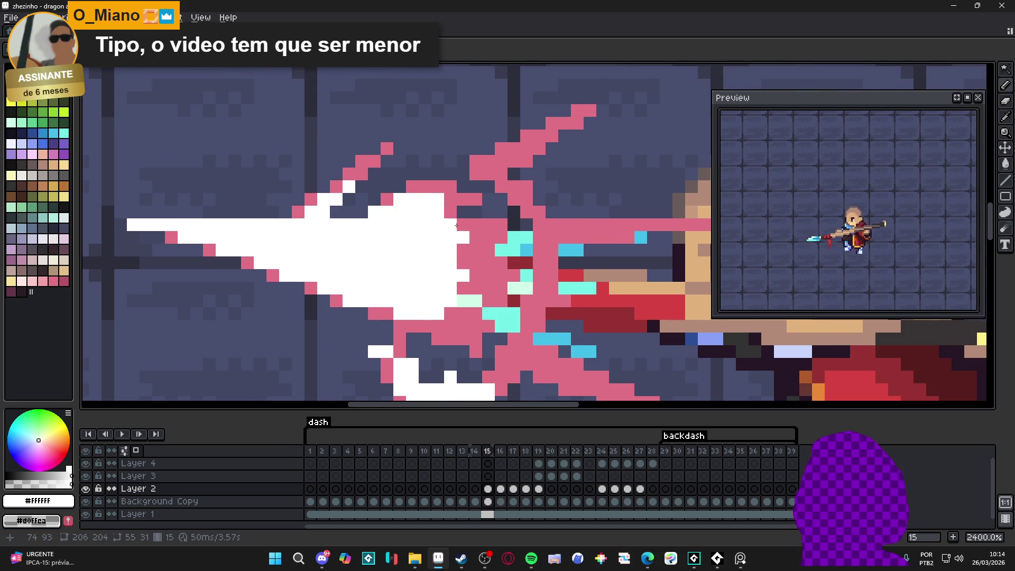
{"action": "scroll", "coordinate": [450, 225], "scroll_direction": "down", "scroll_amount": 1}
{"action": "scroll", "coordinate": [508, 220], "scroll_direction": "up", "scroll_amount": 1}
{"action": "mouse_move", "coordinate": [495, 193]}
{"action": "left_mouse_down"}
{"action": "mouse_move", "coordinate": [517, 221]}
{"action": "mouse_move", "coordinate": [522, 281]}
{"action": "mouse_move", "coordinate": [500, 313]}
{"action": "left_mouse_up"}
{"action": "scroll", "coordinate": [516, 222], "scroll_direction": "down", "scroll_amount": 2}
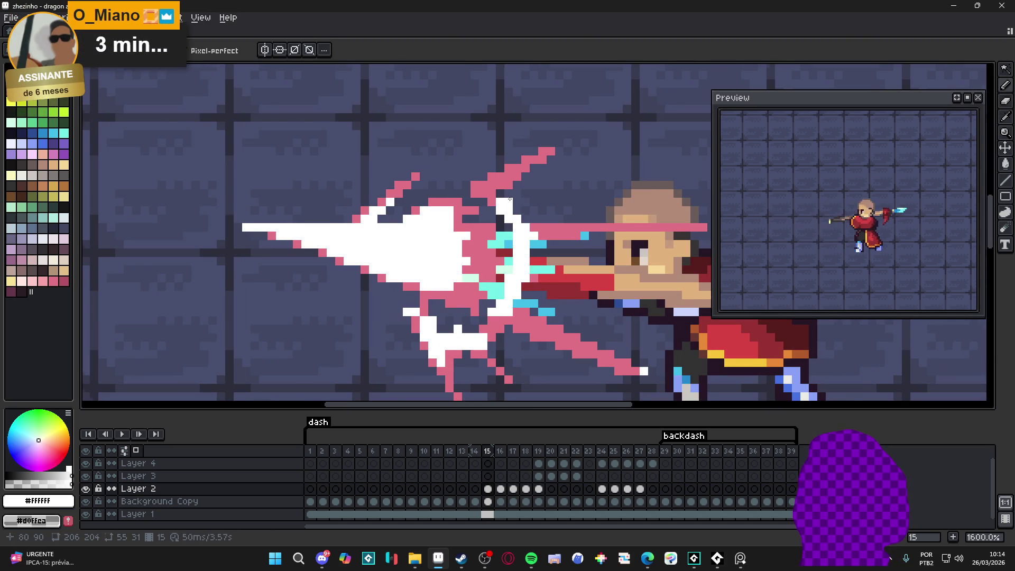
{"action": "scroll", "coordinate": [516, 182], "scroll_direction": "up", "scroll_amount": 2}
{"action": "mouse_move", "coordinate": [514, 177]}
{"action": "left_mouse_down"}
{"action": "mouse_move", "coordinate": [502, 178]}
{"action": "mouse_move", "coordinate": [520, 167]}
{"action": "left_mouse_up"}
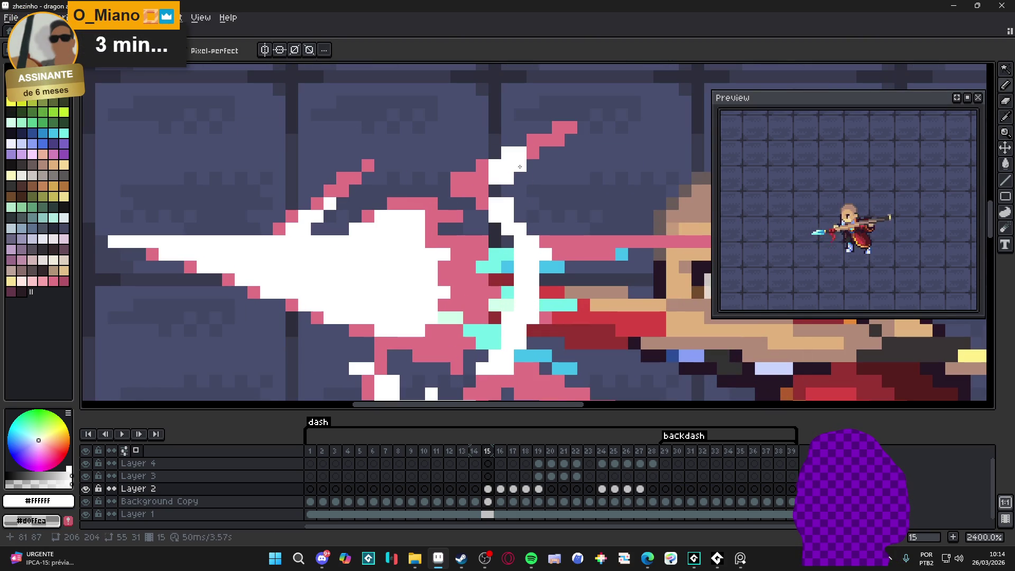
Eyedrop the slash's pink and paint it along the white streak's right edge
{"action": "left_click", "coordinate": [486, 181], "text": "alt"}
{"action": "left_click", "coordinate": [495, 215]}
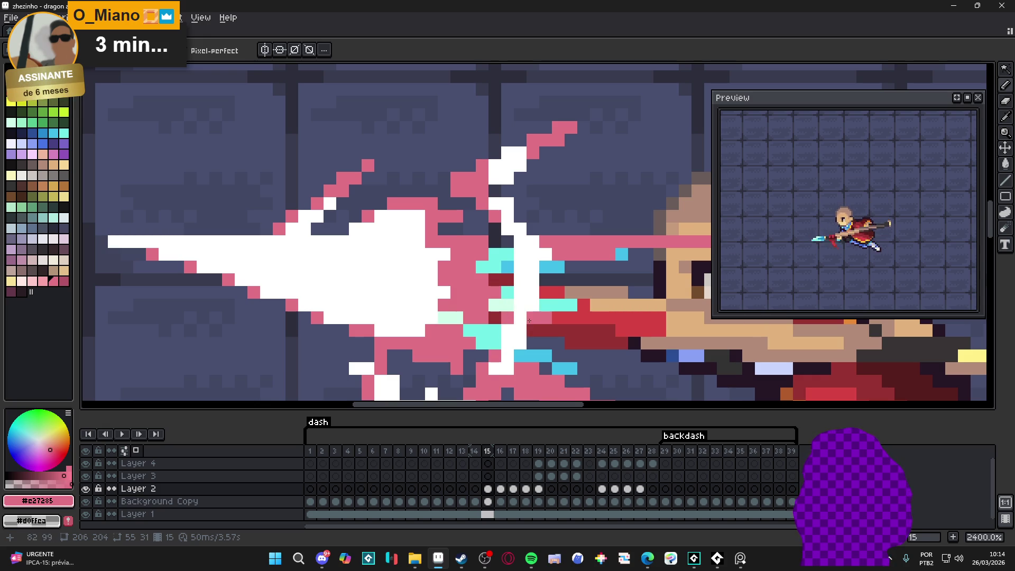
{"action": "left_click_drag", "start_coordinate": [533, 244], "coordinate": [507, 205]}
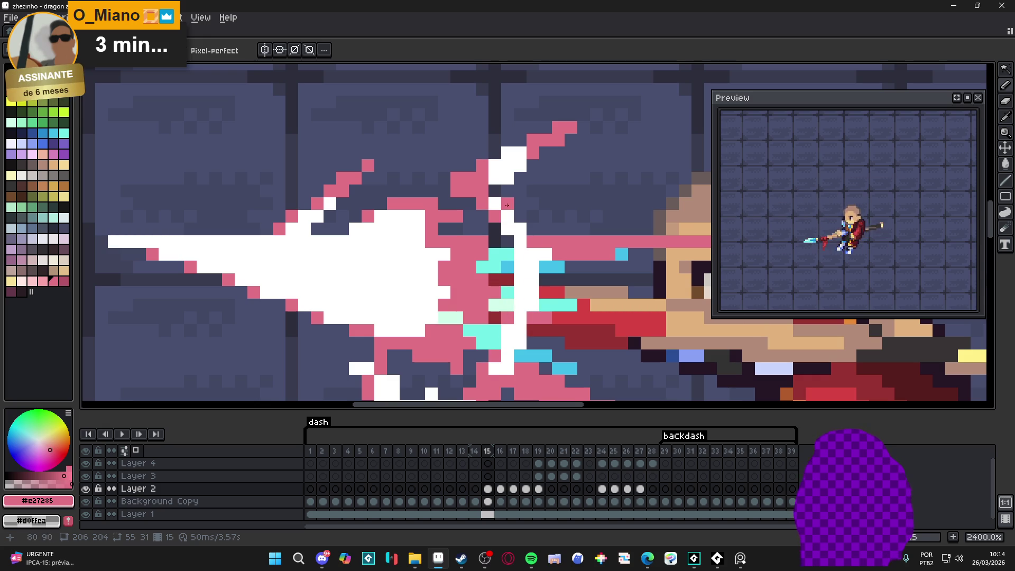
{"action": "scroll", "coordinate": [531, 311], "scroll_direction": "down", "scroll_amount": 2}
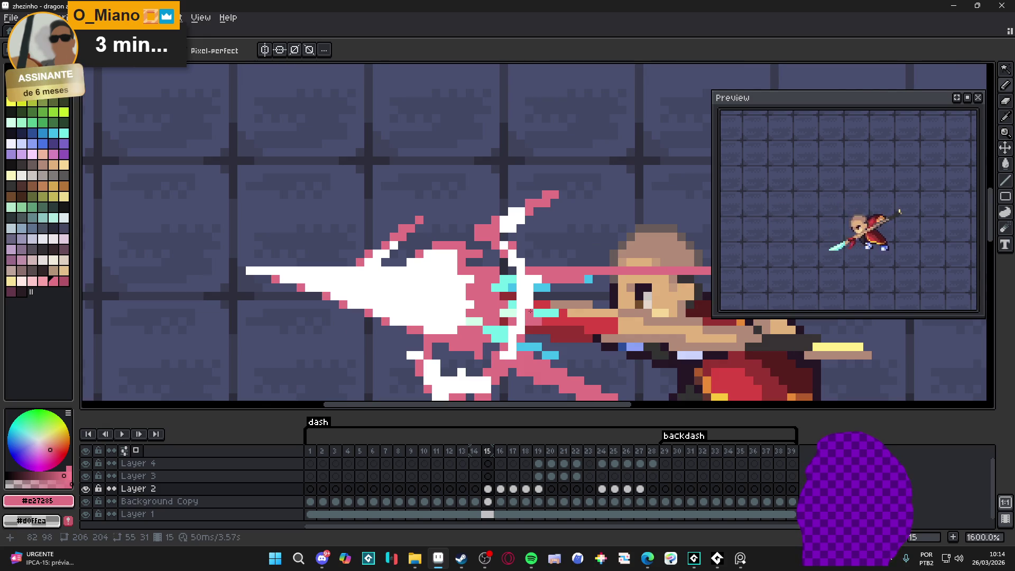
{"action": "scroll", "coordinate": [530, 311], "scroll_direction": "down", "scroll_amount": 4}
{"action": "scroll", "coordinate": [512, 310], "scroll_direction": "up", "scroll_amount": 3}
Sample white and pink #e27285 from the slash while reframing the view around it
{"action": "left_click", "coordinate": [512, 311], "text": "alt"}
{"action": "scroll", "coordinate": [535, 337], "scroll_direction": "down", "scroll_amount": 3}
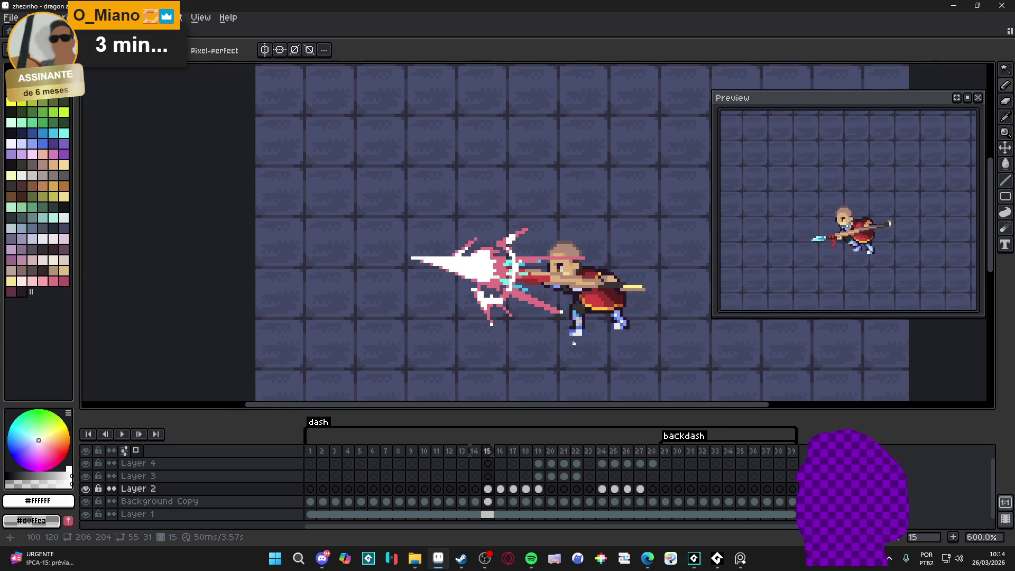
{"action": "scroll", "coordinate": [539, 286], "scroll_direction": "up", "scroll_amount": 5}
{"action": "left_click", "coordinate": [519, 261], "text": "alt"}
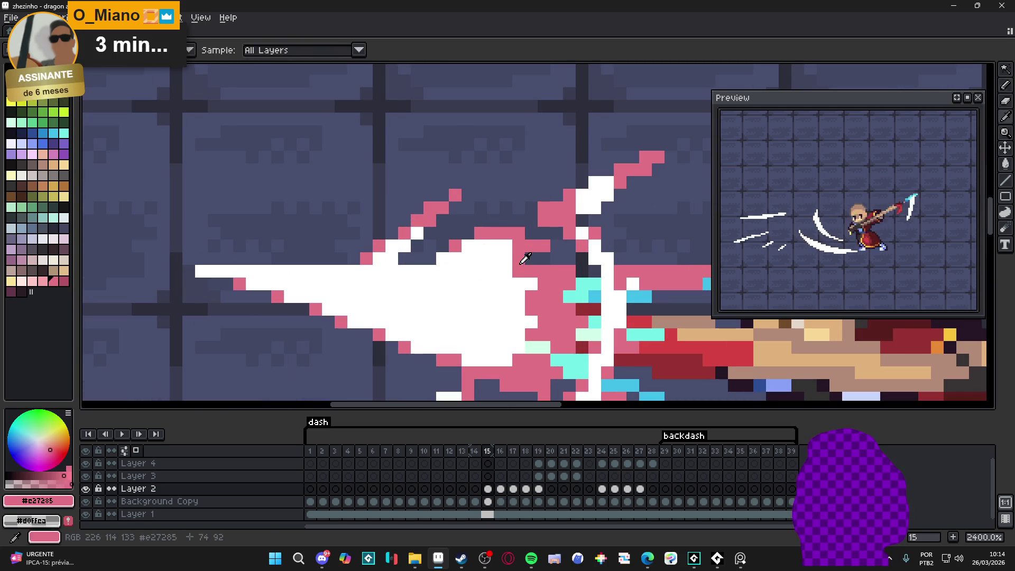
{"action": "scroll", "coordinate": [511, 270], "scroll_direction": "down", "scroll_amount": 5}
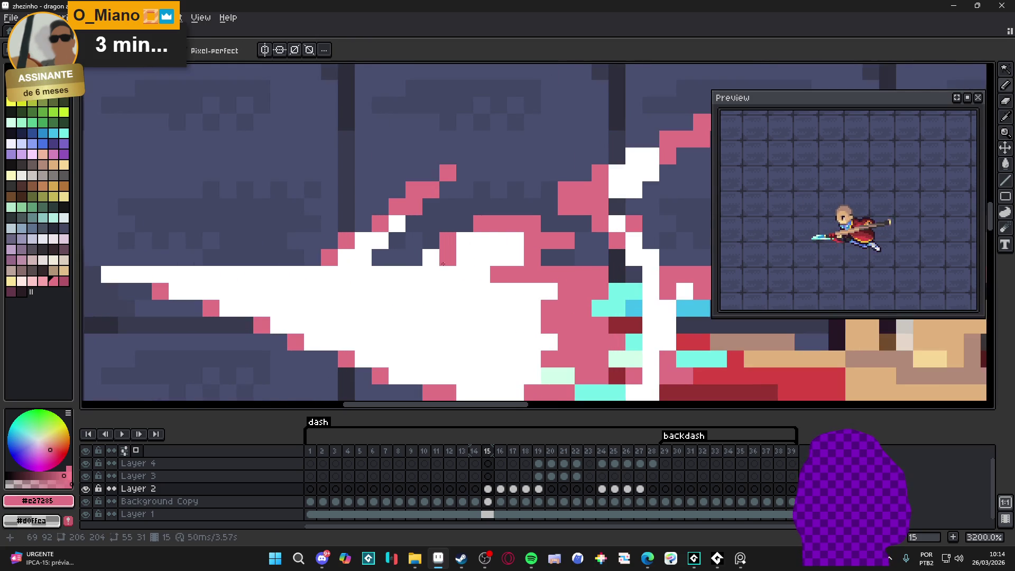
{"action": "left_click_drag", "start_coordinate": [503, 279], "coordinate": [489, 249]}
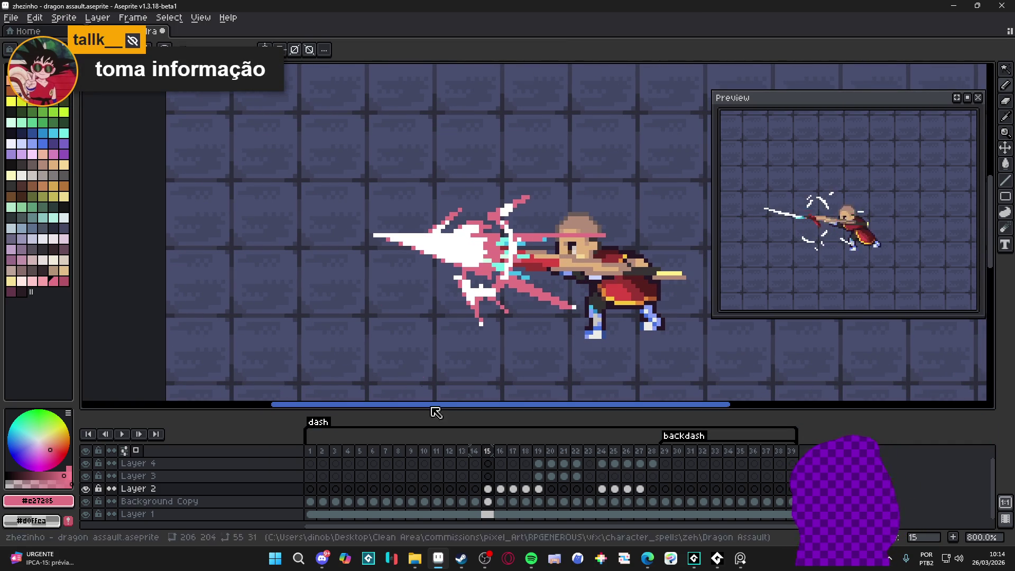
{"action": "scroll", "coordinate": [487, 243], "scroll_direction": "up", "scroll_amount": 3}
{"action": "left_click", "coordinate": [486, 240], "text": "alt"}
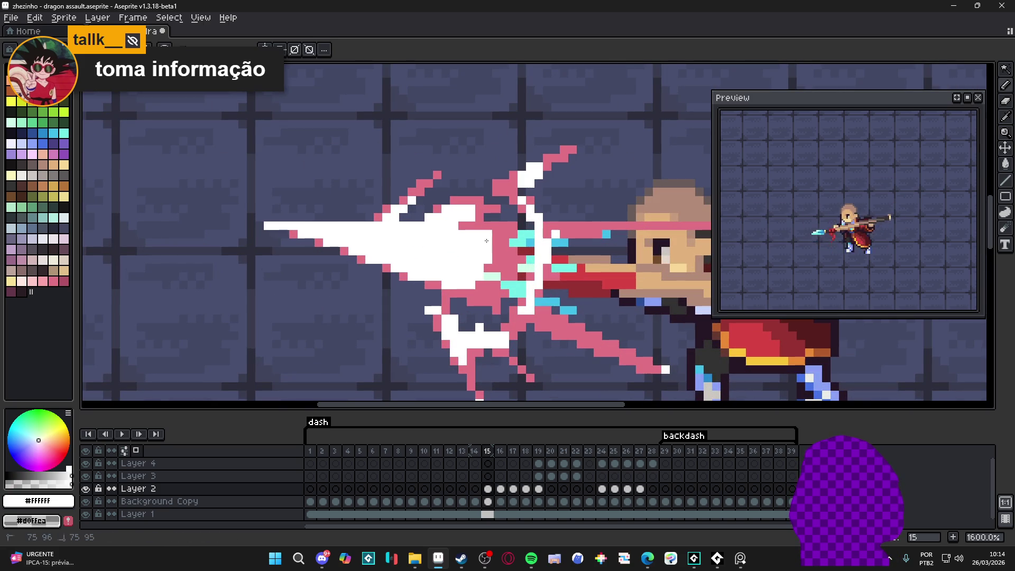
{"action": "left_click", "coordinate": [497, 232], "text": "alt"}
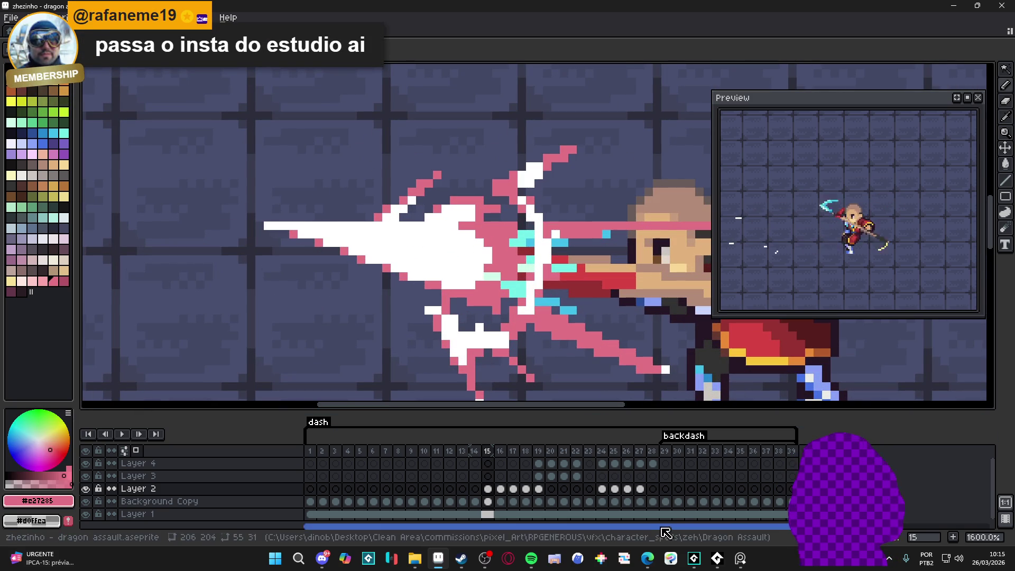
{"action": "mouse_move", "coordinate": [648, 558]}
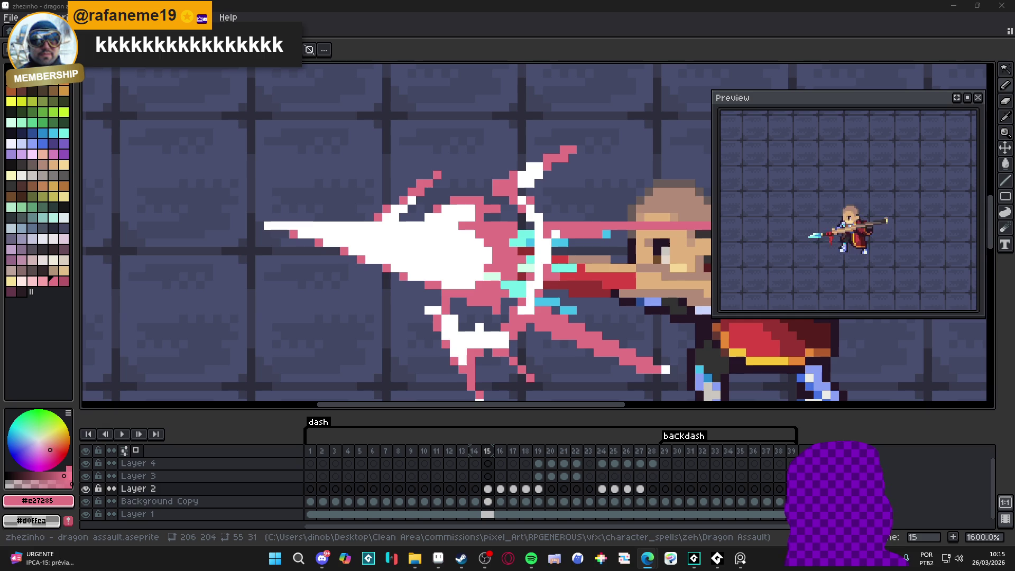
{"action": "scroll", "coordinate": [482, 282], "scroll_direction": "down", "scroll_amount": 4}
{"action": "left_click_drag", "start_coordinate": [482, 281], "coordinate": [478, 283]}
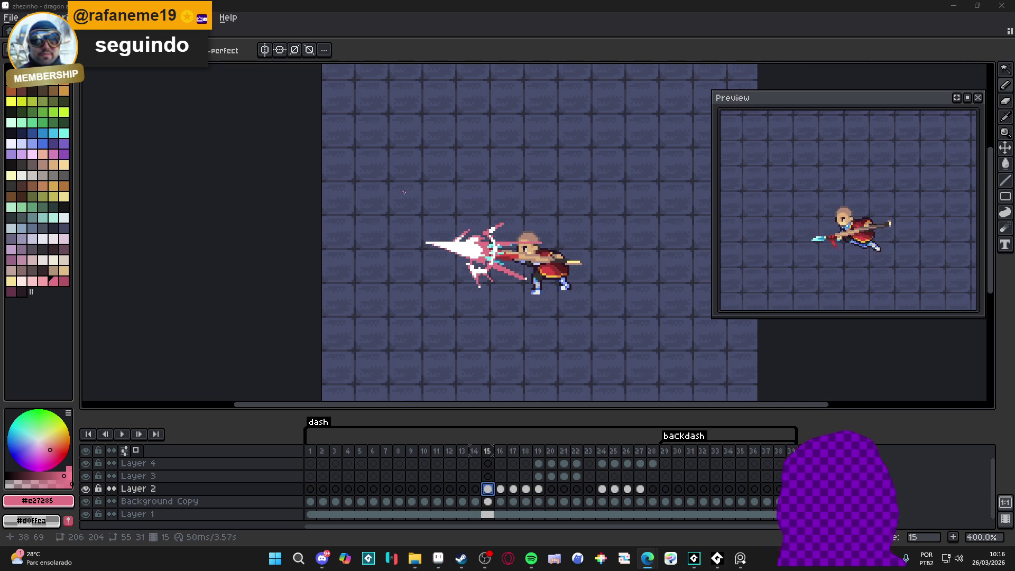
Sample white and the pink #c27285 from frame 15's slash
{"action": "scroll", "coordinate": [489, 238], "scroll_direction": "up", "scroll_amount": 5}
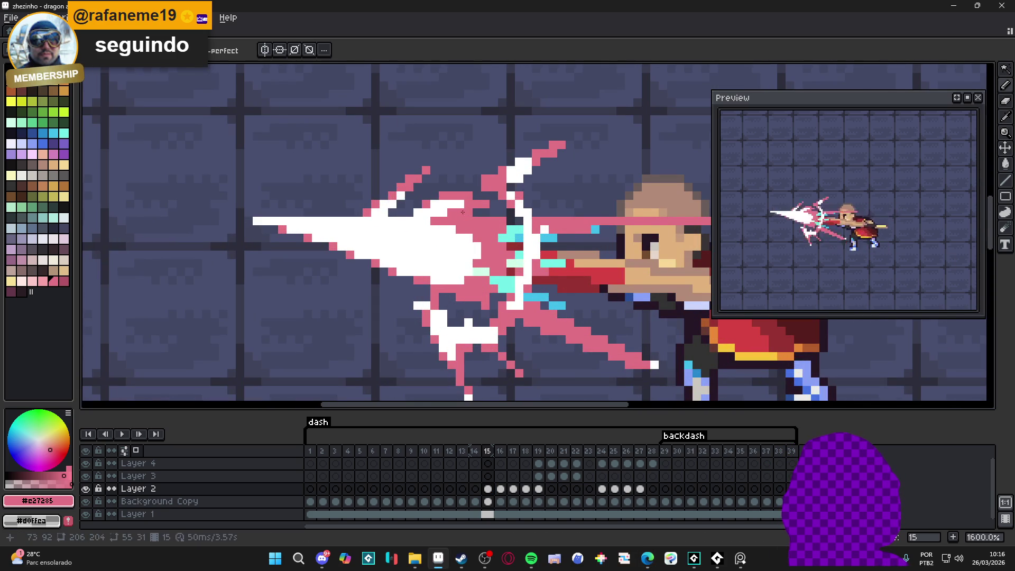
{"action": "scroll", "coordinate": [458, 209], "scroll_direction": "up", "scroll_amount": 2}
{"action": "left_click", "coordinate": [458, 209], "text": "alt"}
{"action": "scroll", "coordinate": [472, 204], "scroll_direction": "down", "scroll_amount": 3}
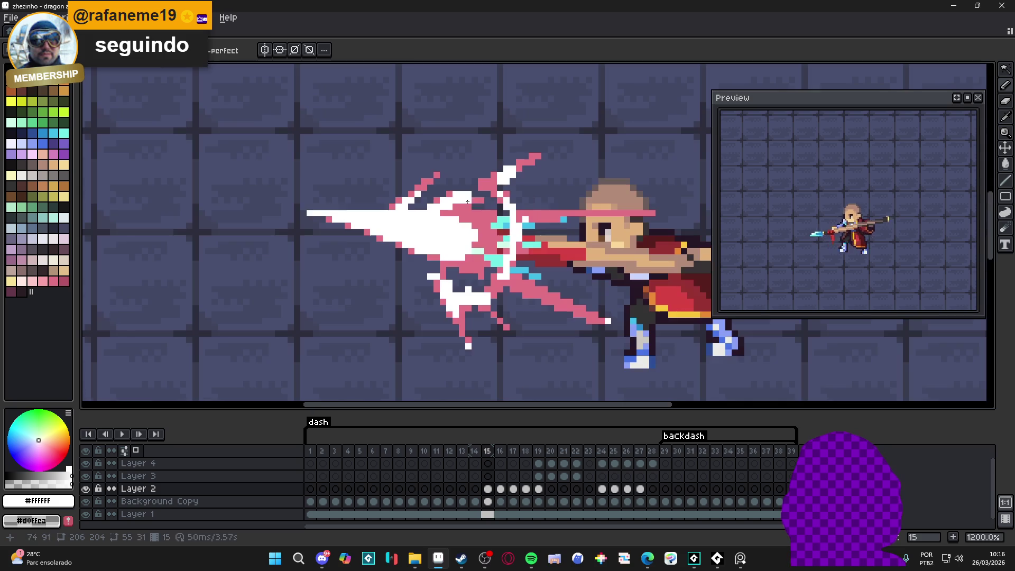
{"action": "scroll", "coordinate": [472, 205], "scroll_direction": "down", "scroll_amount": 2}
{"action": "scroll", "coordinate": [489, 211], "scroll_direction": "up", "scroll_amount": 3}
{"action": "left_click", "coordinate": [490, 211], "text": "alt"}
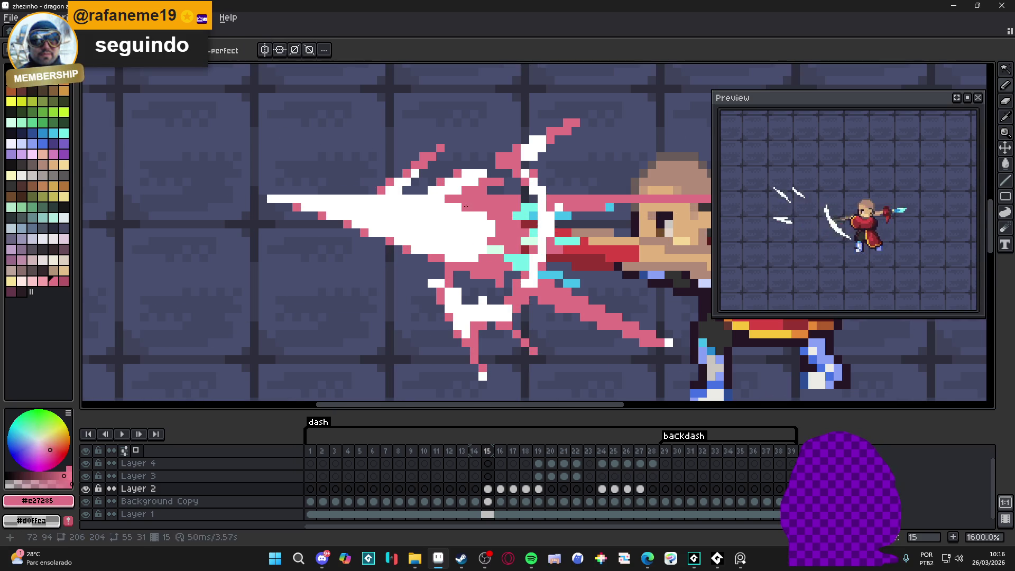
{"action": "scroll", "coordinate": [492, 216], "scroll_direction": "down", "scroll_amount": 3}
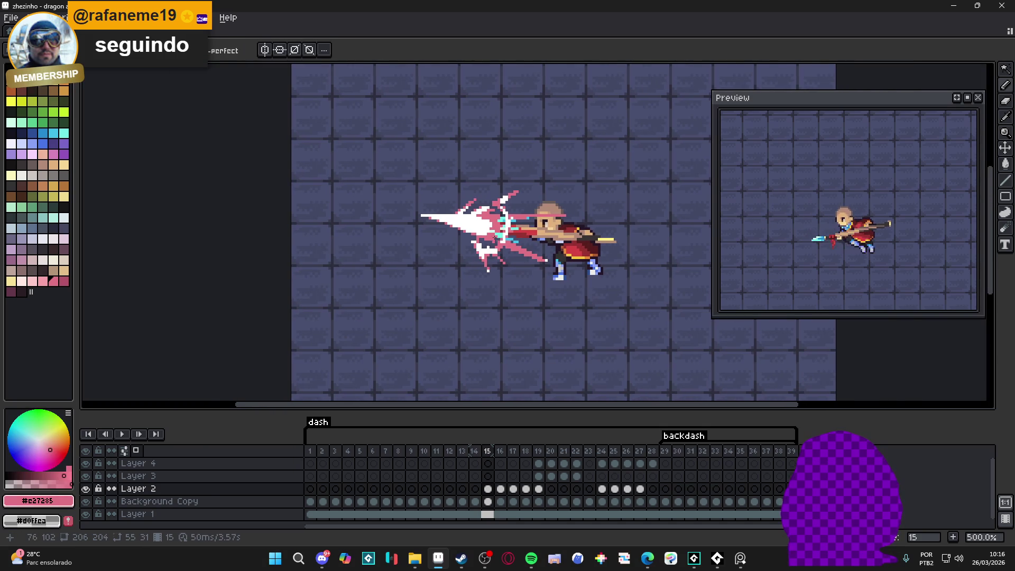
{"action": "scroll", "coordinate": [502, 243], "scroll_direction": "up", "scroll_amount": 2}
{"action": "left_click", "coordinate": [562, 266], "text": "alt"}
Whiten the lower pink diagonal streak and a row of pink pixels, then go to frame 16
{"action": "mouse_move", "coordinate": [561, 266]}
{"action": "left_mouse_down"}
{"action": "mouse_move", "coordinate": [529, 247]}
{"action": "mouse_move", "coordinate": [569, 267]}
{"action": "left_mouse_up"}
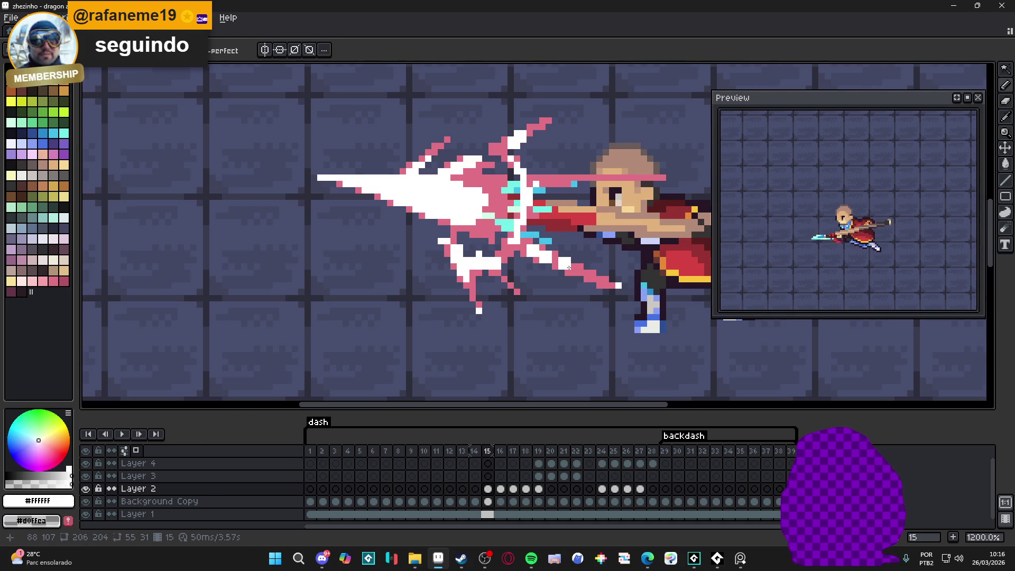
{"action": "left_click", "coordinate": [563, 267]}
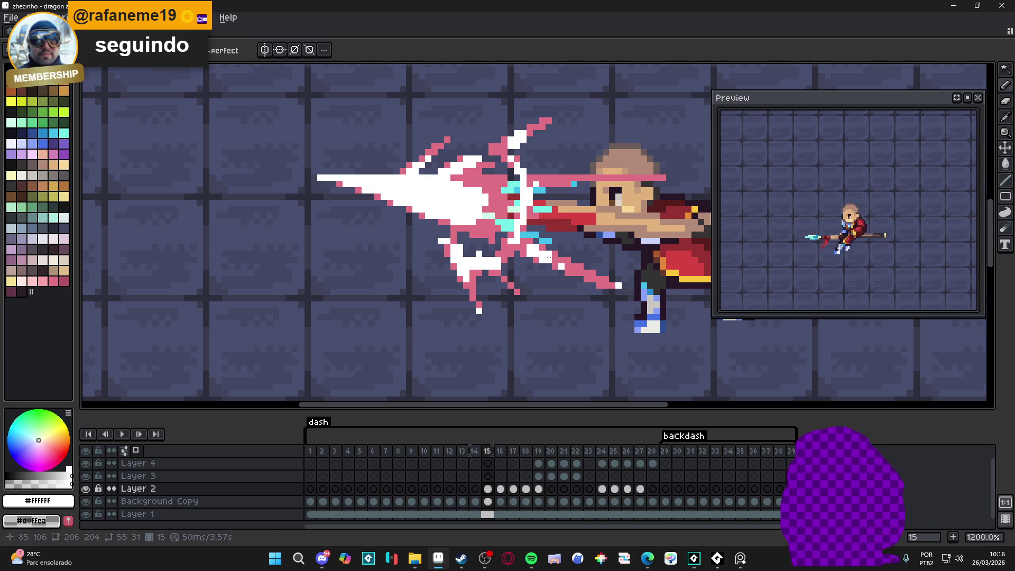
{"action": "left_click", "coordinate": [574, 267]}
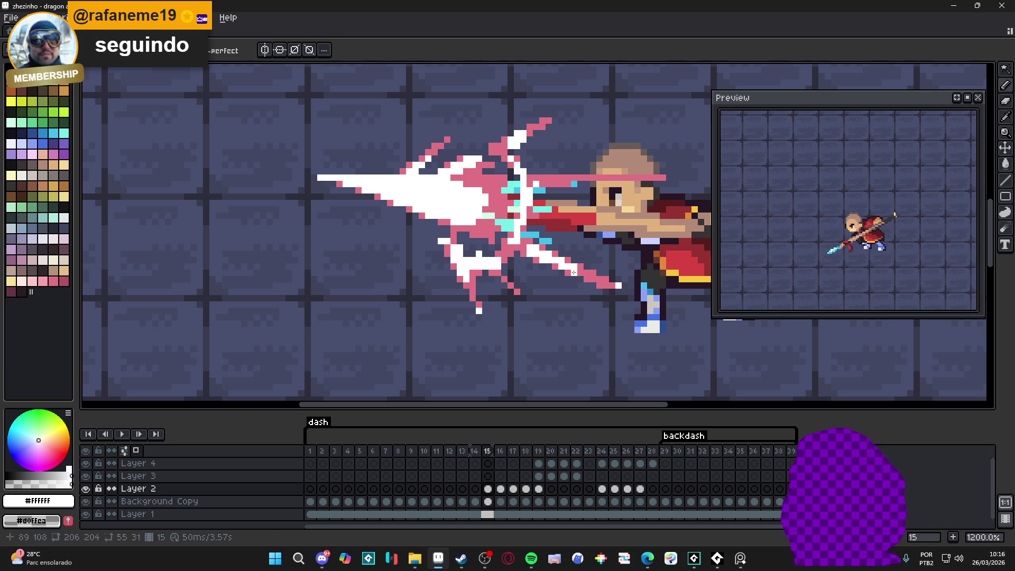
{"action": "left_click", "coordinate": [585, 273]}
{"action": "scroll", "coordinate": [585, 273], "scroll_direction": "down", "scroll_amount": 3}
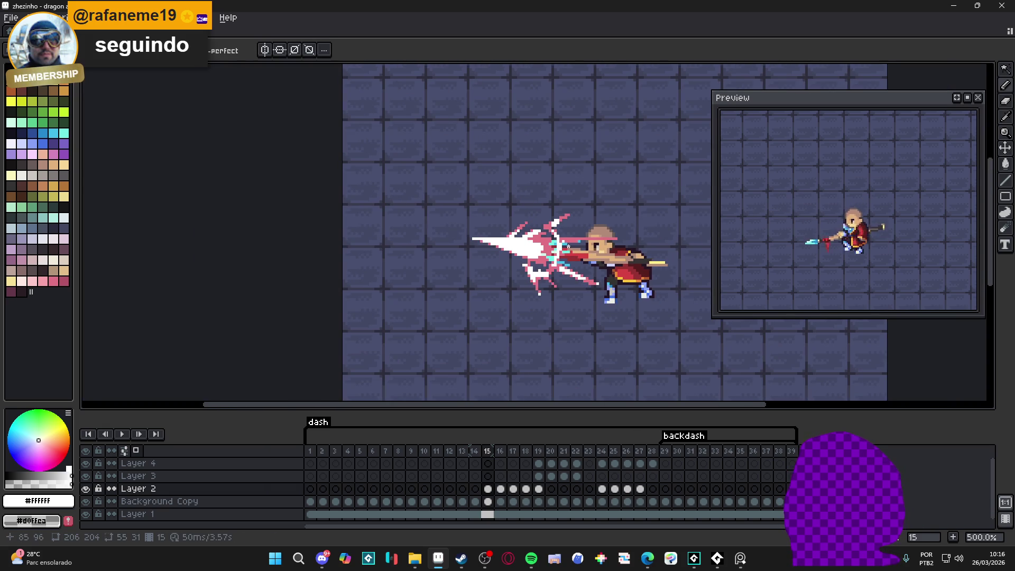
{"action": "scroll", "coordinate": [571, 254], "scroll_direction": "down", "scroll_amount": 2}
{"action": "scroll", "coordinate": [552, 240], "scroll_direction": "up", "scroll_amount": 5}
{"action": "scroll", "coordinate": [553, 240], "scroll_direction": "up", "scroll_amount": 3}
{"action": "left_click_drag", "start_coordinate": [523, 241], "coordinate": [582, 241]}
{"action": "left_click", "coordinate": [531, 252]}
{"action": "scroll", "coordinate": [515, 254], "scroll_direction": "down", "scroll_amount": 8}
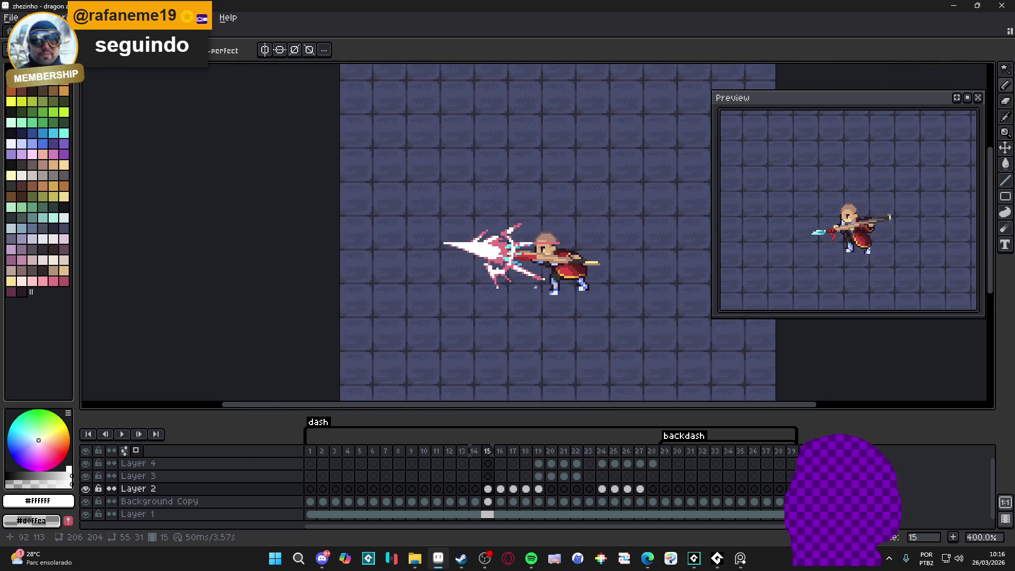
{"action": "scroll", "coordinate": [554, 297], "scroll_direction": "down", "scroll_amount": 1}
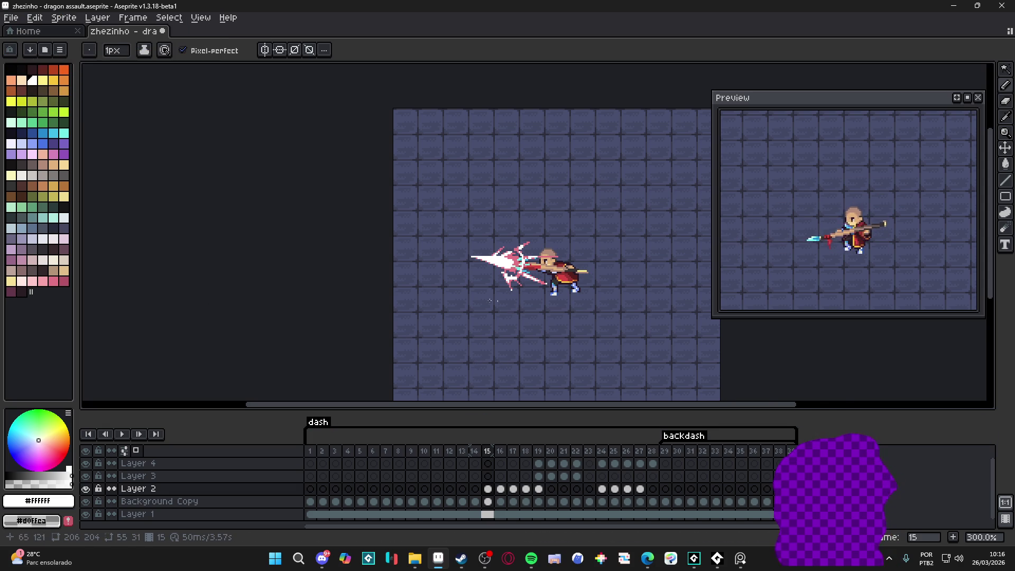
{"action": "left_click", "coordinate": [502, 489]}
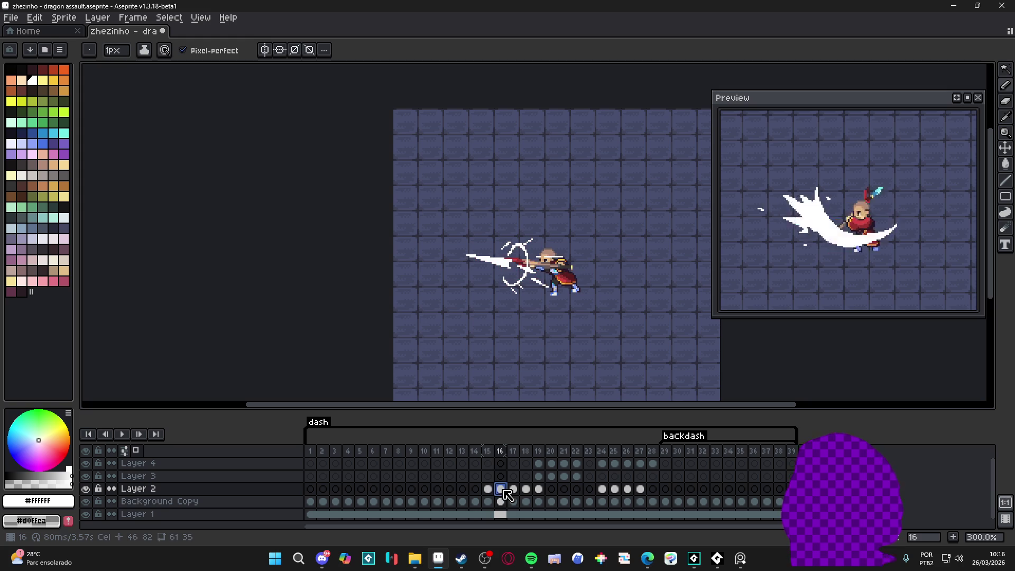
{"action": "left_click", "coordinate": [488, 489]}
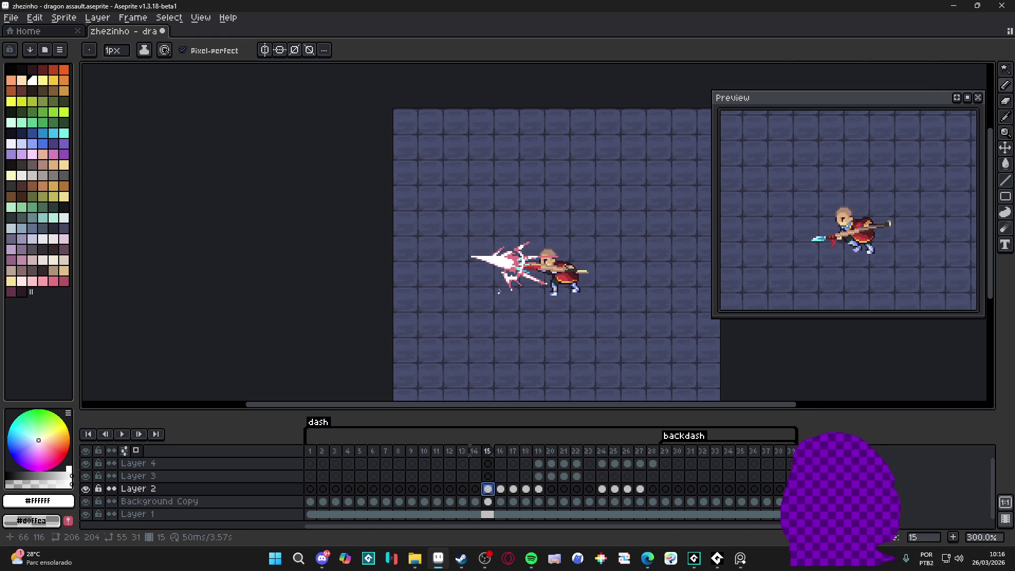
{"action": "scroll", "coordinate": [520, 254], "scroll_direction": "up", "scroll_amount": 3}
{"action": "left_click", "coordinate": [521, 253], "text": "alt"}
{"action": "left_click", "coordinate": [501, 489]}
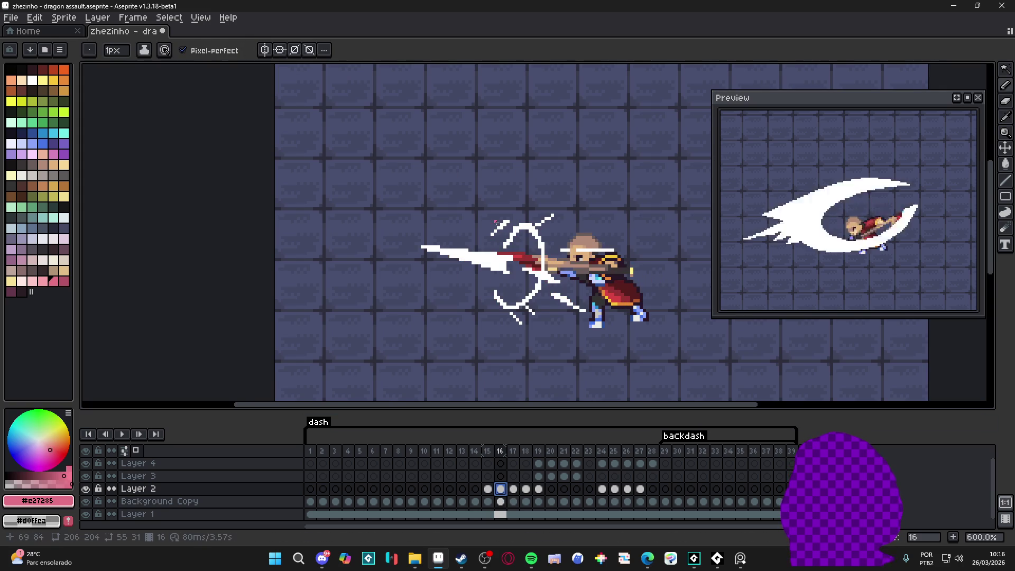
{"action": "scroll", "coordinate": [492, 265], "scroll_direction": "up", "scroll_amount": 3}
{"action": "scroll", "coordinate": [493, 266], "scroll_direction": "up", "scroll_amount": 1}
{"action": "mouse_move", "coordinate": [486, 283]}
{"action": "left_mouse_down"}
{"action": "mouse_move", "coordinate": [521, 296]}
{"action": "mouse_move", "coordinate": [476, 273]}
{"action": "mouse_move", "coordinate": [515, 268]}
{"action": "mouse_move", "coordinate": [447, 248]}
{"action": "mouse_move", "coordinate": [447, 236]}
{"action": "mouse_move", "coordinate": [479, 262]}
{"action": "mouse_move", "coordinate": [455, 252]}
{"action": "mouse_move", "coordinate": [501, 269]}
{"action": "mouse_move", "coordinate": [448, 270]}
{"action": "left_mouse_up"}
{"action": "key", "text": "plus"}
{"action": "left_click", "coordinate": [425, 252], "text": "alt"}
{"action": "left_click", "coordinate": [444, 241], "text": "alt"}
{"action": "left_click_drag", "start_coordinate": [417, 235], "coordinate": [409, 235]}
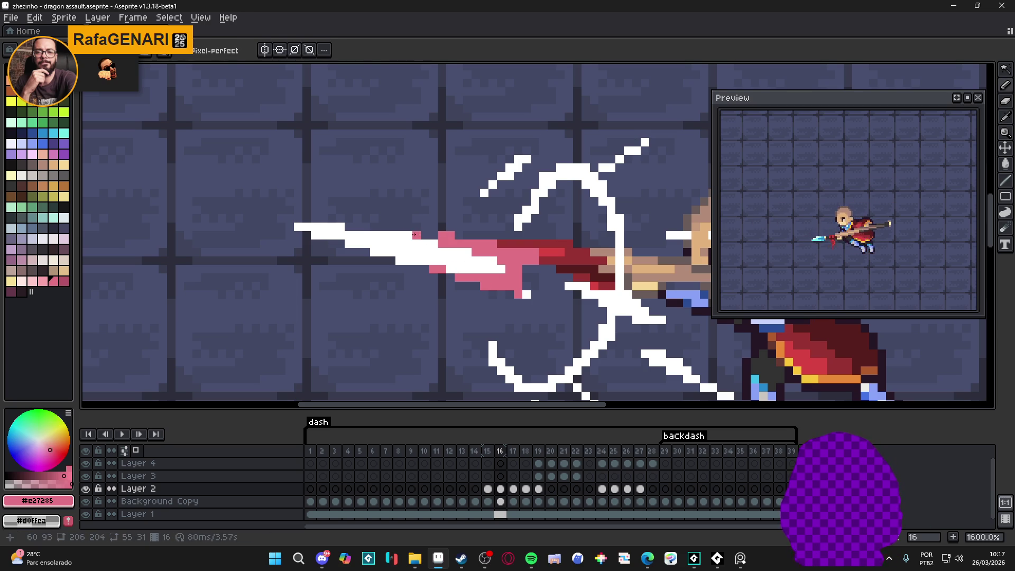
{"action": "left_click", "coordinate": [399, 261]}
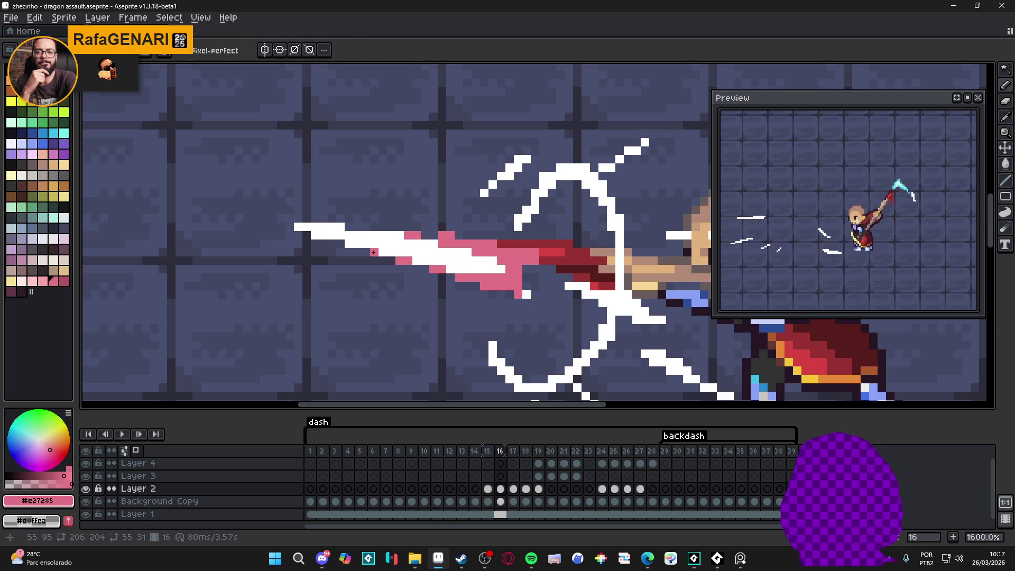
{"action": "left_click", "coordinate": [323, 234]}
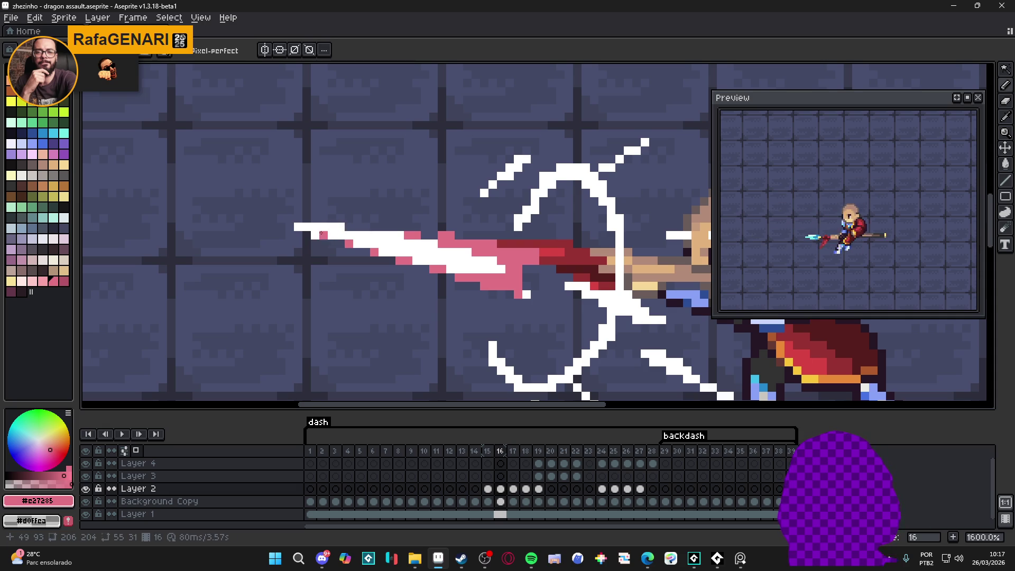
{"action": "scroll", "coordinate": [316, 234], "scroll_direction": "down", "scroll_amount": 3}
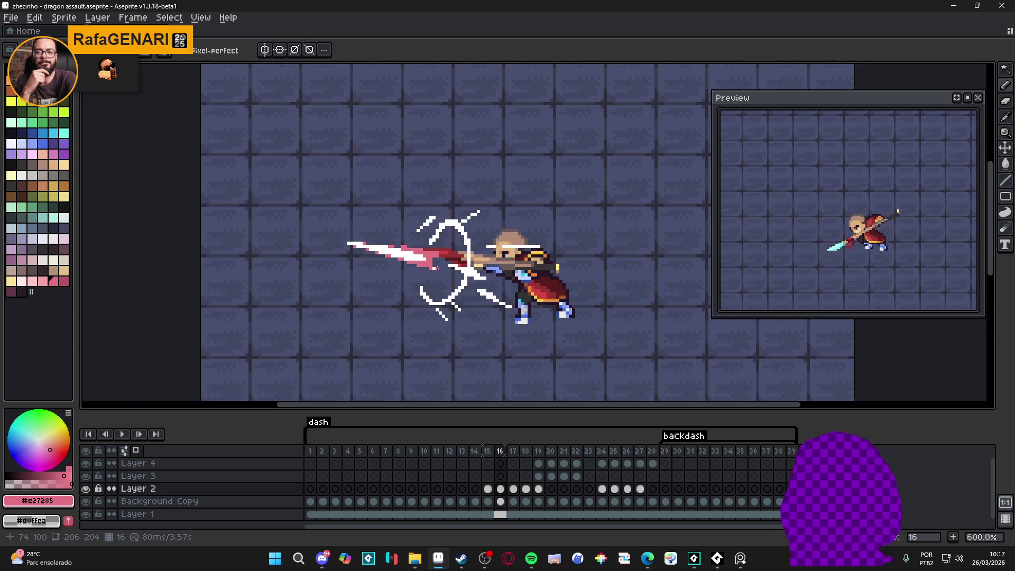
{"action": "left_click", "coordinate": [420, 257], "text": "alt"}
{"action": "scroll", "coordinate": [420, 257], "scroll_direction": "up", "scroll_amount": 3}
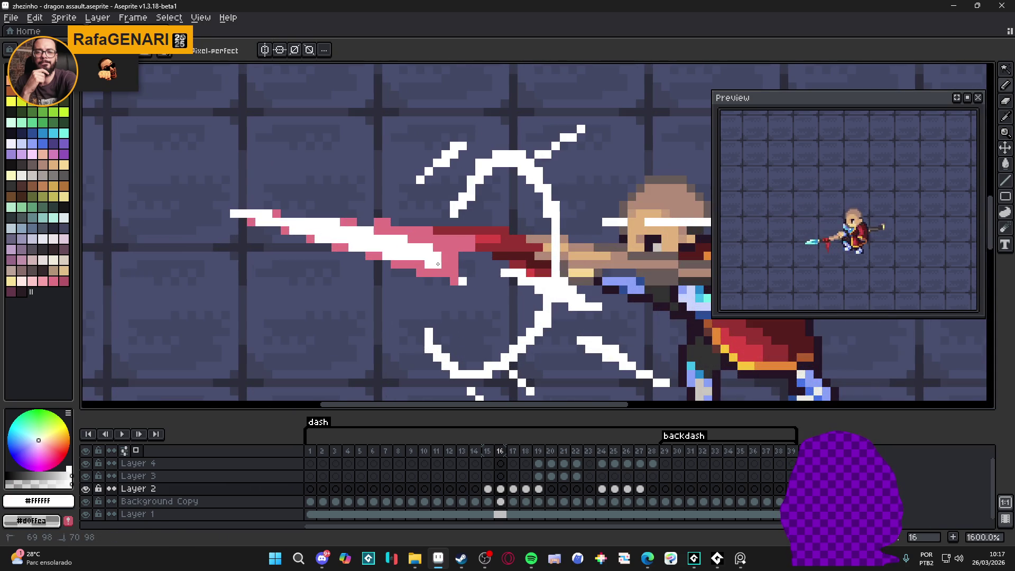
{"action": "scroll", "coordinate": [444, 270], "scroll_direction": "down", "scroll_amount": 5}
{"action": "scroll", "coordinate": [441, 273], "scroll_direction": "up", "scroll_amount": 3}
{"action": "left_click", "coordinate": [440, 272], "text": "alt"}
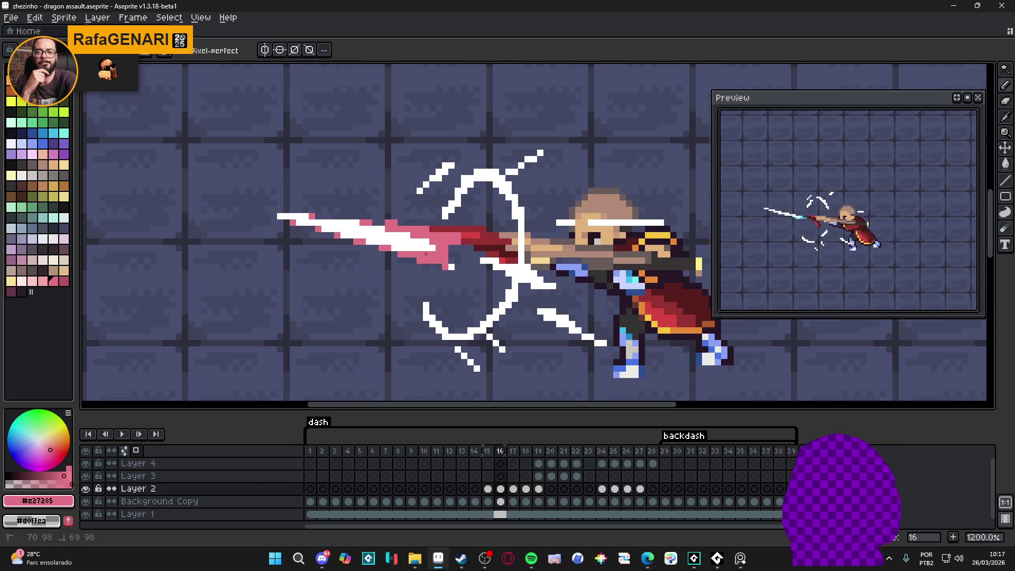
{"action": "scroll", "coordinate": [439, 264], "scroll_direction": "down", "scroll_amount": 4}
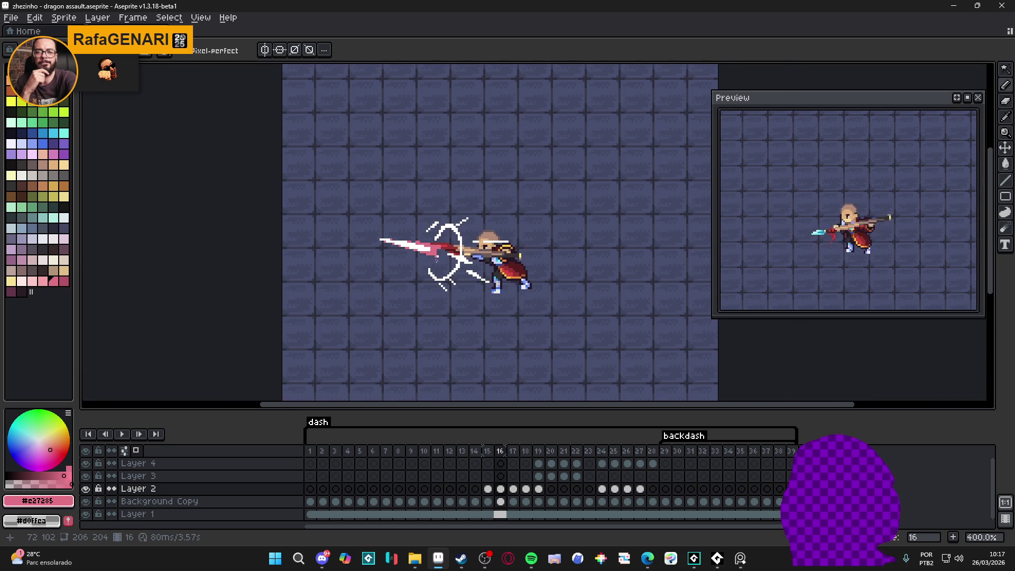
{"action": "scroll", "coordinate": [437, 261], "scroll_direction": "up", "scroll_amount": 3}
{"action": "scroll", "coordinate": [441, 256], "scroll_direction": "down", "scroll_amount": 3}
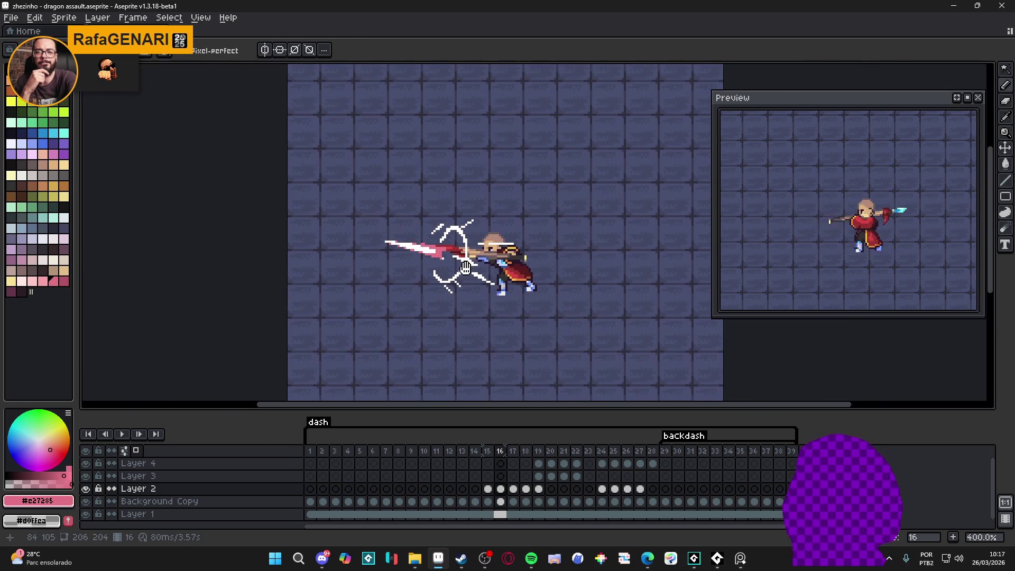
{"action": "left_click", "coordinate": [487, 488]}
{"action": "left_click", "coordinate": [499, 489]}
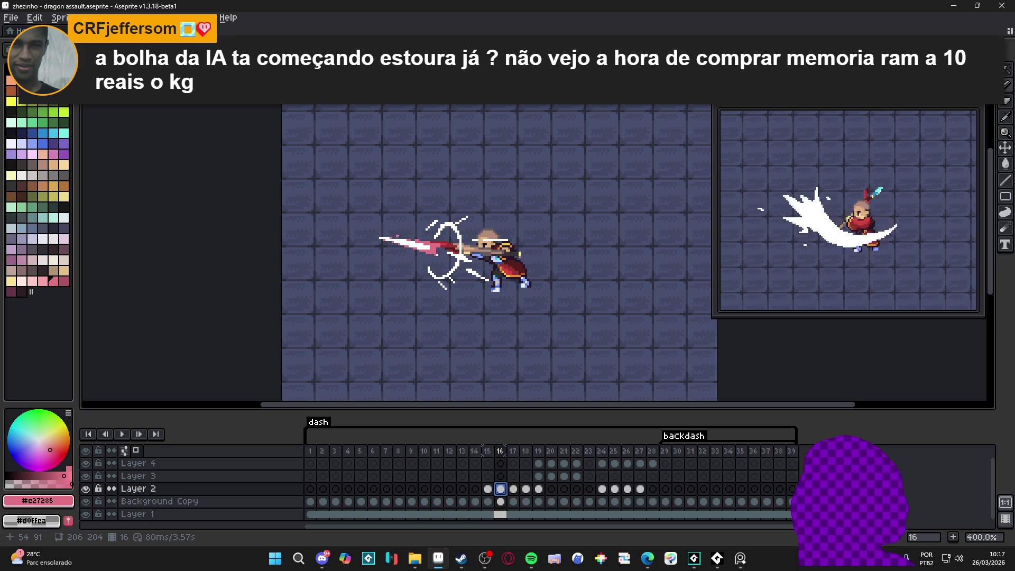
{"action": "scroll", "coordinate": [418, 237], "scroll_direction": "up", "scroll_amount": 5}
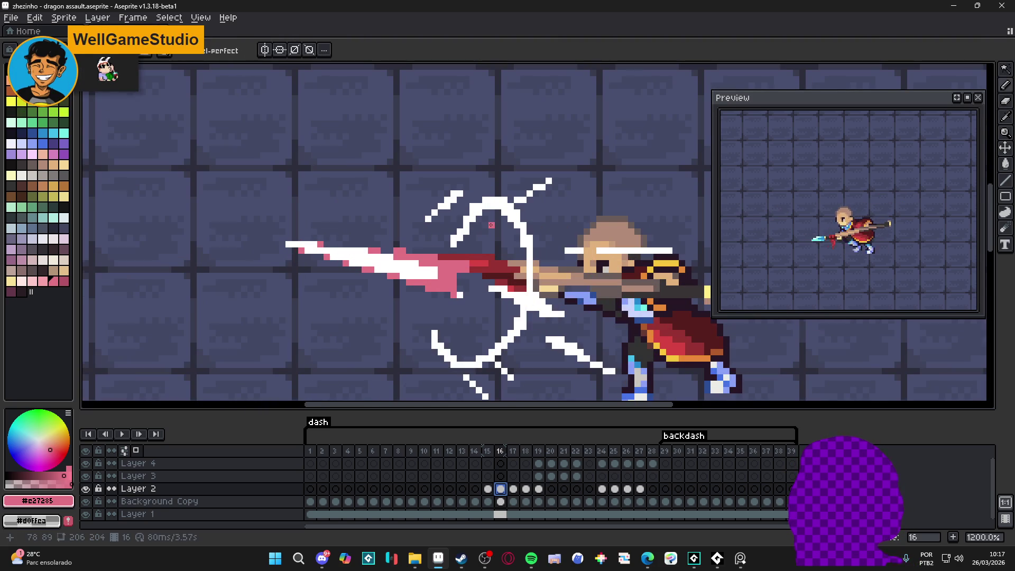
Edge the upper and right curves of frame 16's white arc with pink #e27285 pixels
{"action": "scroll", "coordinate": [470, 201], "scroll_direction": "up", "scroll_amount": 3}
{"action": "left_click", "coordinate": [550, 236]}
{"action": "left_click", "coordinate": [562, 274]}
{"action": "left_click", "coordinate": [562, 261]}
{"action": "left_click", "coordinate": [550, 219]}
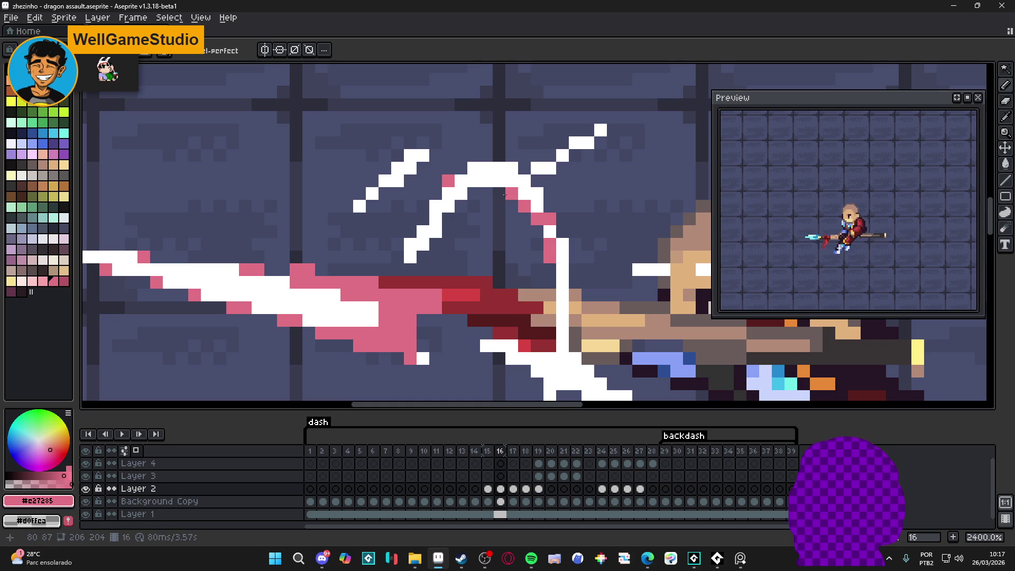
{"action": "left_click", "coordinate": [429, 241]}
{"action": "left_click", "coordinate": [436, 207]}
{"action": "left_click", "coordinate": [552, 169]}
{"action": "left_click", "coordinate": [537, 168]}
{"action": "left_click", "coordinate": [577, 142]}
{"action": "scroll", "coordinate": [571, 155], "scroll_direction": "down", "scroll_amount": 3}
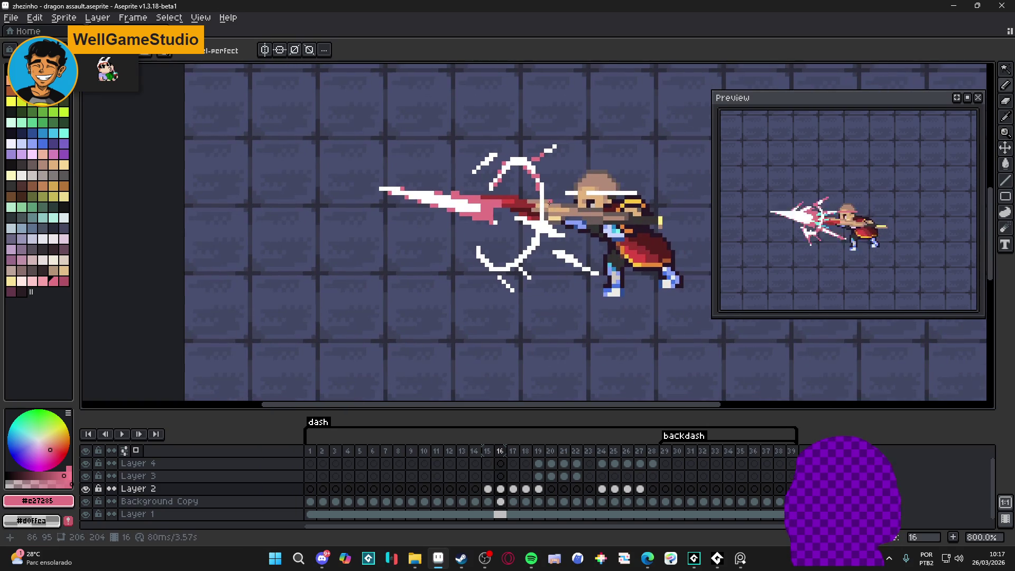
{"action": "scroll", "coordinate": [533, 273], "scroll_direction": "up", "scroll_amount": 3}
{"action": "left_click", "coordinate": [532, 273]}
{"action": "left_click", "coordinate": [525, 258]}
{"action": "left_click", "coordinate": [538, 271]}
{"action": "left_click", "coordinate": [525, 284]}
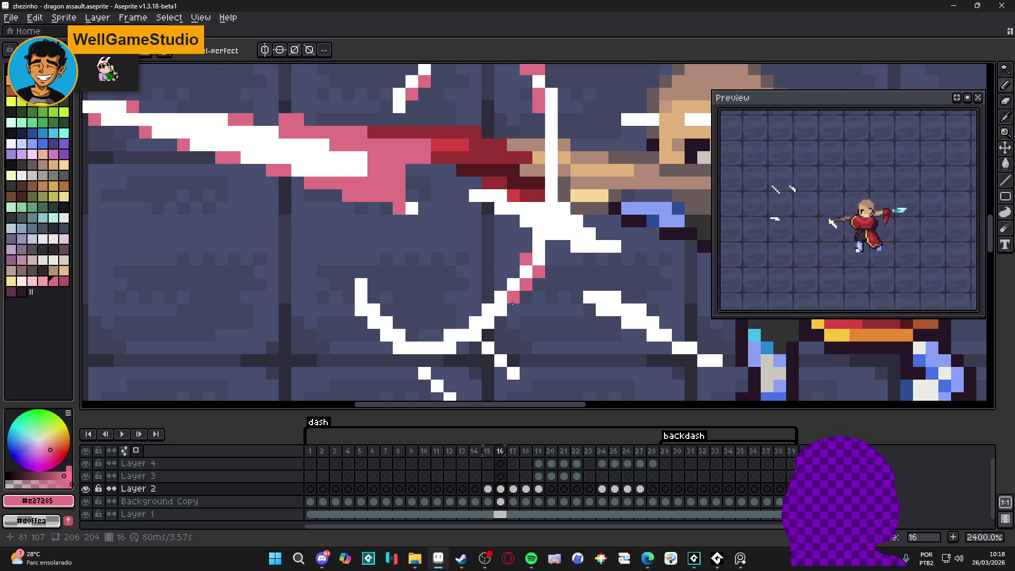
Paint a pink edge up the lower-left arc of frame 16
{"action": "left_click", "coordinate": [483, 326]}
{"action": "left_click", "coordinate": [450, 348]}
{"action": "left_click", "coordinate": [399, 348]}
{"action": "left_click", "coordinate": [386, 335]}
{"action": "left_click", "coordinate": [374, 323]}
{"action": "left_click", "coordinate": [361, 310]}
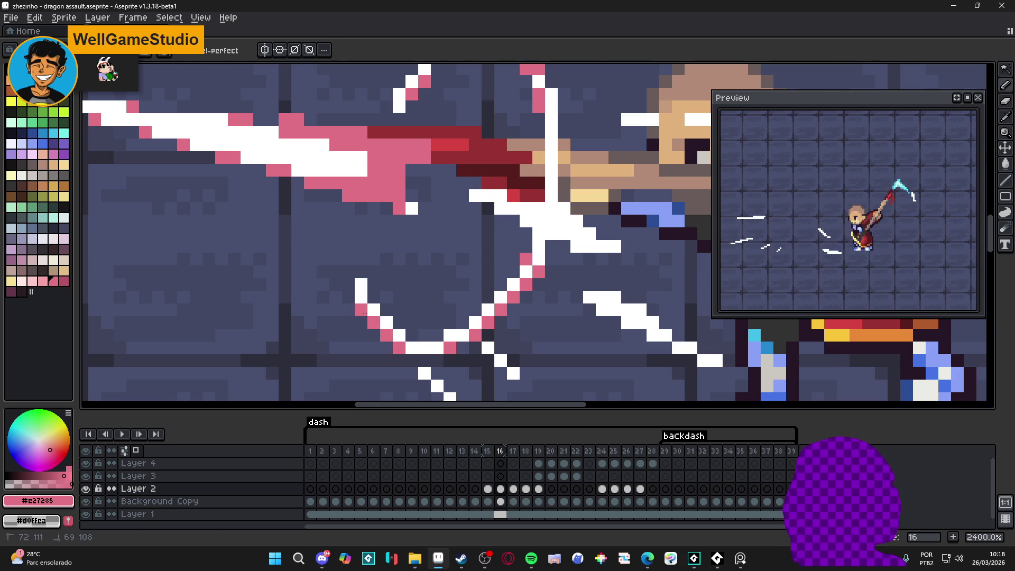
{"action": "scroll", "coordinate": [381, 320], "scroll_direction": "down", "scroll_amount": 5}
{"action": "scroll", "coordinate": [381, 320], "scroll_direction": "up", "scroll_amount": 5}
{"action": "left_click", "coordinate": [388, 309]}
{"action": "left_click", "coordinate": [401, 323]}
{"action": "left_click", "coordinate": [411, 336]}
{"action": "left_click", "coordinate": [426, 347]}
{"action": "scroll", "coordinate": [423, 333], "scroll_direction": "down", "scroll_amount": 4}
{"action": "scroll", "coordinate": [423, 329], "scroll_direction": "up", "scroll_amount": 4}
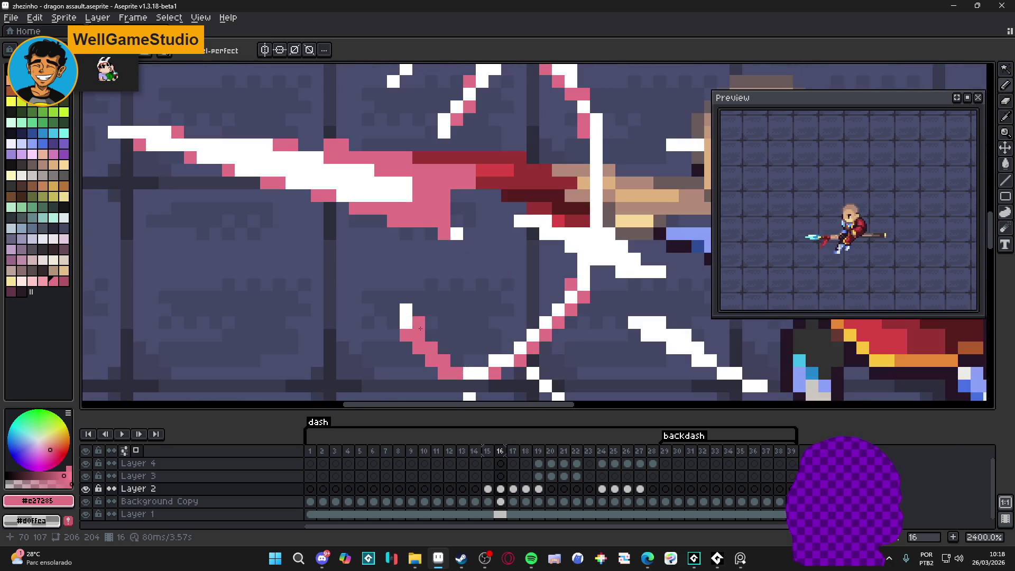
{"action": "left_click", "coordinate": [406, 311]}
{"action": "scroll", "coordinate": [423, 317], "scroll_direction": "down", "scroll_amount": 4}
{"action": "scroll", "coordinate": [454, 312], "scroll_direction": "up", "scroll_amount": 4}
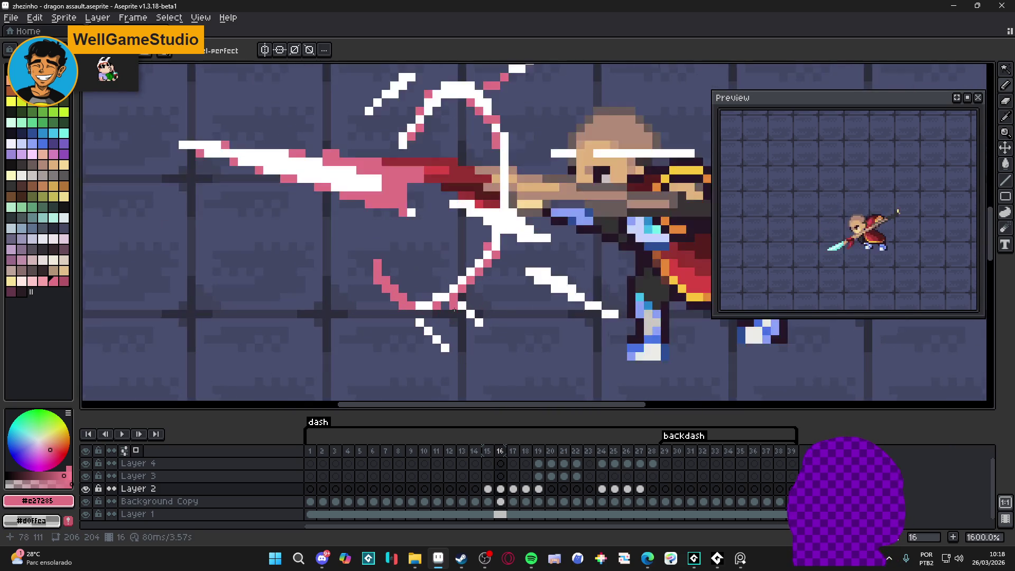
{"action": "left_click", "coordinate": [462, 307]}
{"action": "left_click", "coordinate": [478, 316]}
{"action": "left_click", "coordinate": [490, 329]}
{"action": "left_click", "coordinate": [440, 367]}
{"action": "left_click", "coordinate": [427, 355]}
{"action": "left_click", "coordinate": [415, 341]}
Extend the pink edging along the lower-right part of the arc
{"action": "scroll", "coordinate": [573, 271], "scroll_direction": "up", "scroll_amount": 1}
{"action": "left_click", "coordinate": [582, 263]}
{"action": "left_click", "coordinate": [617, 280]}
{"action": "left_click", "coordinate": [625, 264]}
{"action": "left_click", "coordinate": [599, 246]}
{"action": "left_click", "coordinate": [650, 296]}
{"action": "left_click_drag", "start_coordinate": [642, 290], "coordinate": [577, 286]}
{"action": "left_click", "coordinate": [637, 310]}
{"action": "left_click", "coordinate": [653, 328]}
{"action": "left_click", "coordinate": [670, 327]}
Turn the arc pixels just left of the red hand pink
{"action": "scroll", "coordinate": [621, 308], "scroll_direction": "down", "scroll_amount": 3}
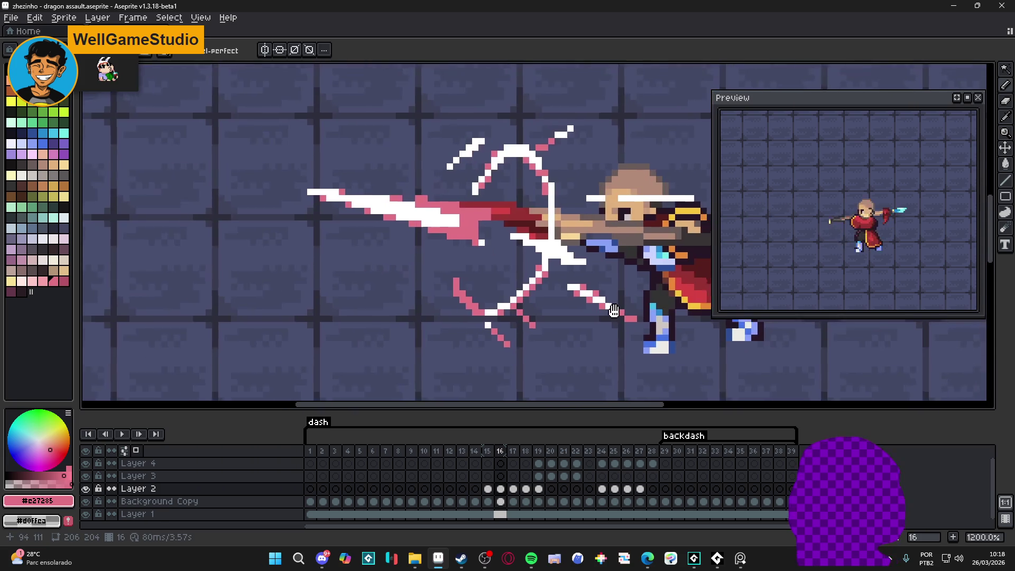
{"action": "left_click_drag", "start_coordinate": [621, 308], "coordinate": [526, 318]}
{"action": "scroll", "coordinate": [464, 242], "scroll_direction": "up", "scroll_amount": 2}
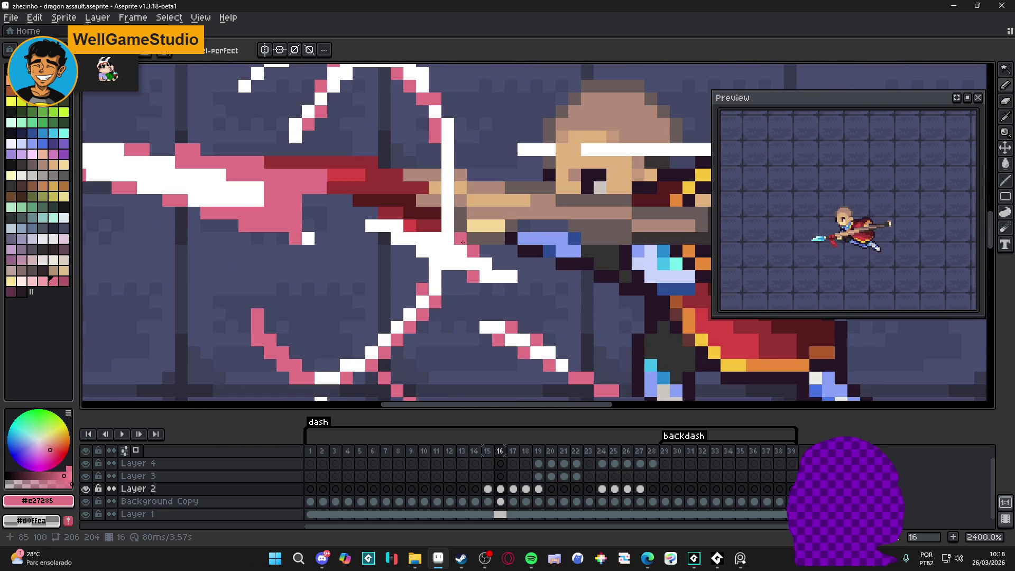
{"action": "left_click", "coordinate": [384, 226]}
{"action": "left_click", "coordinate": [371, 225]}
{"action": "left_click", "coordinate": [397, 225]}
{"action": "scroll", "coordinate": [405, 234], "scroll_direction": "down", "scroll_amount": 4}
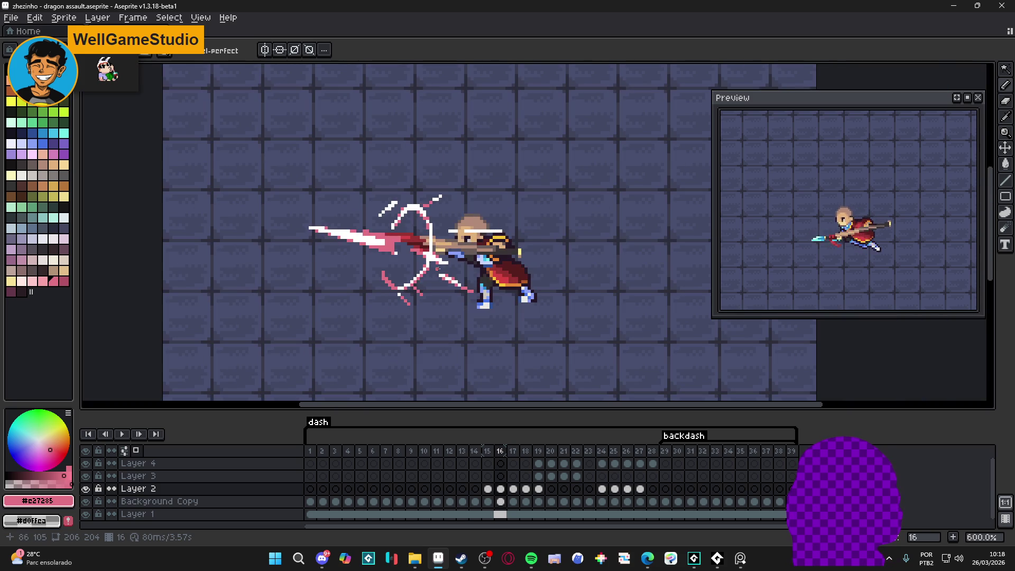
{"action": "scroll", "coordinate": [438, 268], "scroll_direction": "up", "scroll_amount": 4}
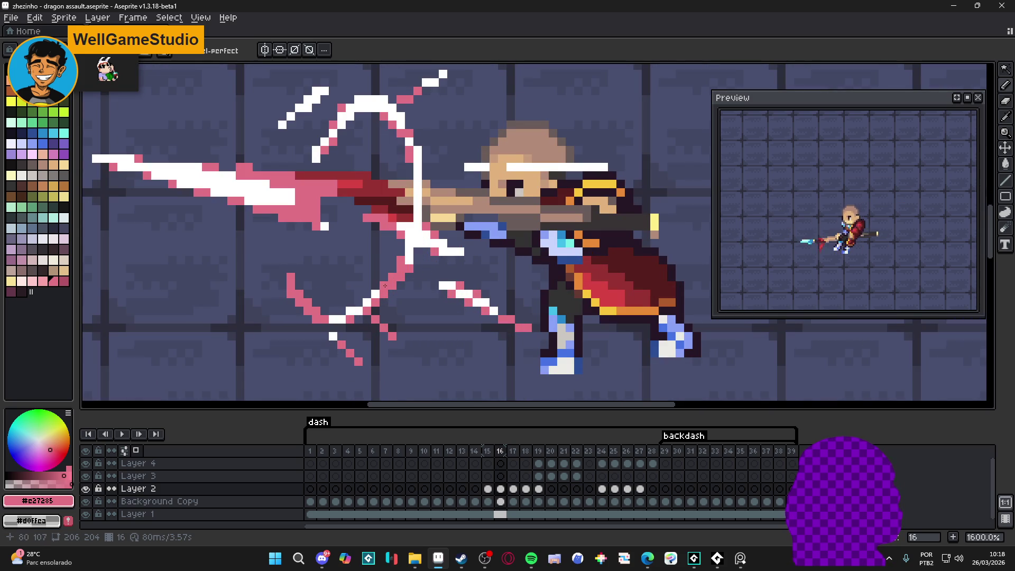
{"action": "scroll", "coordinate": [399, 294], "scroll_direction": "down", "scroll_amount": 4}
{"action": "scroll", "coordinate": [441, 303], "scroll_direction": "left", "scroll_amount": 2}
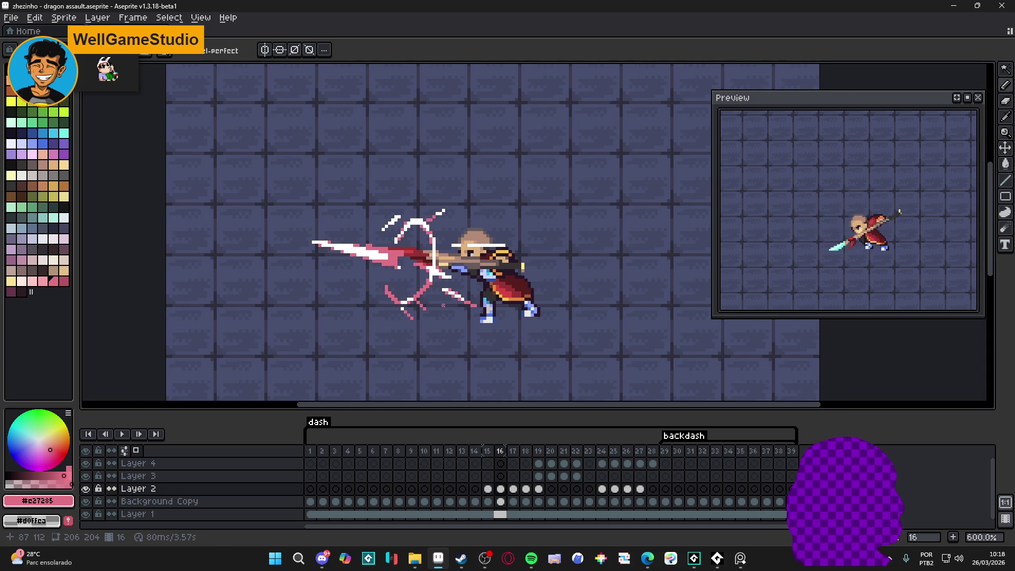
Flip between frames 15, 16 and 17 on Layer 2 to compare, ending on frame 17
{"action": "left_click", "coordinate": [487, 490]}
{"action": "left_click", "coordinate": [501, 490]}
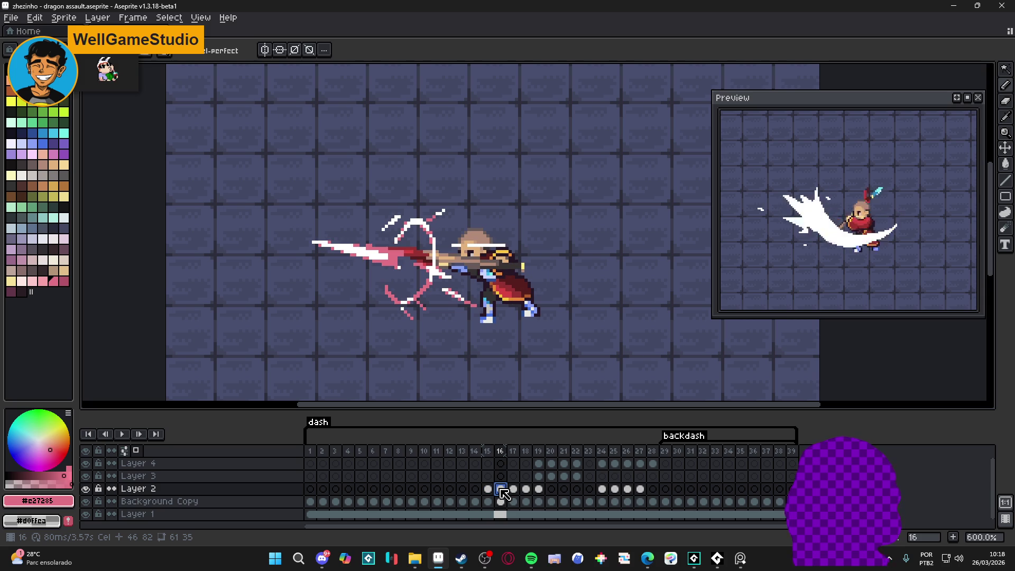
{"action": "scroll", "coordinate": [429, 214], "scroll_direction": "up", "scroll_amount": 4}
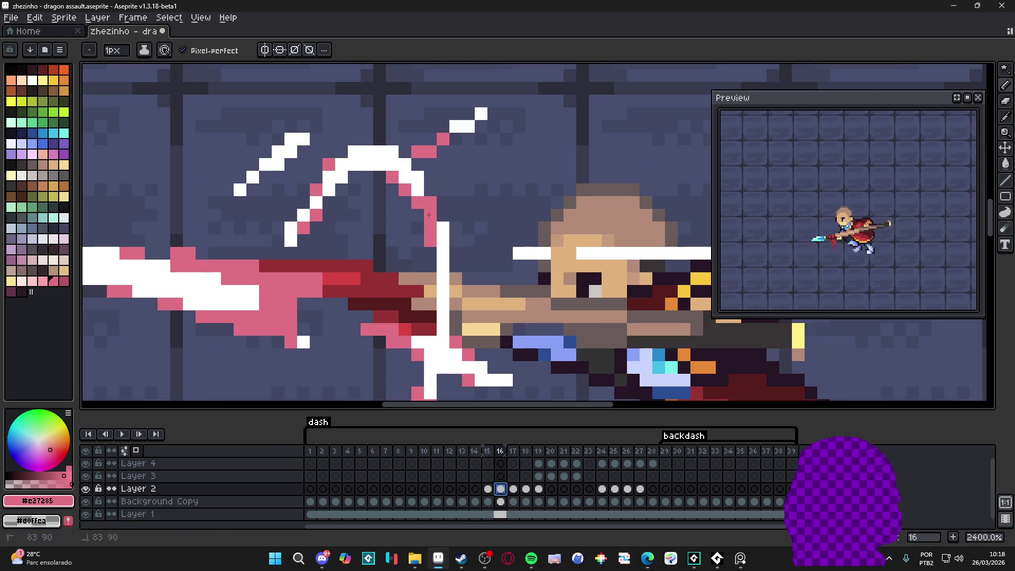
{"action": "scroll", "coordinate": [450, 301], "scroll_direction": "down", "scroll_amount": 5}
{"action": "scroll", "coordinate": [454, 309], "scroll_direction": "down", "scroll_amount": 2}
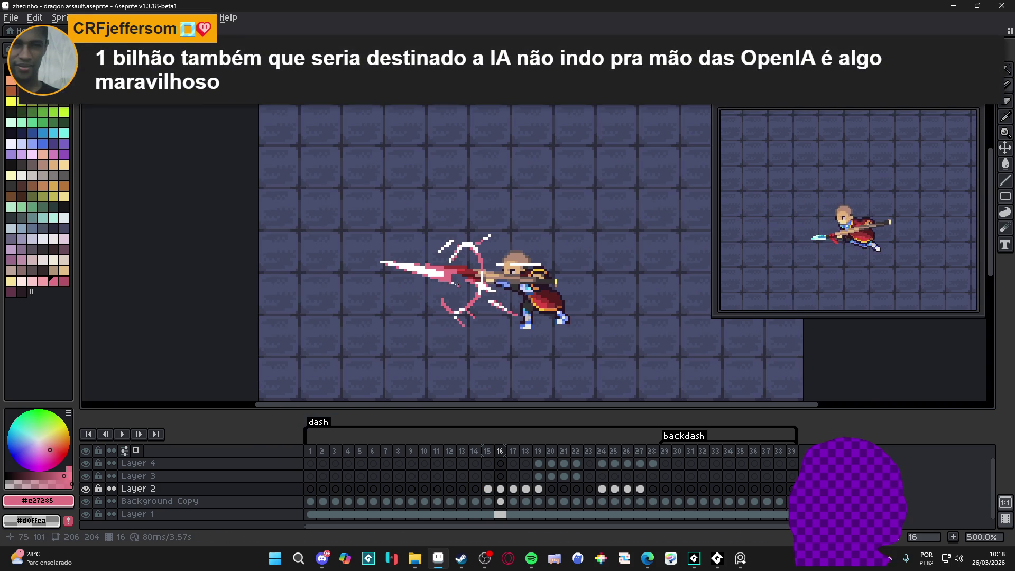
{"action": "scroll", "coordinate": [458, 286], "scroll_direction": "up", "scroll_amount": 3}
{"action": "scroll", "coordinate": [458, 285], "scroll_direction": "down", "scroll_amount": 3}
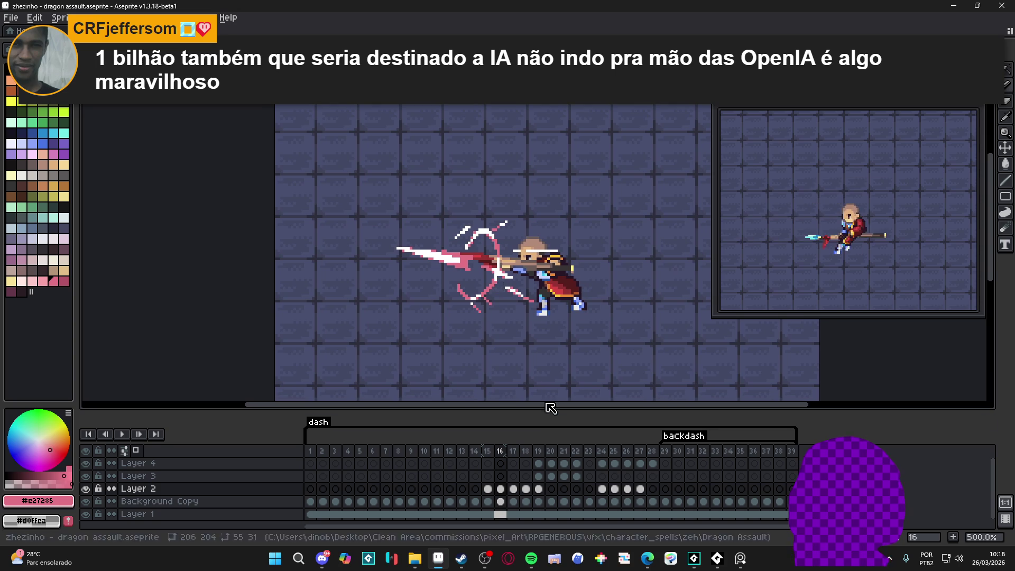
{"action": "left_click", "coordinate": [488, 489]}
{"action": "left_click", "coordinate": [500, 491]}
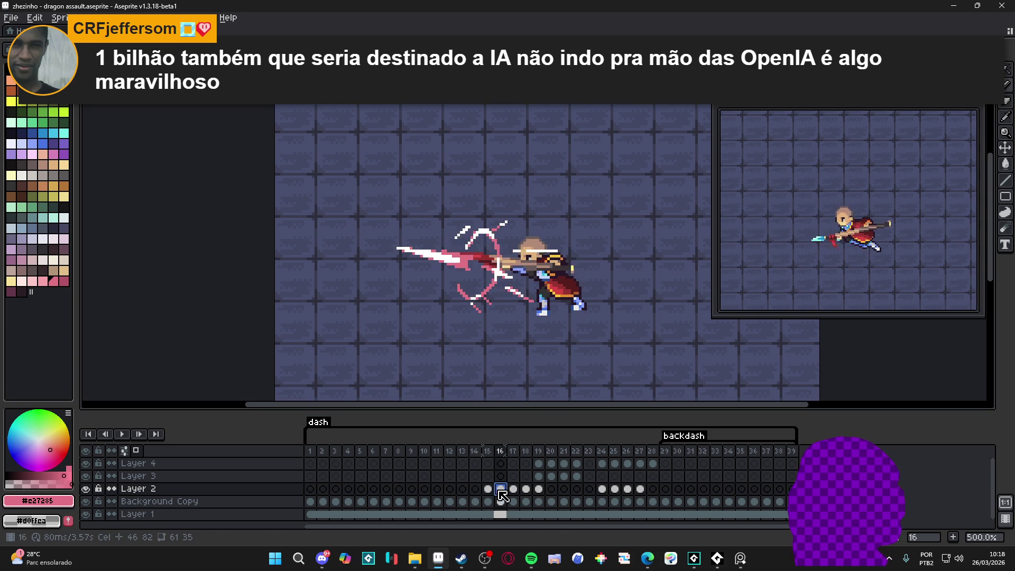
{"action": "left_click", "coordinate": [513, 489]}
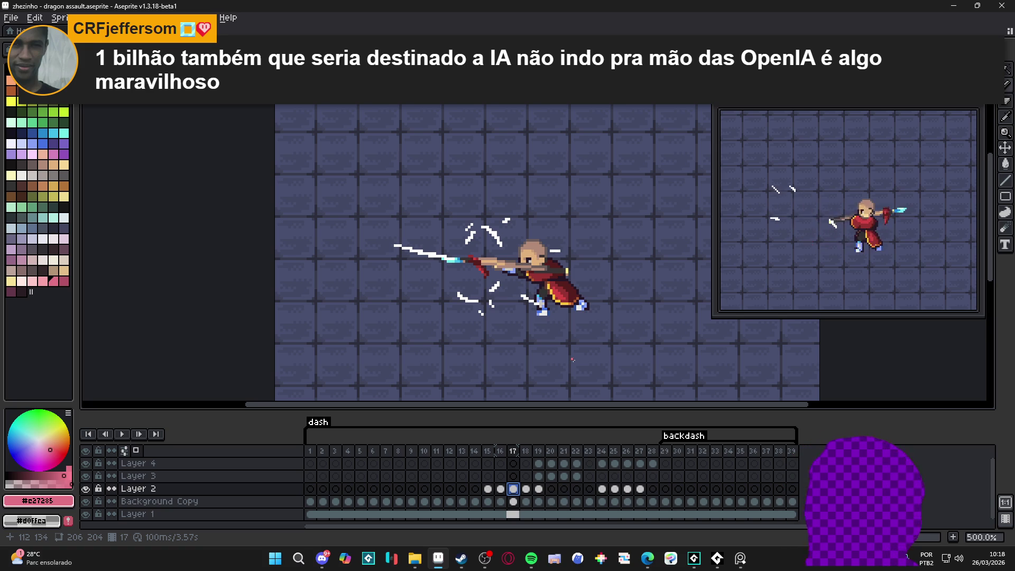
{"action": "left_click", "coordinate": [502, 493]}
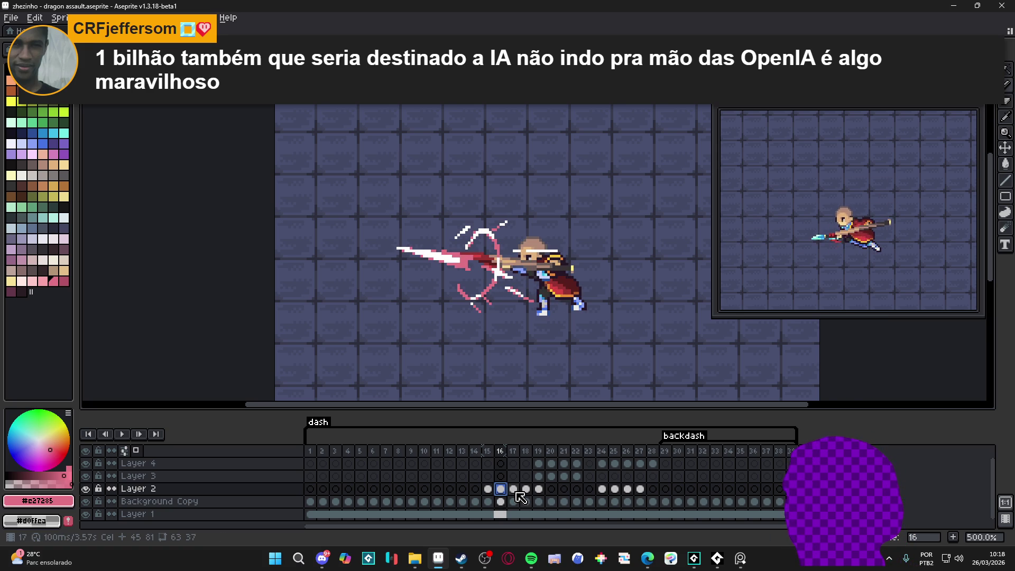
{"action": "left_click", "coordinate": [516, 492]}
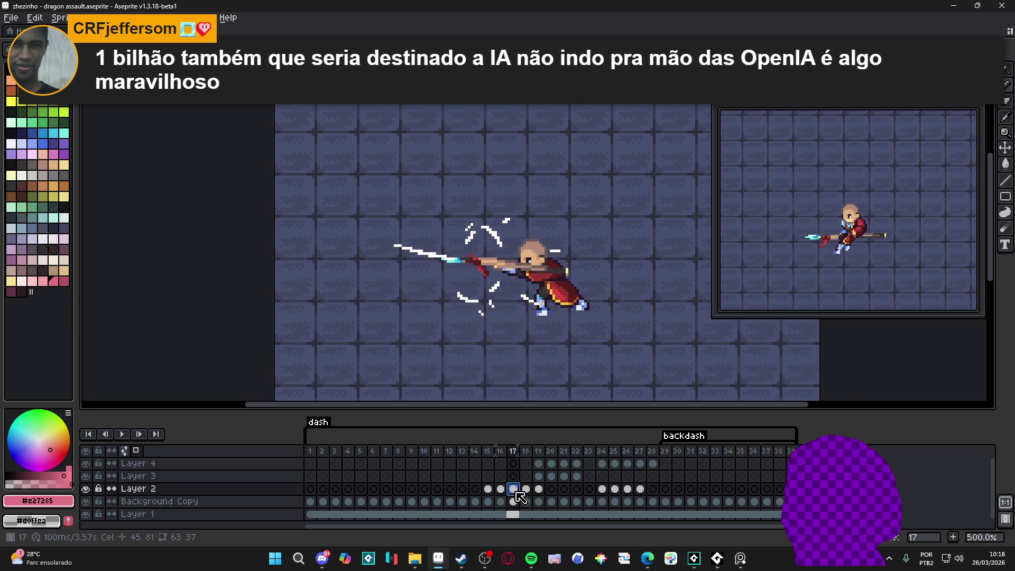
Recolour pixels on frame 17's right and left spark arcs pink #e27285
{"action": "scroll", "coordinate": [475, 234], "scroll_direction": "up", "scroll_amount": 2}
{"action": "scroll", "coordinate": [474, 235], "scroll_direction": "up", "scroll_amount": 5}
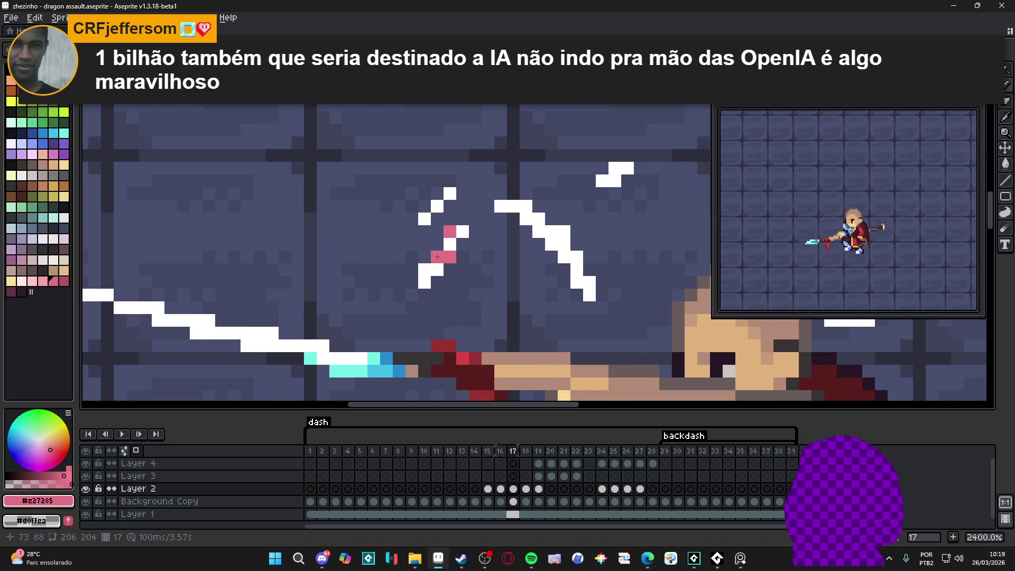
{"action": "left_click", "coordinate": [437, 270]}
{"action": "left_click", "coordinate": [424, 270]}
{"action": "left_click", "coordinate": [526, 219]}
{"action": "left_click", "coordinate": [538, 232]}
{"action": "left_click", "coordinate": [564, 232]}
{"action": "left_click", "coordinate": [577, 257]}
{"action": "left_click", "coordinate": [564, 257]}
{"action": "left_click", "coordinate": [577, 283]}
{"action": "left_click", "coordinate": [526, 206]}
{"action": "left_click", "coordinate": [513, 206]}
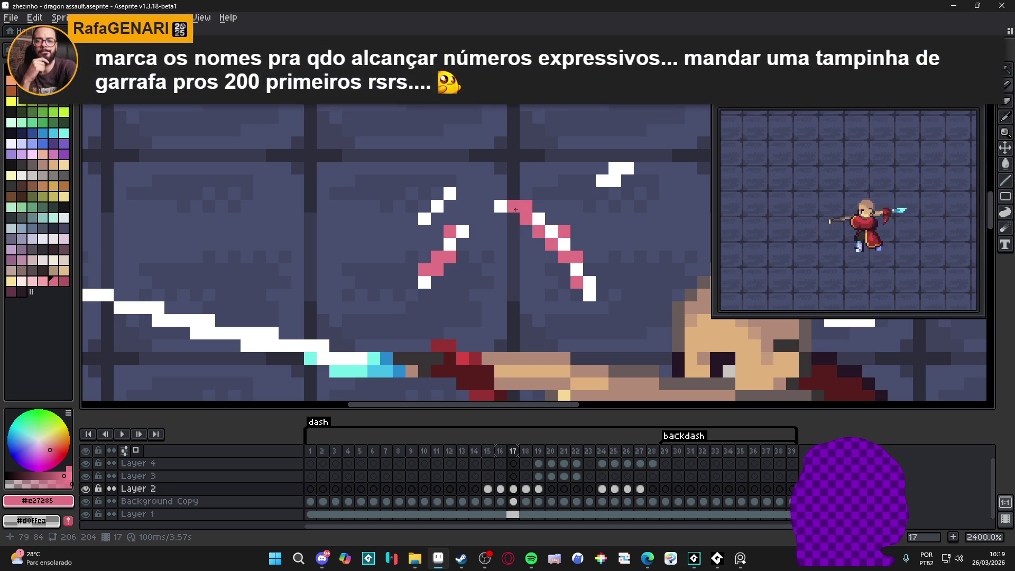
{"action": "left_click", "coordinate": [614, 181]}
{"action": "left_click", "coordinate": [437, 206]}
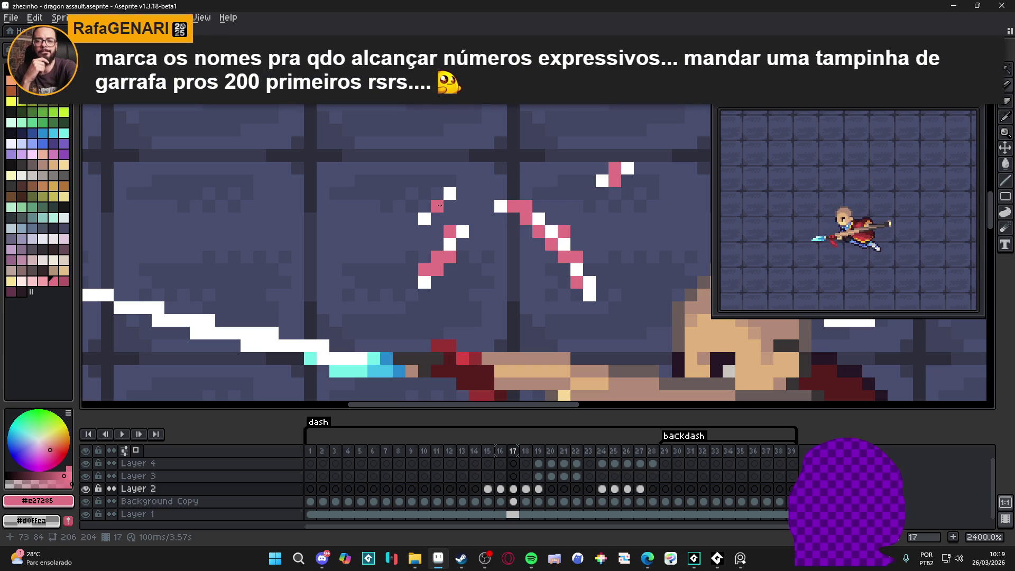
{"action": "left_click", "coordinate": [450, 193]}
{"action": "scroll", "coordinate": [450, 193], "scroll_direction": "down", "scroll_amount": 3}
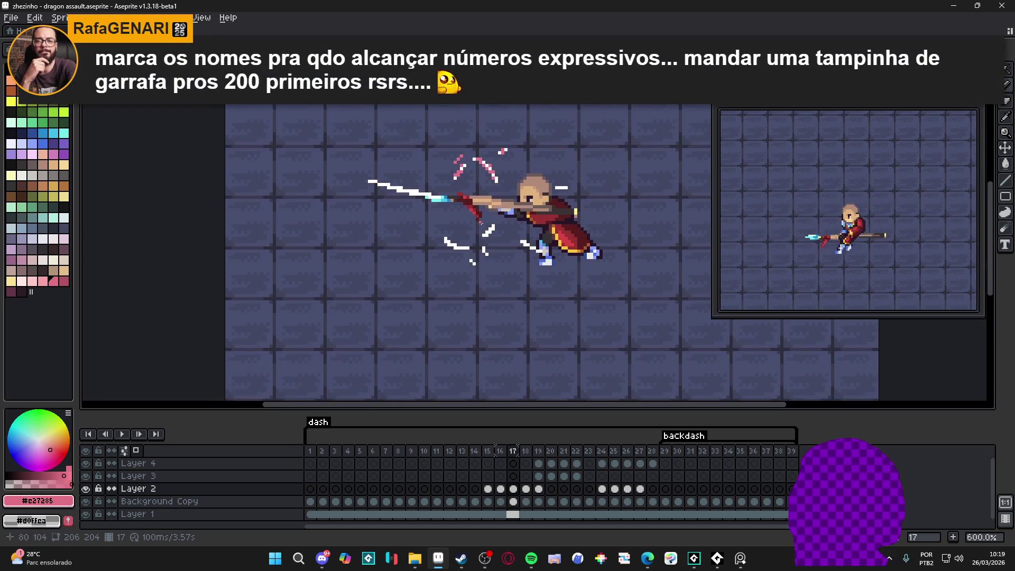
{"action": "scroll", "coordinate": [502, 240], "scroll_direction": "up", "scroll_amount": 3}
{"action": "left_click", "coordinate": [494, 265]}
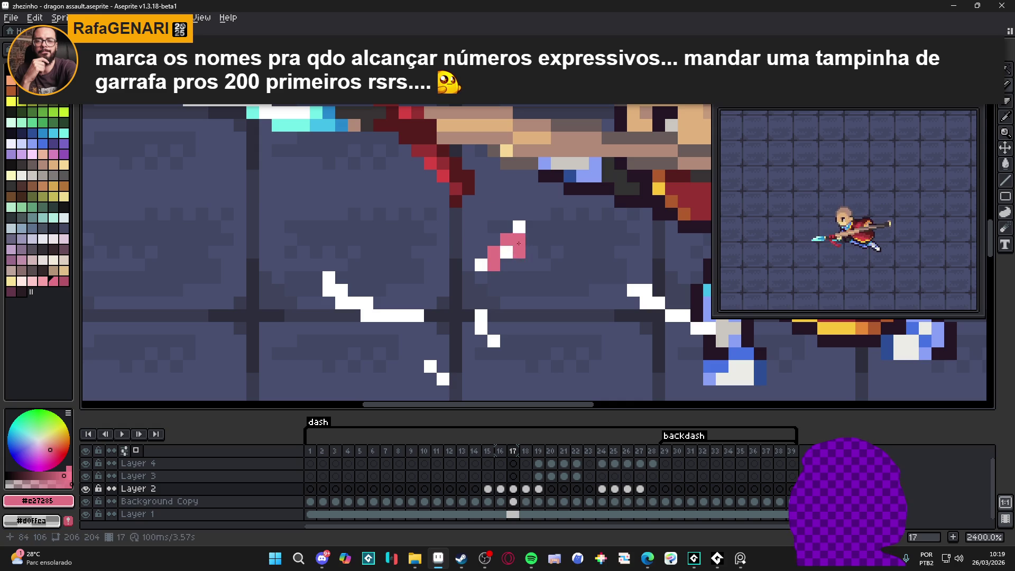
{"action": "left_click", "coordinate": [507, 252]}
{"action": "scroll", "coordinate": [514, 245], "scroll_direction": "down", "scroll_amount": 3}
{"action": "scroll", "coordinate": [420, 286], "scroll_direction": "up", "scroll_amount": 3}
Turn the white line's left end and the lower spark pixels pink
{"action": "left_click", "coordinate": [421, 288]}
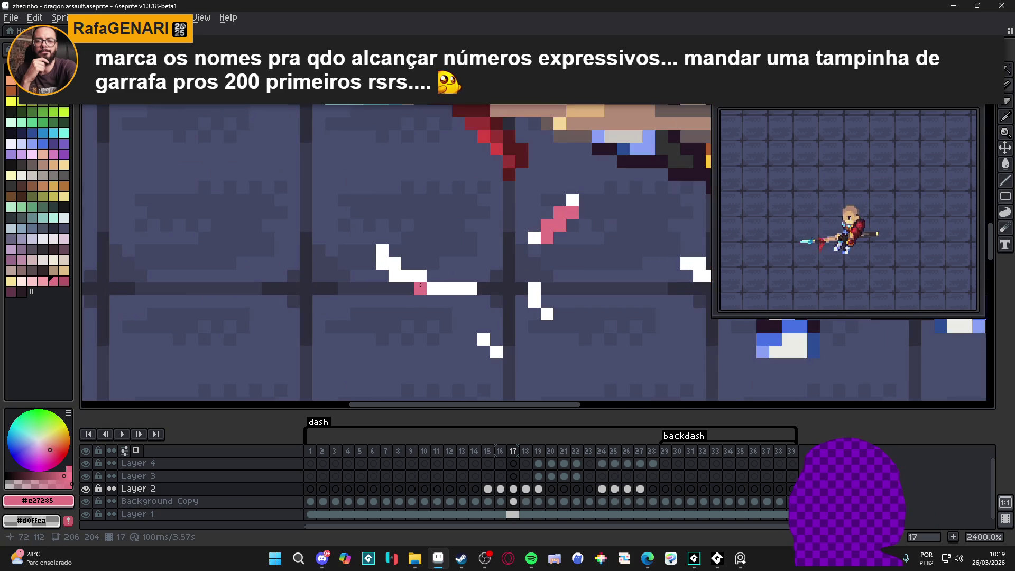
{"action": "left_click", "coordinate": [459, 335]}
{"action": "scroll", "coordinate": [459, 334], "scroll_direction": "down", "scroll_amount": 1}
{"action": "left_click", "coordinate": [481, 342]}
{"action": "left_click", "coordinate": [514, 316]}
{"action": "left_click", "coordinate": [506, 308]}
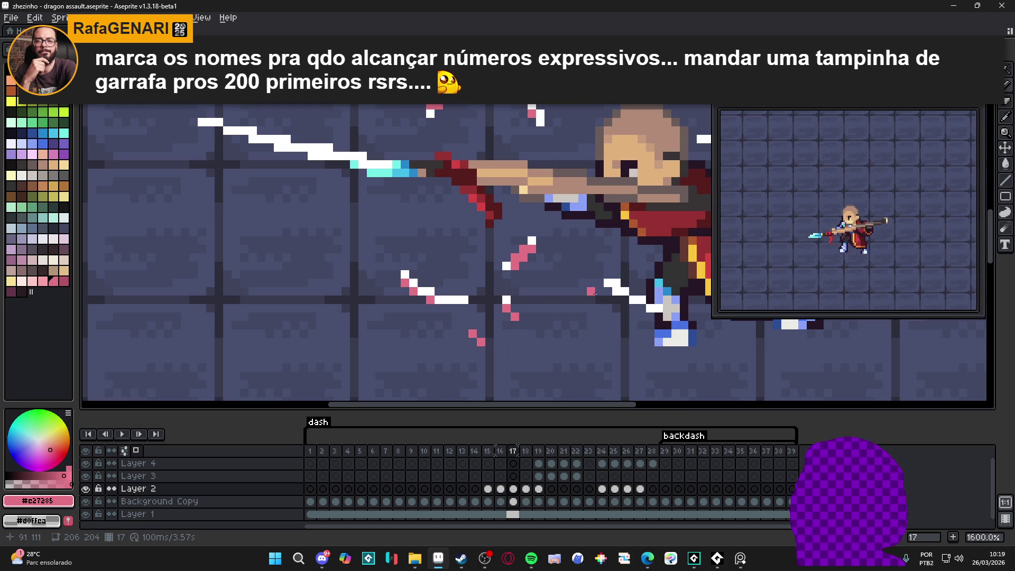
{"action": "left_click", "coordinate": [625, 290]}
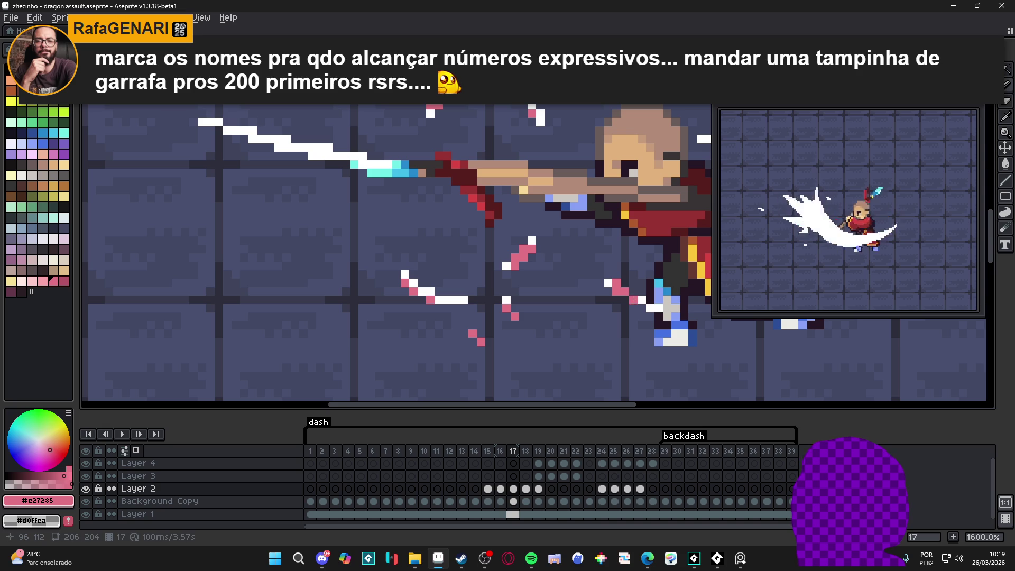
{"action": "scroll", "coordinate": [634, 300], "scroll_direction": "down", "scroll_amount": 3}
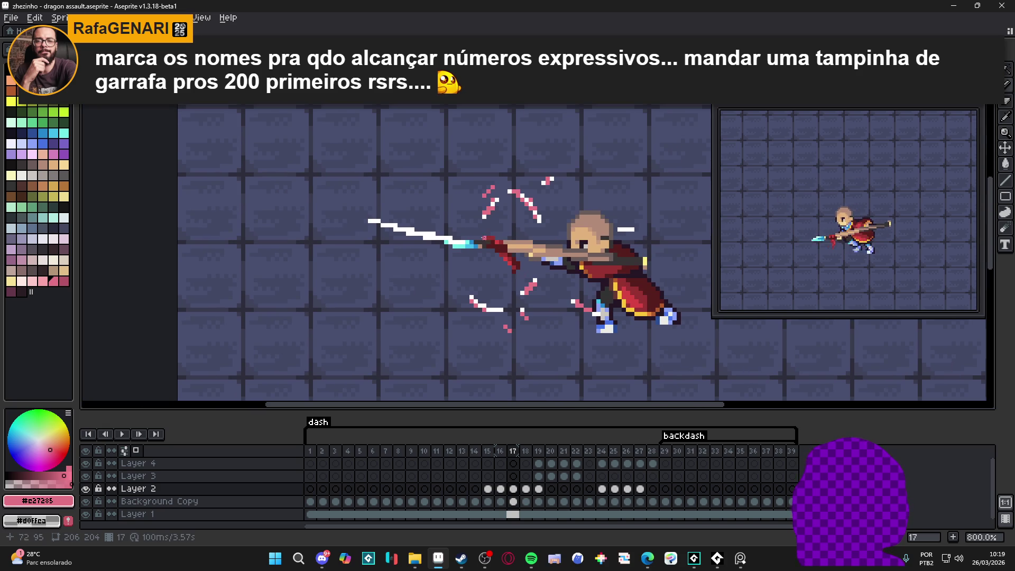
{"action": "scroll", "coordinate": [496, 247], "scroll_direction": "up", "scroll_amount": 4}
Tint pixels along the white spear streak pink out to its leftmost end
{"action": "left_click", "coordinate": [450, 266]}
{"action": "left_click", "coordinate": [348, 266]}
{"action": "left_click", "coordinate": [382, 248]}
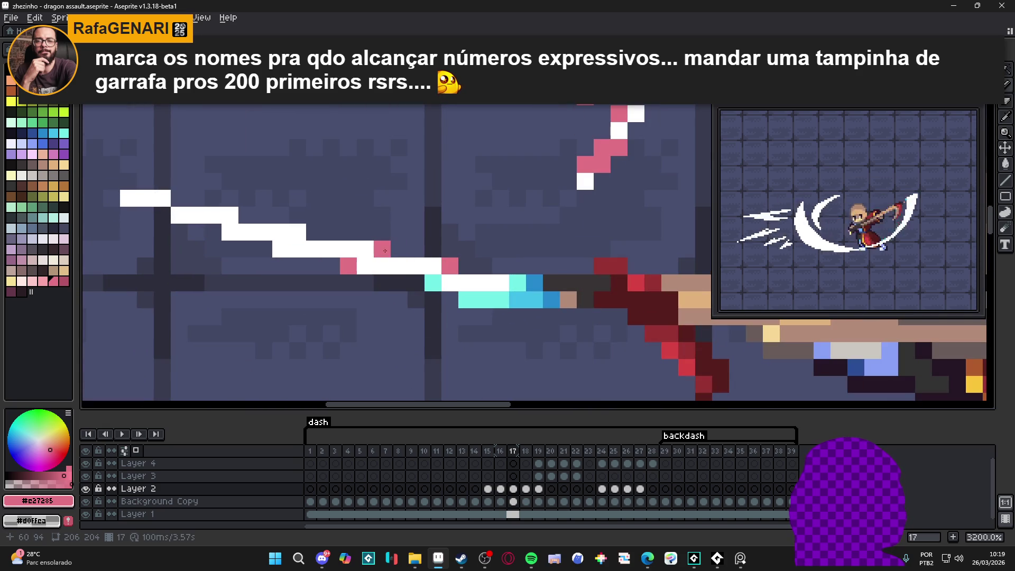
{"action": "left_click", "coordinate": [366, 250]}
{"action": "left_click", "coordinate": [297, 232]}
{"action": "left_click", "coordinate": [280, 249]}
{"action": "left_click", "coordinate": [230, 232]}
{"action": "left_click", "coordinate": [235, 217]}
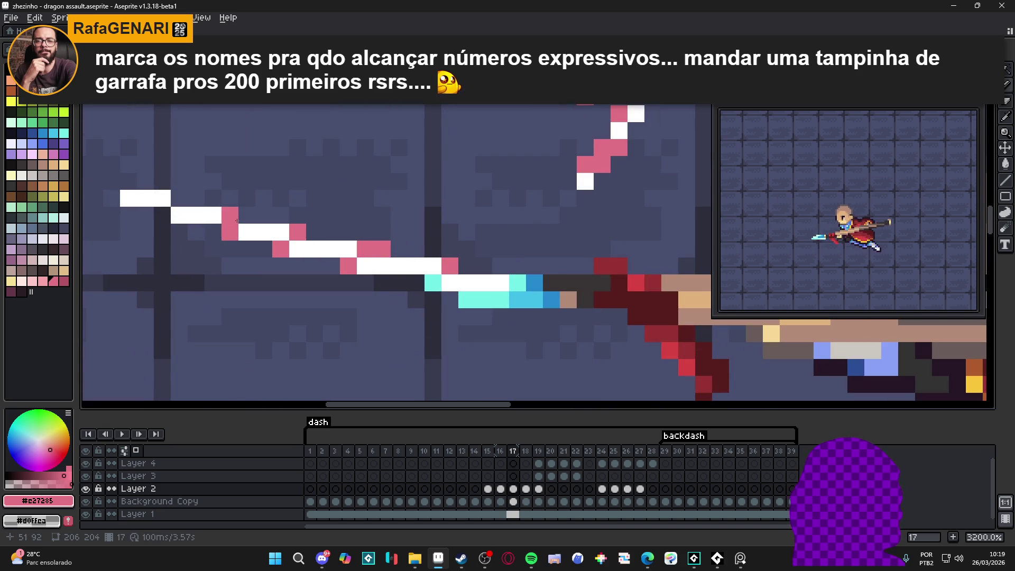
{"action": "scroll", "coordinate": [237, 220], "scroll_direction": "down", "scroll_amount": 6}
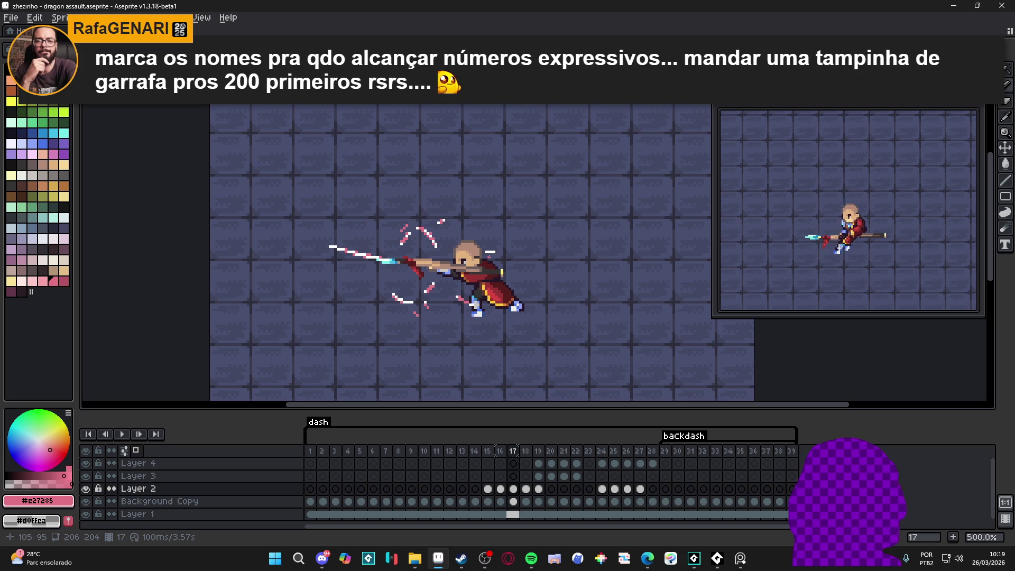
{"action": "scroll", "coordinate": [494, 267], "scroll_direction": "down", "scroll_amount": 1}
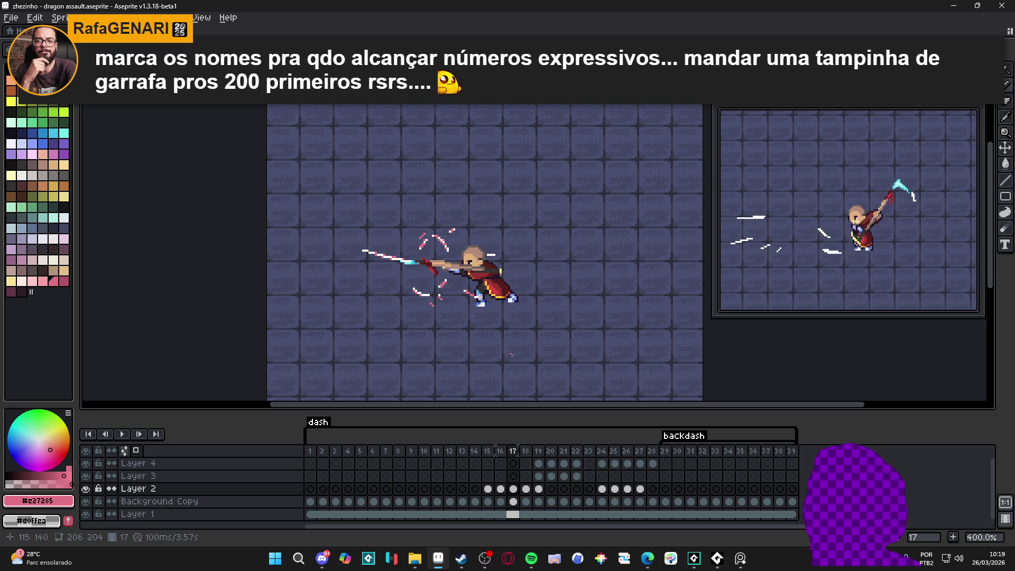
Paint the remaining white pixels down frame 17's right diagonal spark pink
{"action": "scroll", "coordinate": [391, 225], "scroll_direction": "up", "scroll_amount": 8}
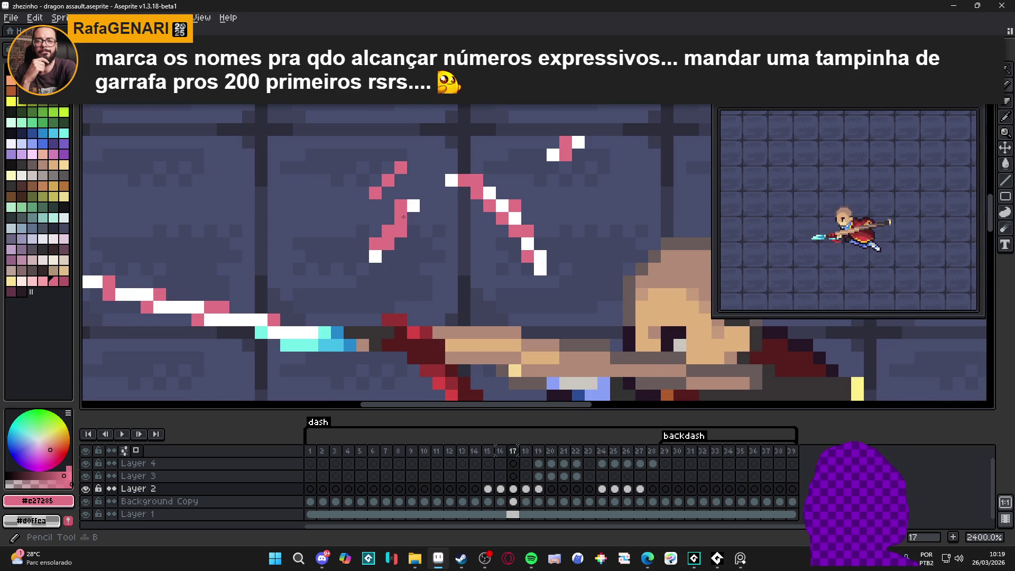
{"action": "left_click", "coordinate": [375, 257]}
{"action": "left_click", "coordinate": [451, 180]}
{"action": "left_click", "coordinate": [490, 193]}
{"action": "left_click", "coordinate": [501, 206]}
{"action": "left_click", "coordinate": [514, 218]}
{"action": "left_click", "coordinate": [528, 244]}
{"action": "left_click", "coordinate": [540, 256]}
{"action": "left_click", "coordinate": [541, 269]}
{"action": "scroll", "coordinate": [541, 275], "scroll_direction": "down", "scroll_amount": 5}
{"action": "scroll", "coordinate": [542, 302], "scroll_direction": "up", "scroll_amount": 2}
{"action": "scroll", "coordinate": [549, 302], "scroll_direction": "down", "scroll_amount": 2}
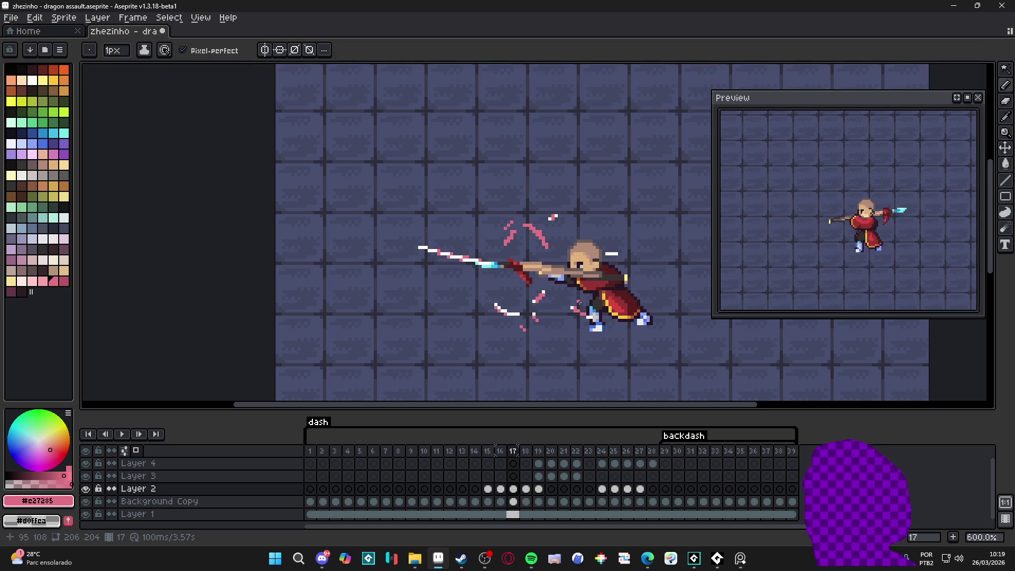
Save the Aseprite file with Ctrl+S
{"action": "left_click_drag", "start_coordinate": [502, 268], "coordinate": [514, 268]}
{"action": "key", "text": "ctrl+s"}
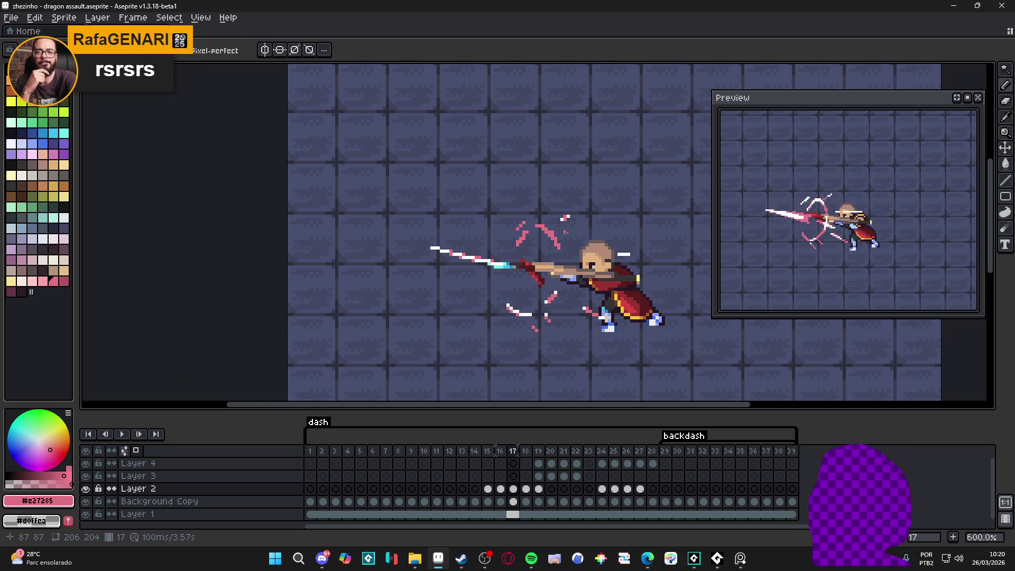
{"action": "scroll", "coordinate": [563, 219], "scroll_direction": "up", "scroll_amount": 3}
{"action": "scroll", "coordinate": [563, 220], "scroll_direction": "down", "scroll_amount": 4}
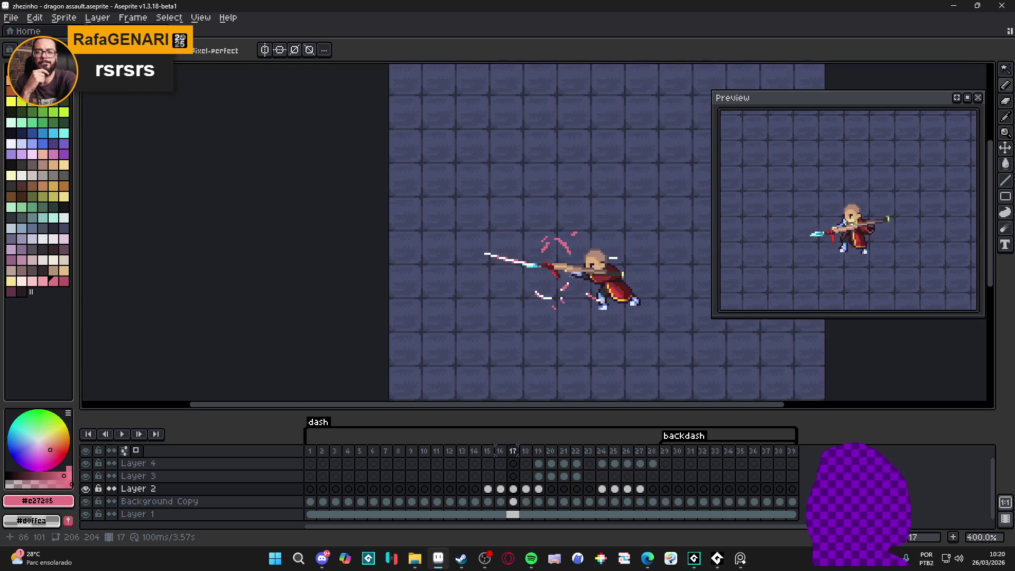
{"action": "scroll", "coordinate": [569, 268], "scroll_direction": "up", "scroll_amount": 6}
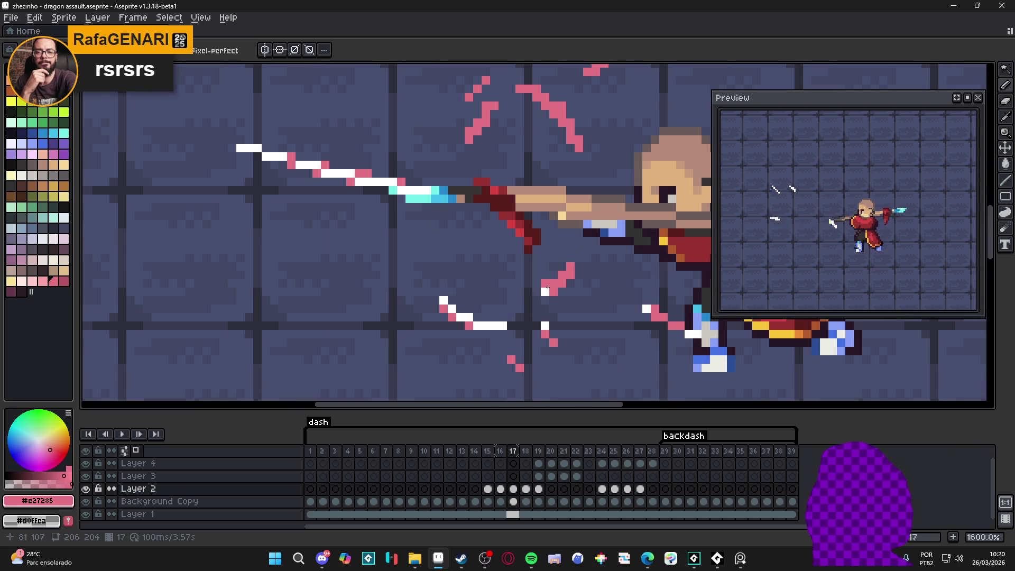
{"action": "scroll", "coordinate": [555, 322], "scroll_direction": "down", "scroll_amount": 4}
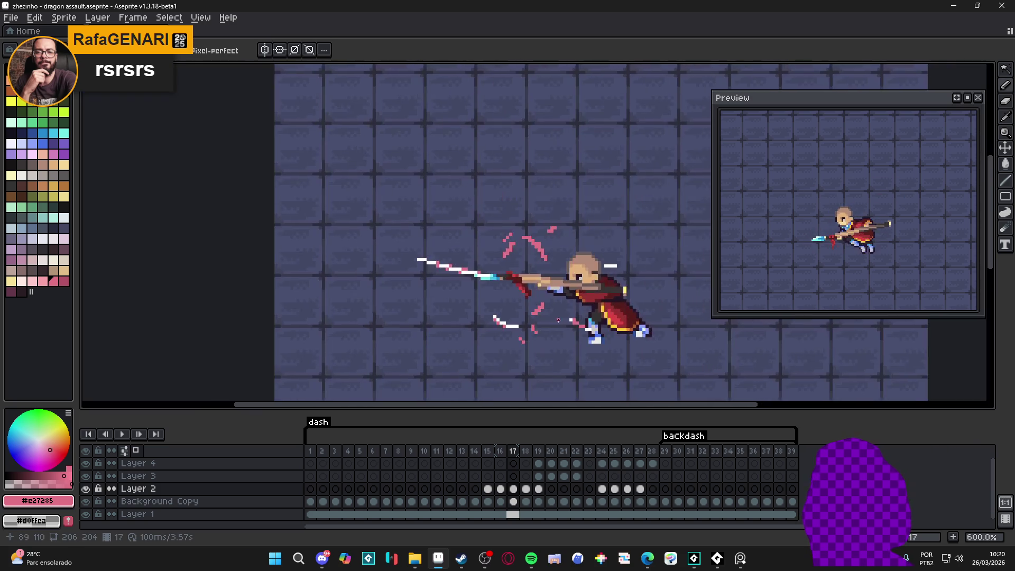
{"action": "scroll", "coordinate": [556, 322], "scroll_direction": "up", "scroll_amount": 3}
{"action": "scroll", "coordinate": [556, 322], "scroll_direction": "down", "scroll_amount": 2}
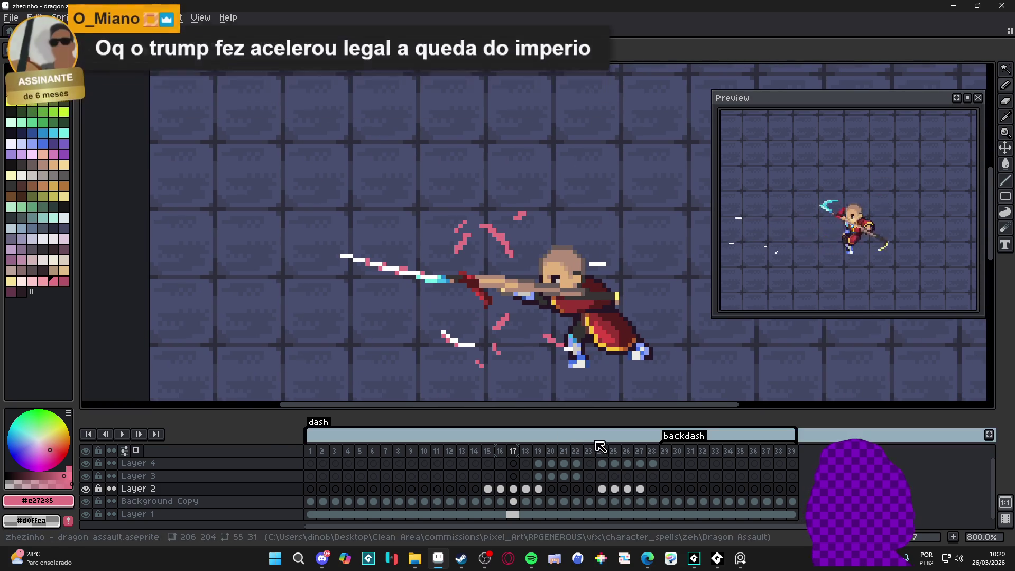
On frame 18, recolour the five white streak fragments pink with a stroke and bucket fills
{"action": "left_click", "coordinate": [526, 453]}
{"action": "scroll", "coordinate": [477, 291], "scroll_direction": "up", "scroll_amount": 1}
{"action": "left_click_drag", "start_coordinate": [402, 271], "coordinate": [317, 253]}
{"action": "key", "text": "g"}
{"action": "left_click", "coordinate": [310, 248]}
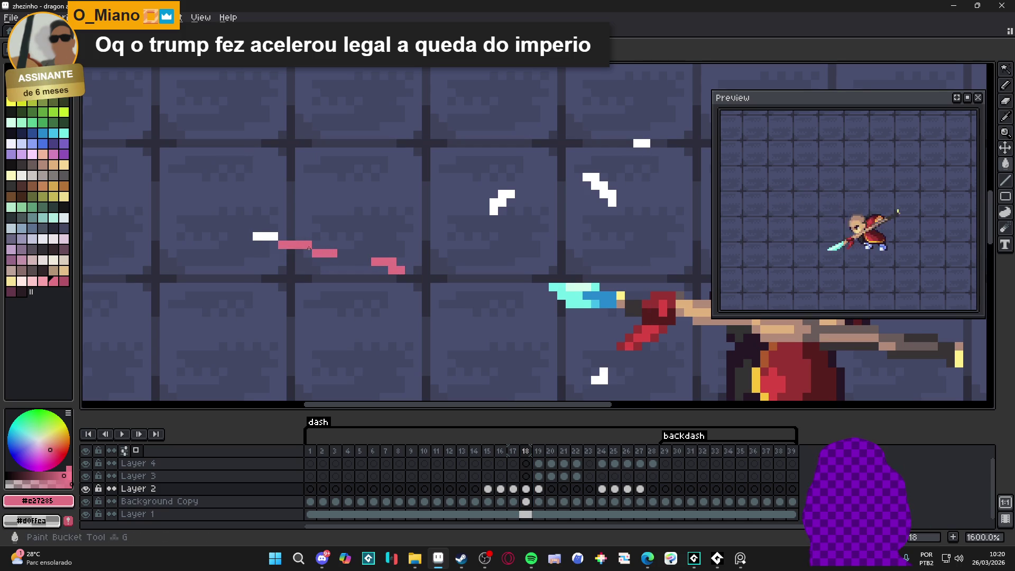
{"action": "left_click", "coordinate": [494, 210]}
{"action": "left_click", "coordinate": [596, 185]}
{"action": "left_click", "coordinate": [639, 143]}
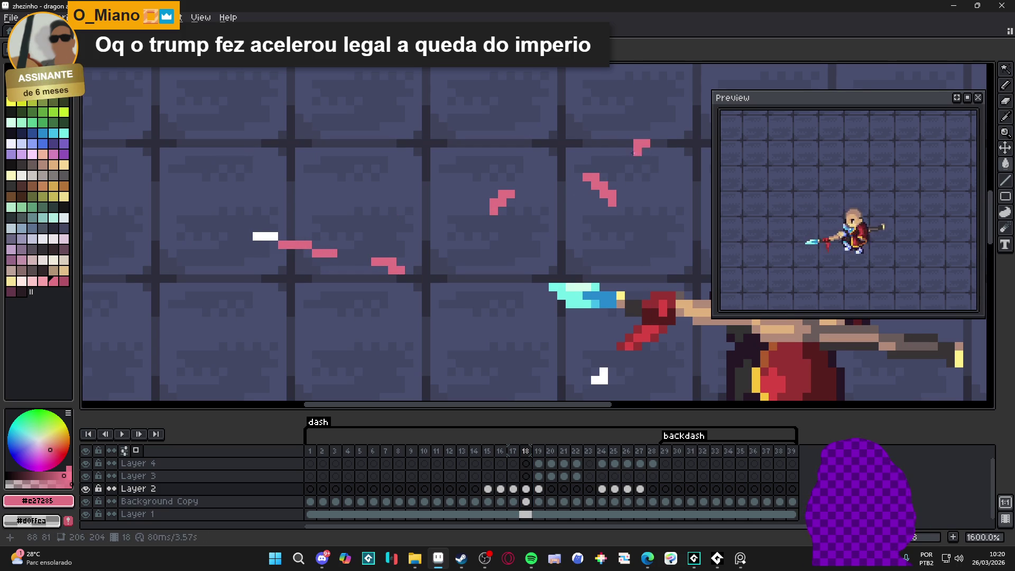
{"action": "scroll", "coordinate": [619, 257], "scroll_direction": "down", "scroll_amount": 1}
{"action": "left_click", "coordinate": [543, 290]}
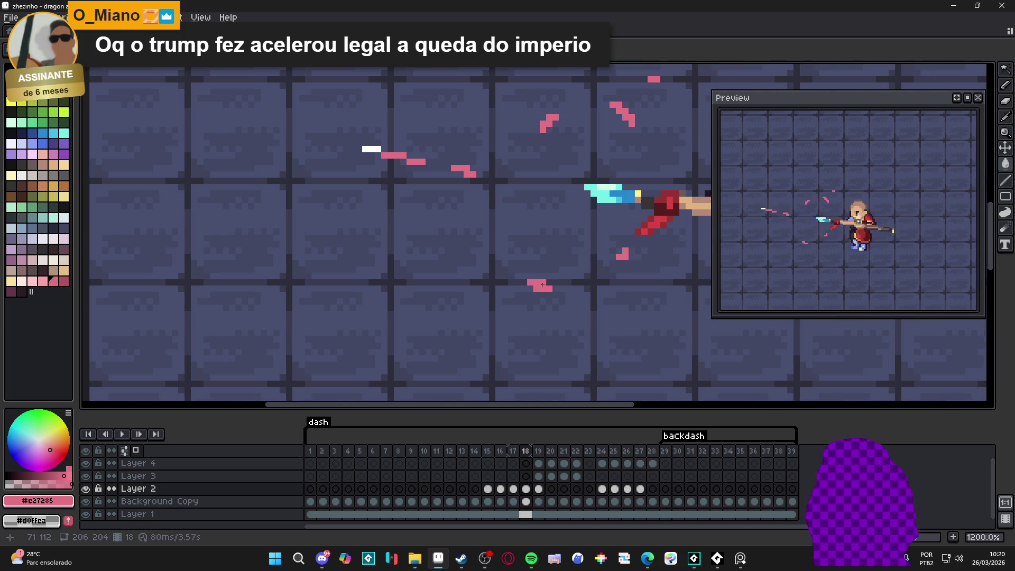
{"action": "scroll", "coordinate": [555, 288], "scroll_direction": "down", "scroll_amount": 4}
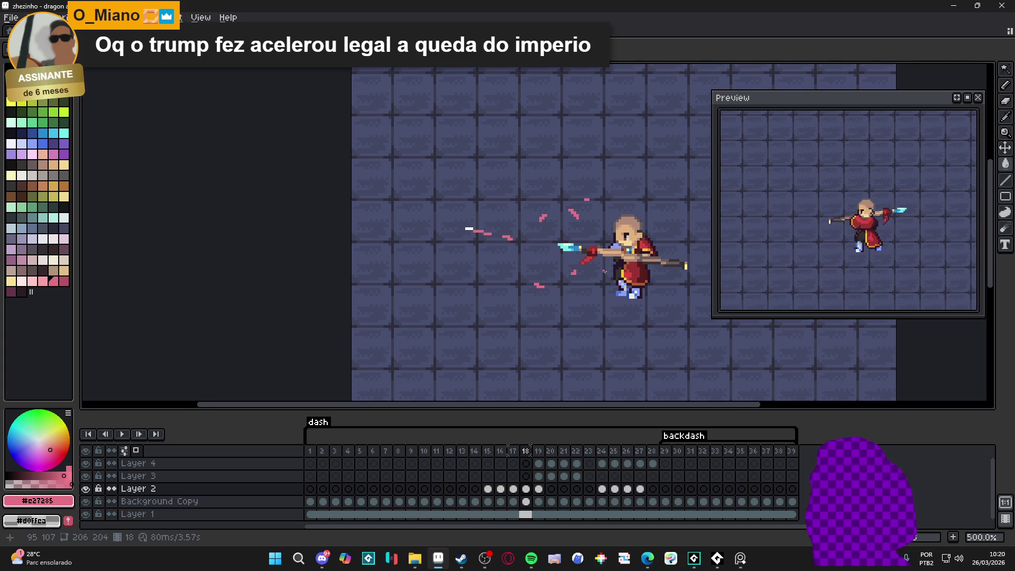
Save the file and advance to frame 19's white slash with the pencil ready
{"action": "key", "text": "ctrl+s"}
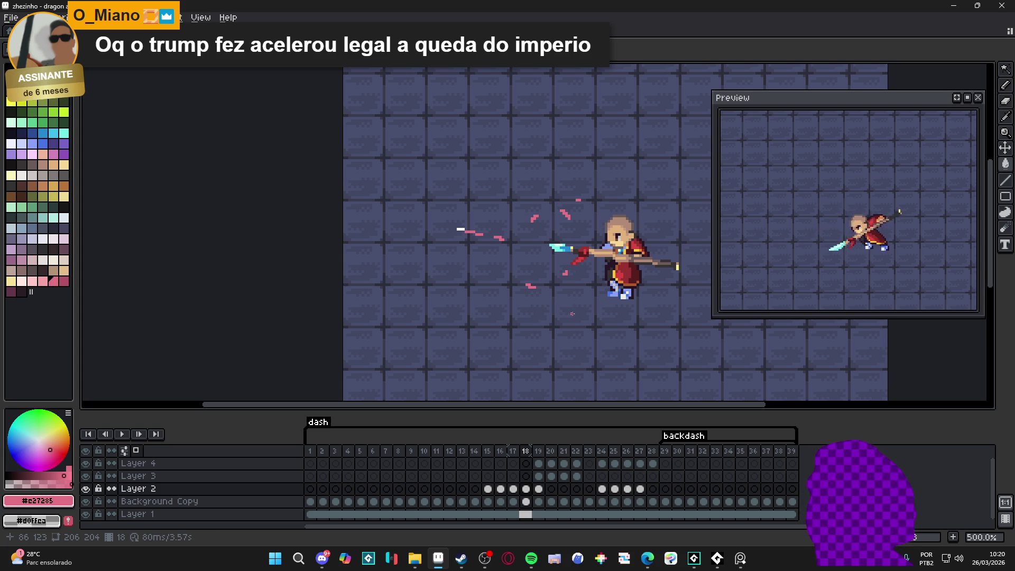
{"action": "key", "text": "Right"}
{"action": "key", "text": "b"}
{"action": "left_click_drag", "start_coordinate": [558, 236], "coordinate": [533, 231]}
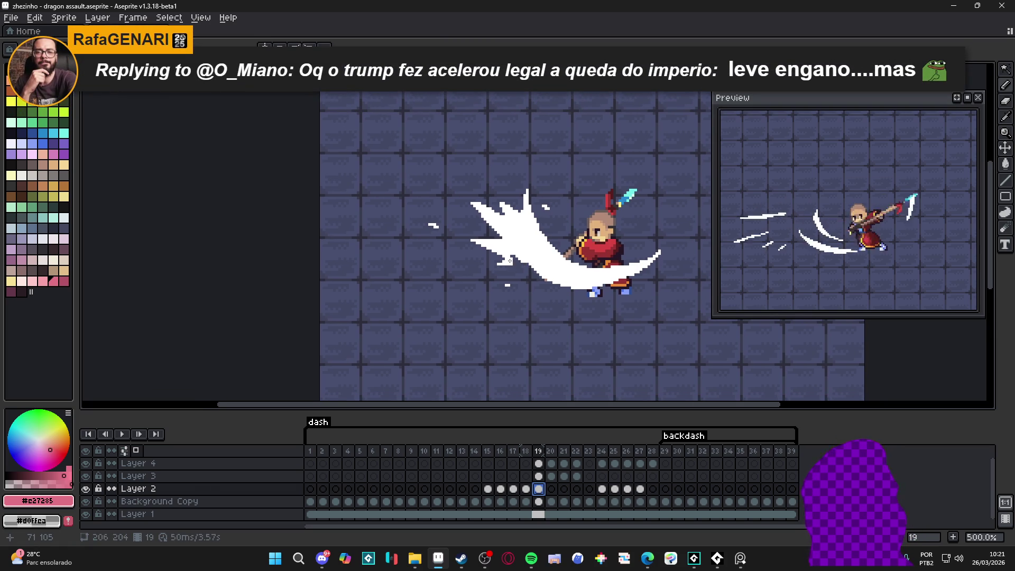
Make Layer 3 active, inspect its white slash, and check its visibility
{"action": "left_click", "coordinate": [555, 274], "text": "ctrl"}
{"action": "double_click", "coordinate": [555, 274]}
{"action": "key", "text": "ctrl+d"}
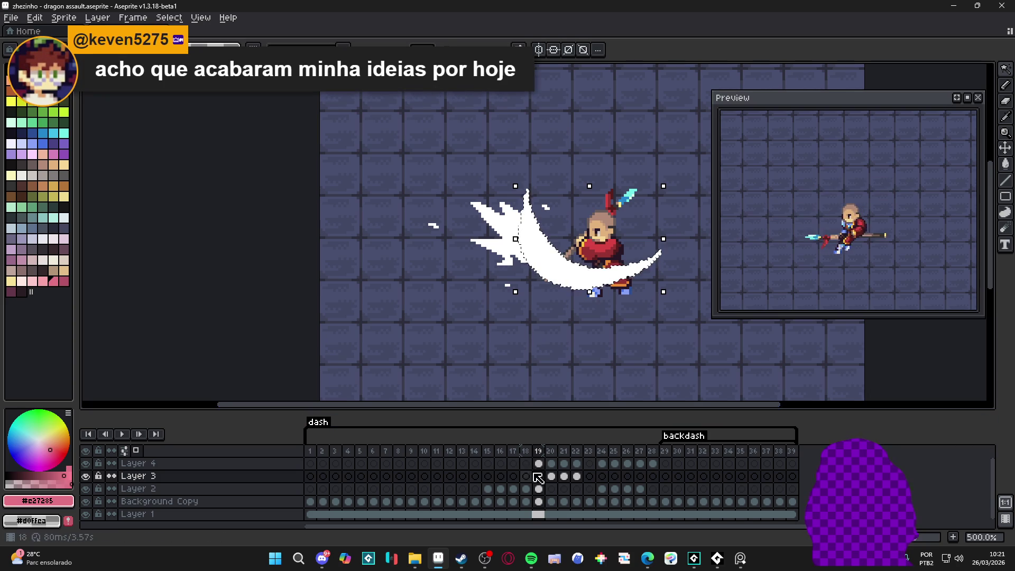
{"action": "left_click", "coordinate": [86, 476]}
{"action": "left_click", "coordinate": [85, 476]}
Toggle Layer 4's visibility repeatedly to compare its slash against Layer 3's
{"action": "double_click", "coordinate": [86, 463]}
{"action": "double_click", "coordinate": [86, 464]}
{"action": "double_click", "coordinate": [86, 463]}
{"action": "double_click", "coordinate": [86, 463]}
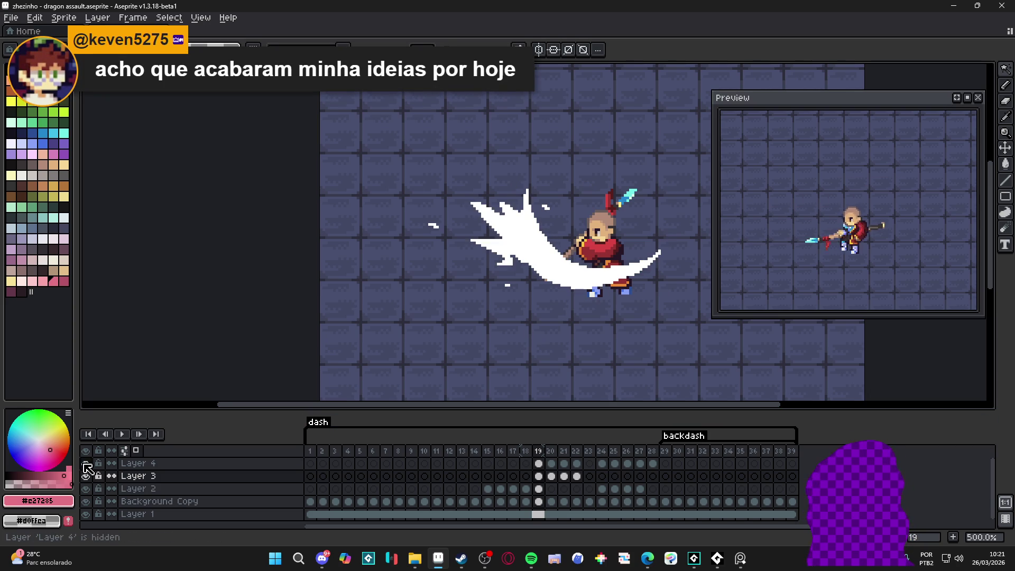
{"action": "left_click", "coordinate": [86, 464]}
{"action": "double_click", "coordinate": [86, 464]}
{"action": "double_click", "coordinate": [86, 463]}
{"action": "double_click", "coordinate": [86, 464]}
{"action": "left_click", "coordinate": [85, 464]}
{"action": "left_click", "coordinate": [85, 463]}
{"action": "left_click", "coordinate": [85, 464]}
{"action": "double_click", "coordinate": [85, 464]}
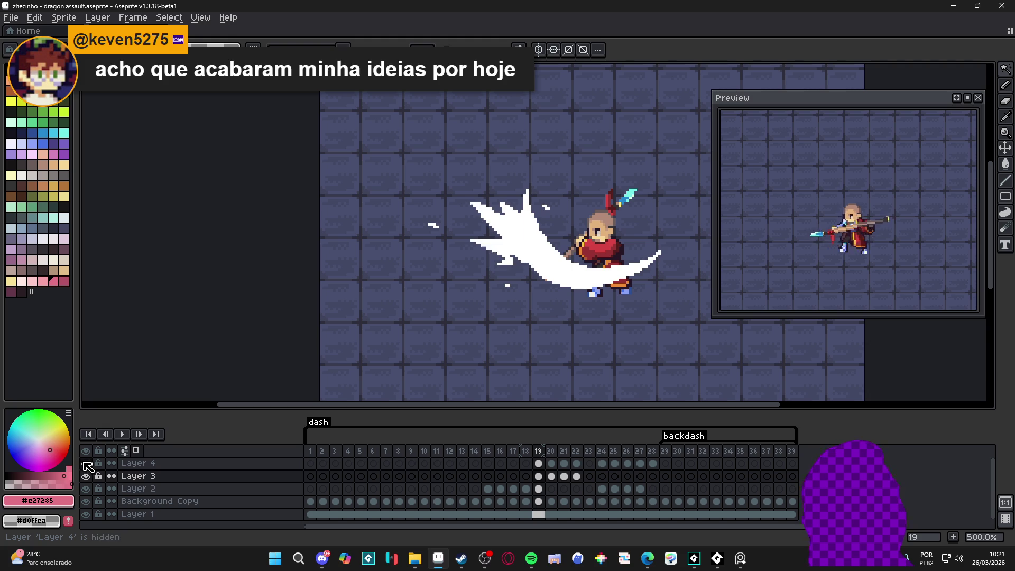
{"action": "double_click", "coordinate": [86, 464]}
Step through Layer 4's cels from frame 20 to frame 27
{"action": "left_click", "coordinate": [551, 464]}
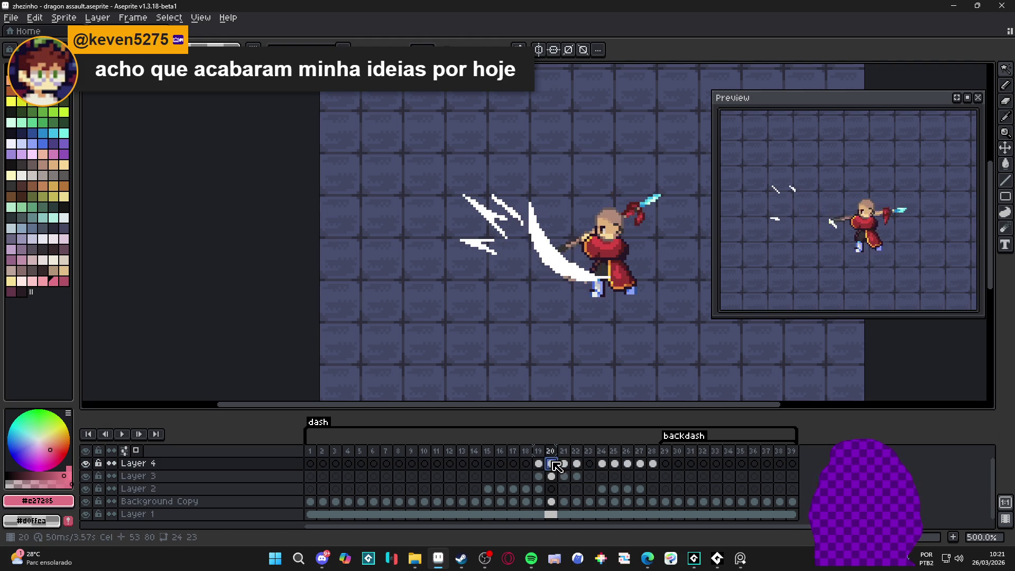
{"action": "left_click", "coordinate": [564, 463]}
{"action": "left_click", "coordinate": [577, 464]}
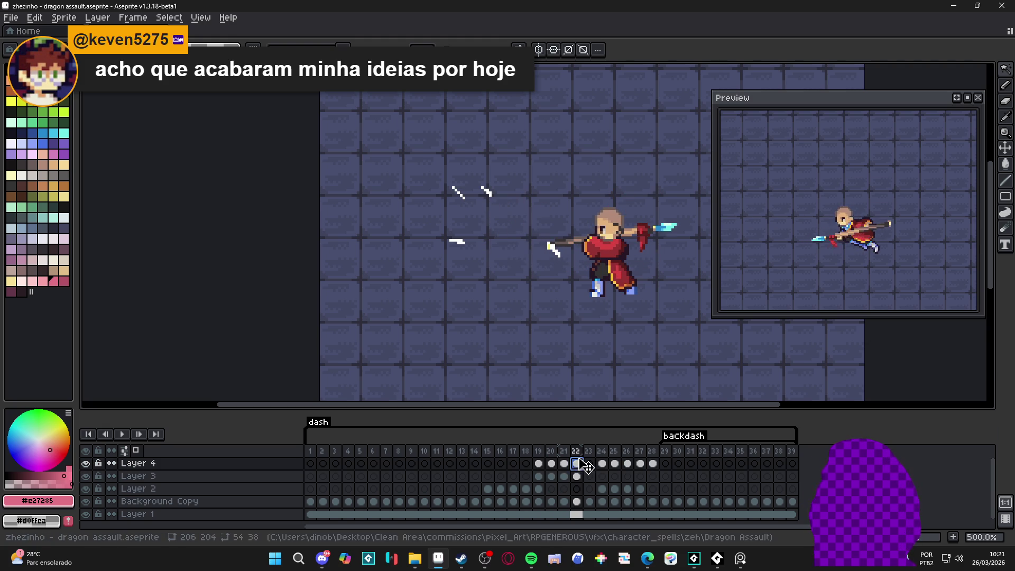
{"action": "left_click", "coordinate": [602, 464]}
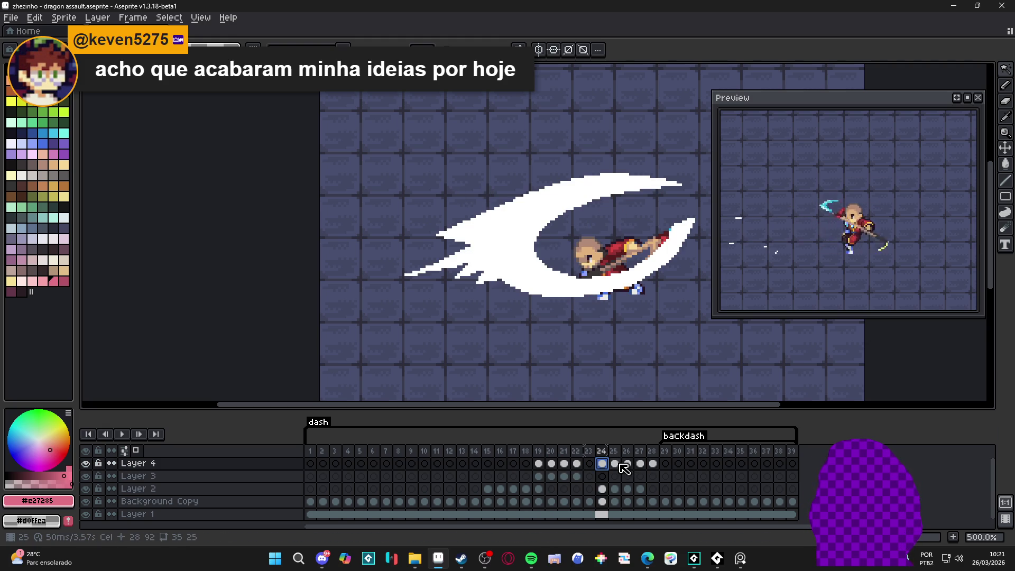
{"action": "left_click", "coordinate": [615, 463]}
{"action": "left_click", "coordinate": [627, 464]}
{"action": "left_click", "coordinate": [641, 464]}
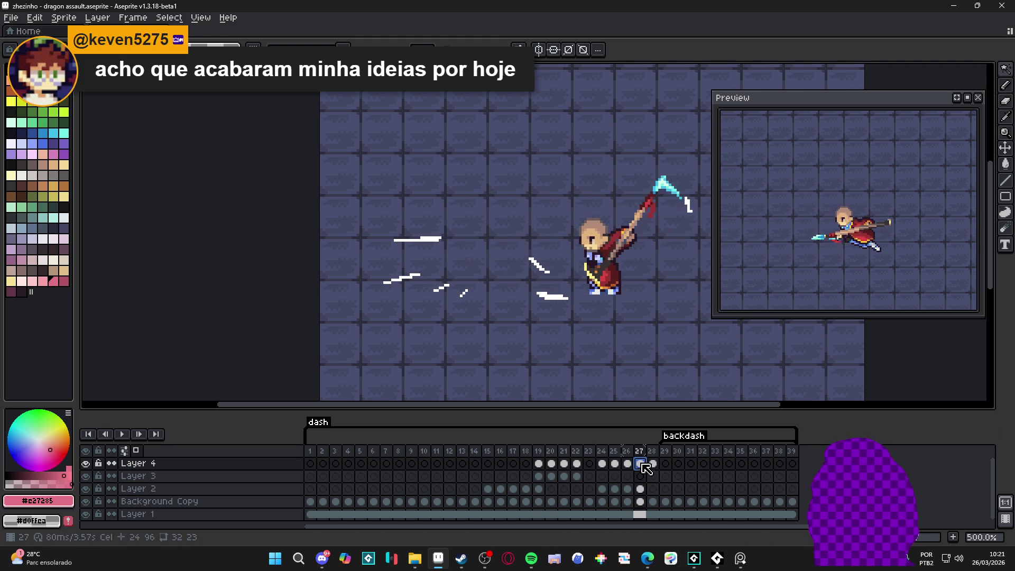
{"action": "left_click", "coordinate": [653, 464]}
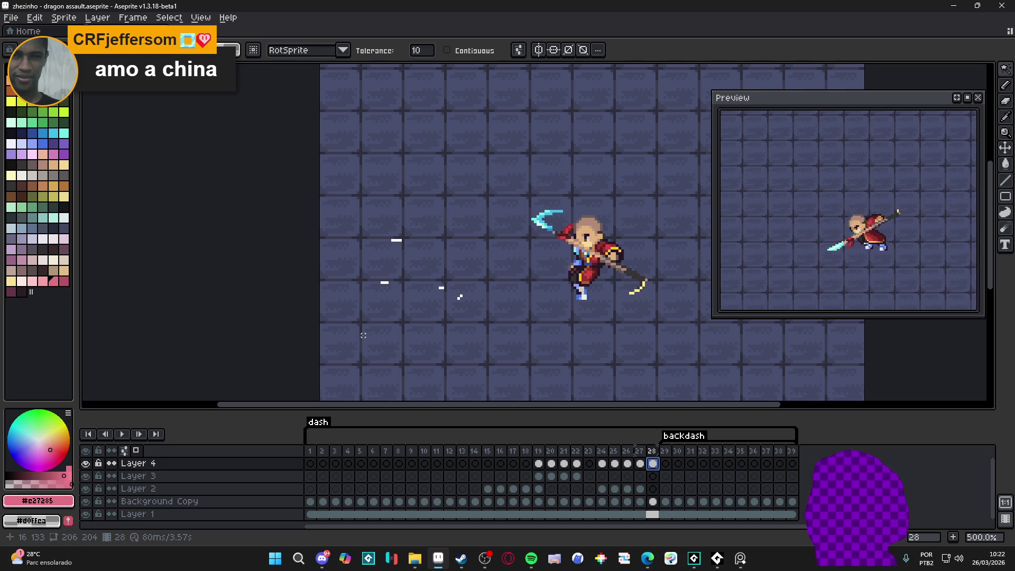
Save 'zhezinho - dragon assault.aseprite' with the current animation progress
{"action": "left_click_drag", "start_coordinate": [363, 336], "coordinate": [351, 331]}
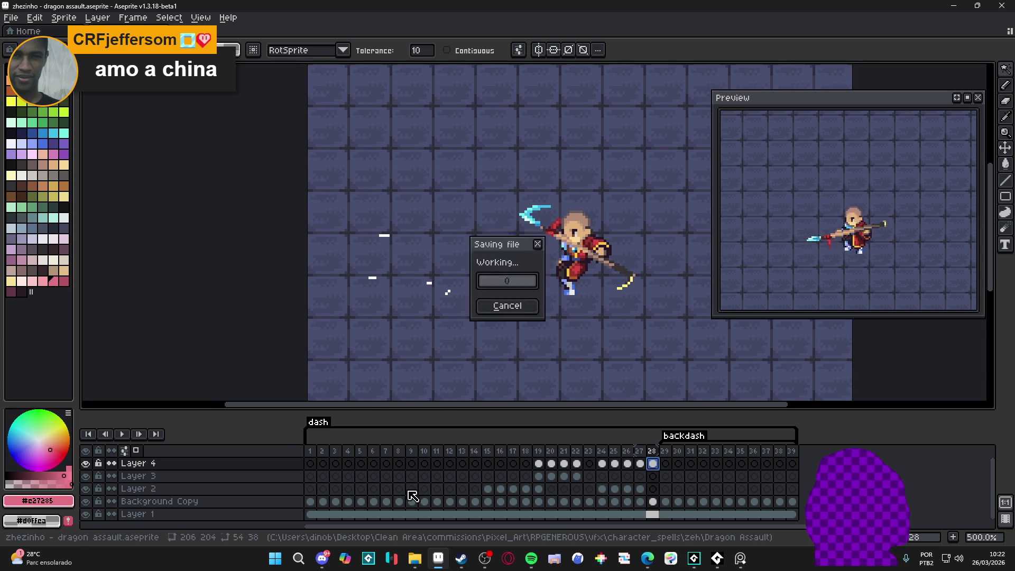
Return to Aseprite, go to frame 24, and inspect the slash on Layer 2
{"action": "left_click", "coordinate": [326, 561]}
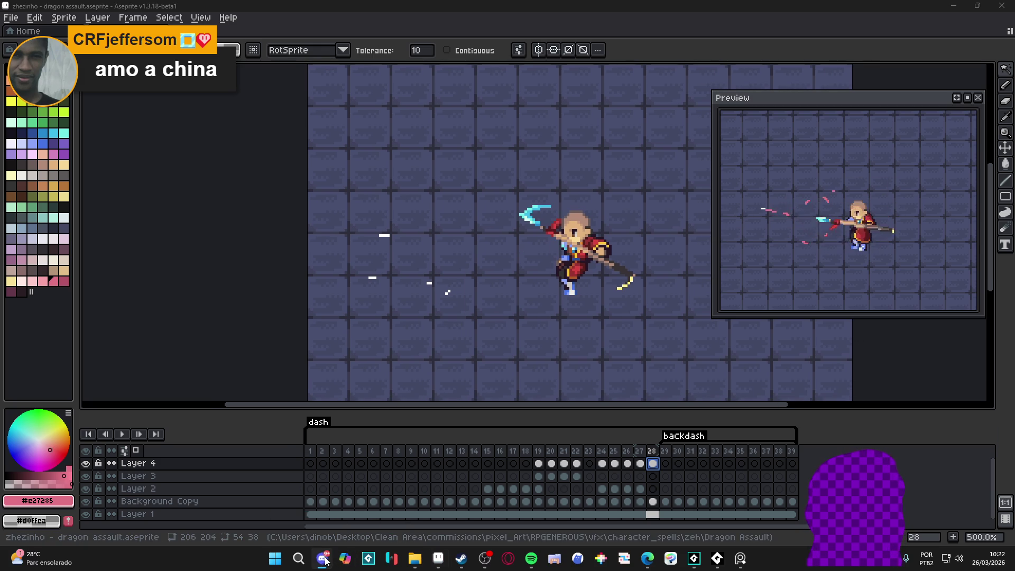
{"action": "left_click", "coordinate": [481, 225]}
{"action": "key", "text": "Left"}
{"action": "key", "text": "Left"}
{"action": "key", "text": "Left"}
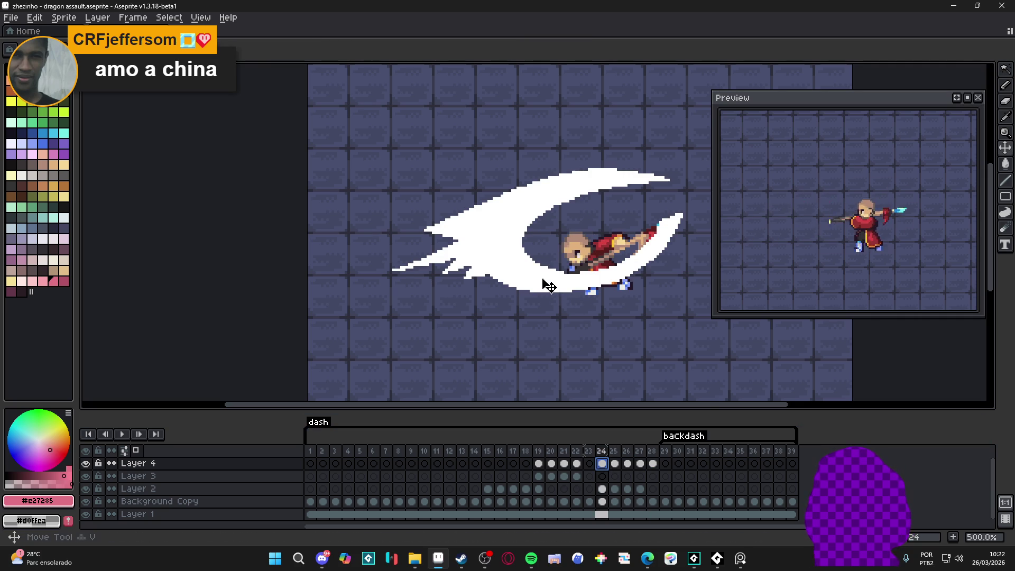
{"action": "left_click", "coordinate": [546, 287], "text": "ctrl"}
{"action": "left_click", "coordinate": [548, 285]}
{"action": "key", "text": "ctrl+d"}
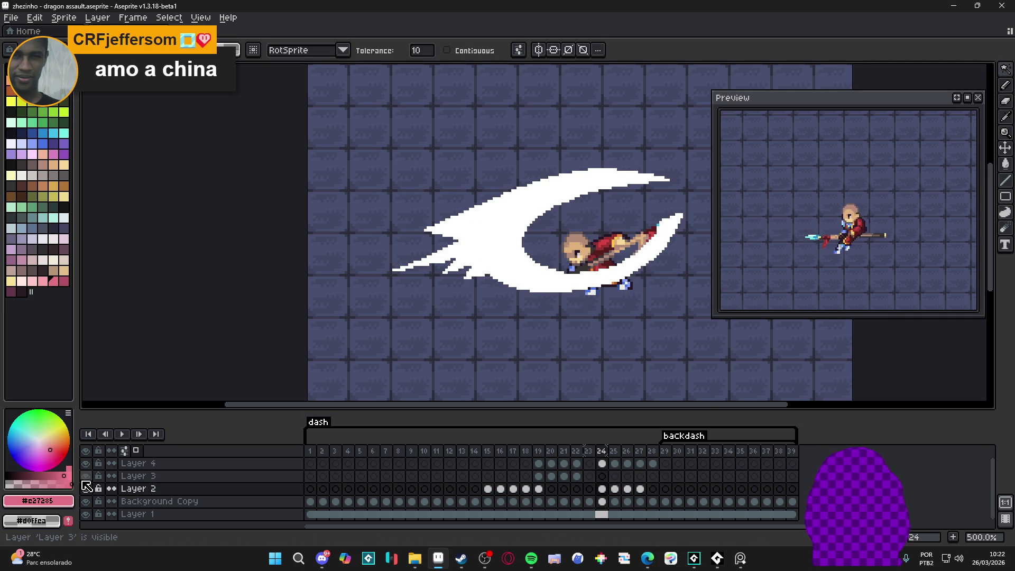
Toggle layer visibility to locate the slash tail, then pick Layer 4's frame 24 cel
{"action": "left_click", "coordinate": [86, 451]}
{"action": "left_click", "coordinate": [85, 451]}
{"action": "left_click", "coordinate": [86, 464]}
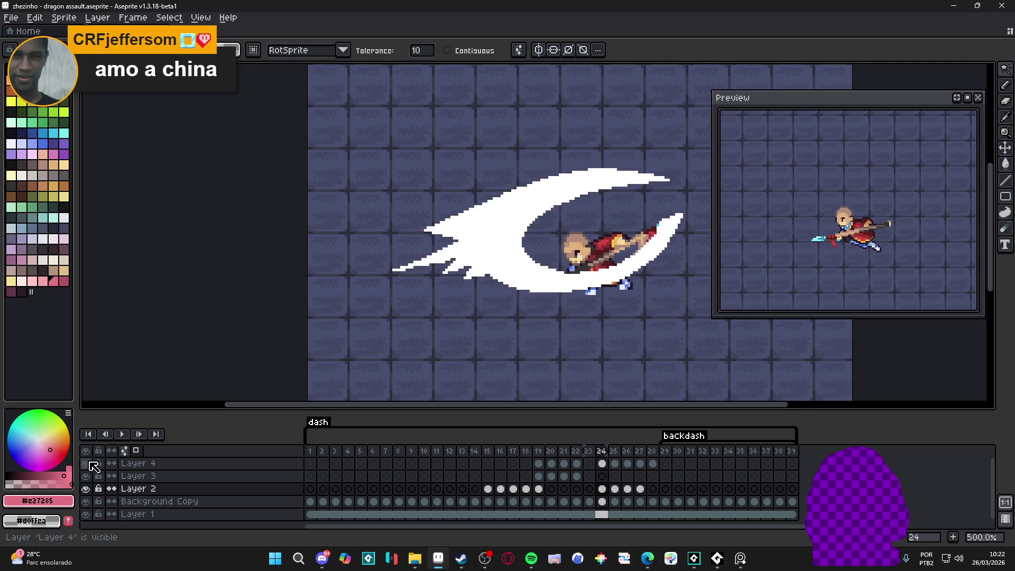
{"action": "left_click", "coordinate": [91, 463]}
{"action": "left_click", "coordinate": [91, 464]}
{"action": "left_click", "coordinate": [91, 463]}
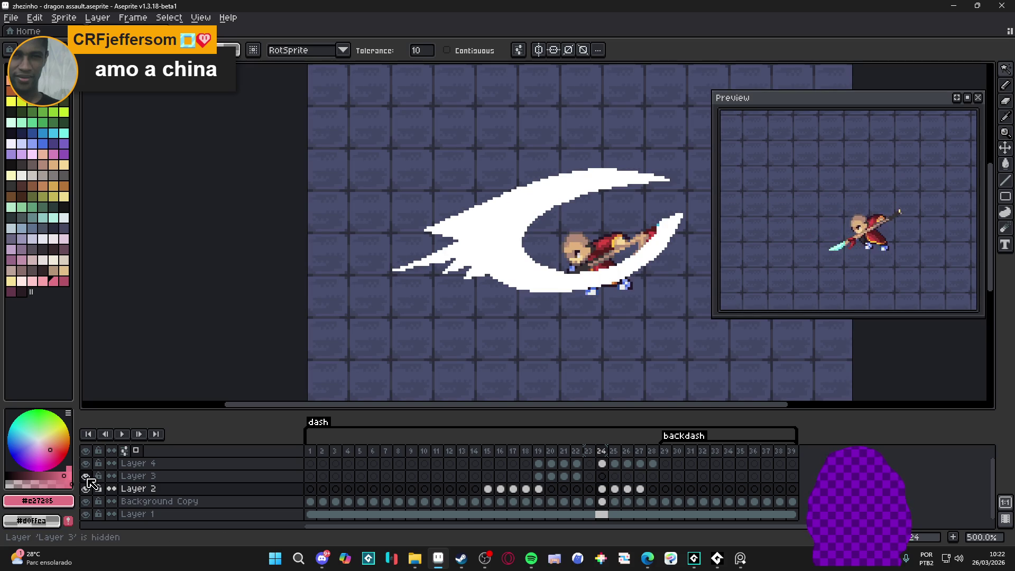
{"action": "left_click", "coordinate": [602, 464]}
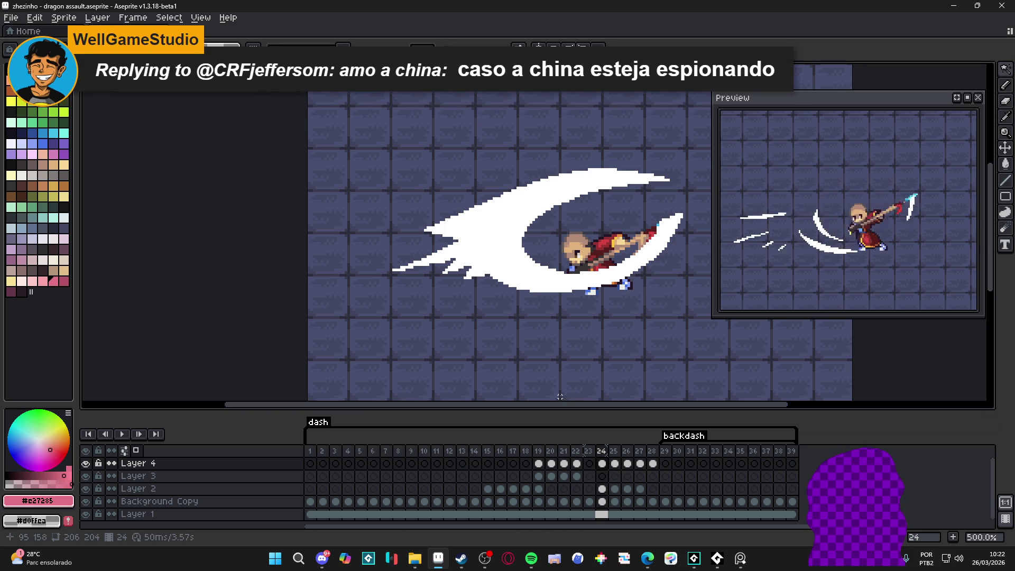
Move the spiky left tail from Layer 4 to Layer 2, then magic-wand select the slash
{"action": "left_click_drag", "start_coordinate": [392, 278], "coordinate": [521, 187]}
{"action": "key", "text": "Delete"}
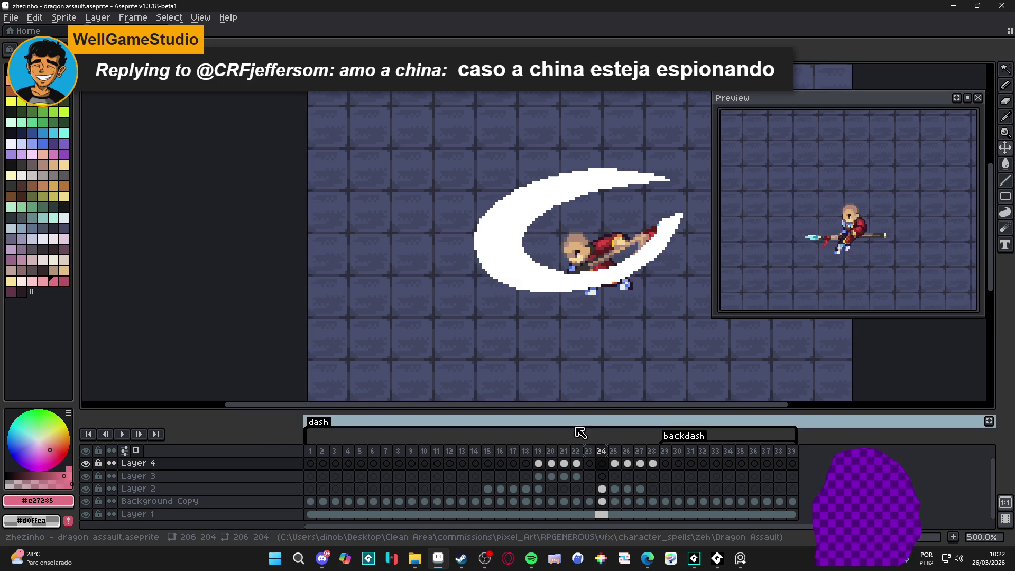
{"action": "left_click", "coordinate": [602, 490]}
{"action": "key", "text": "ctrl+v"}
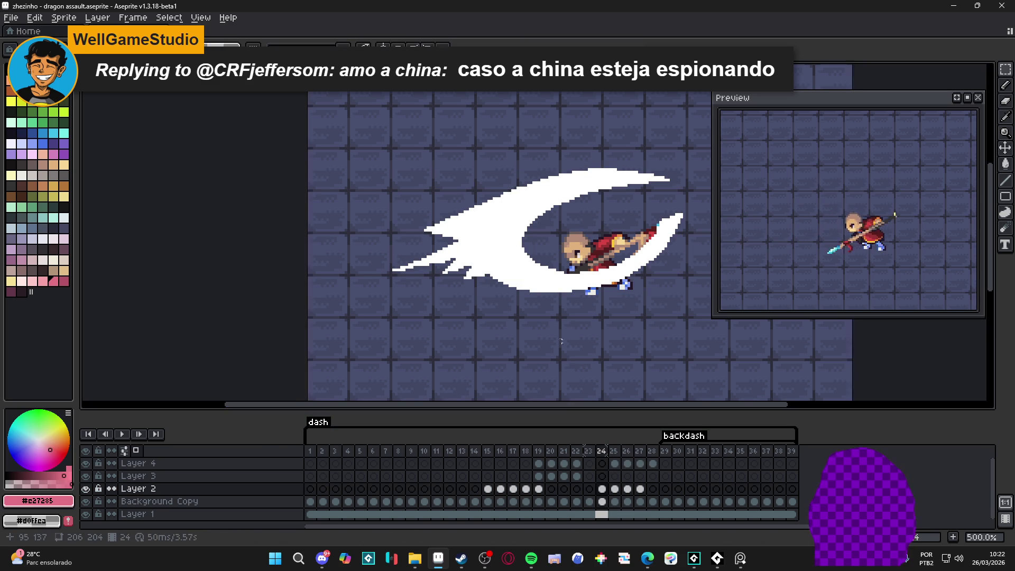
{"action": "key", "text": "w"}
{"action": "left_click", "coordinate": [512, 275]}
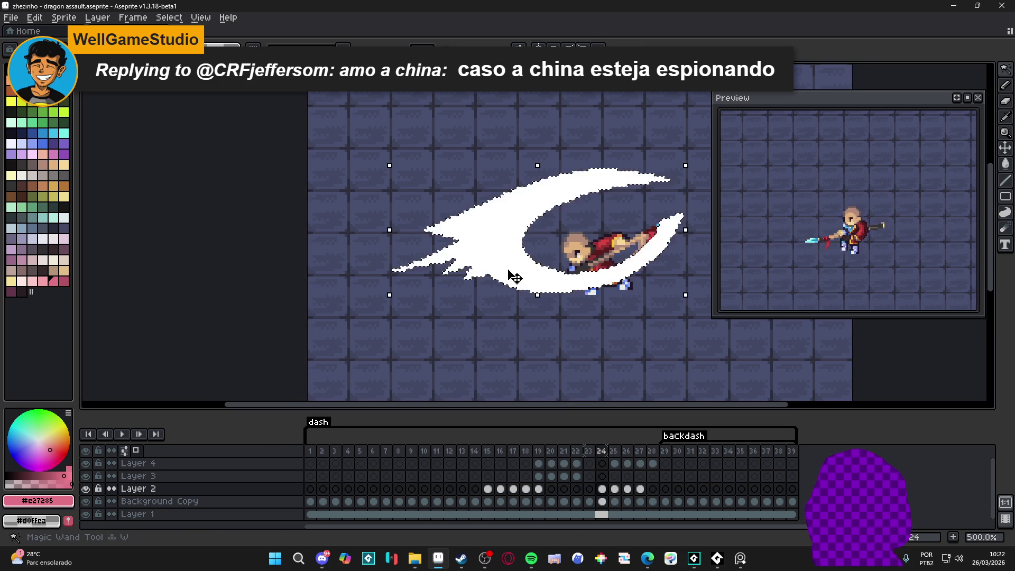
{"action": "key", "text": "ctrl+d"}
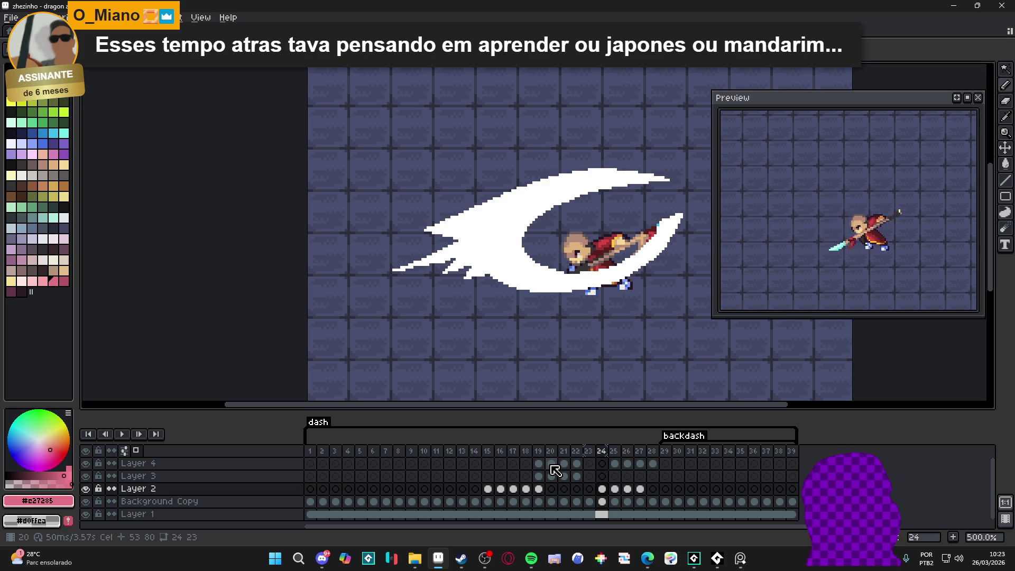
{"action": "left_click", "coordinate": [490, 271]}
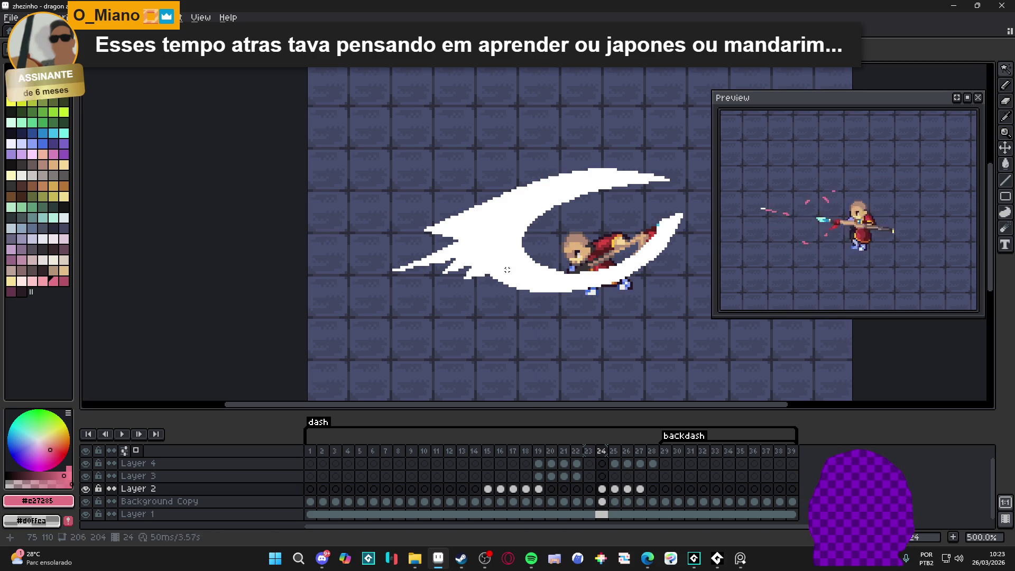
{"action": "key", "text": "b"}
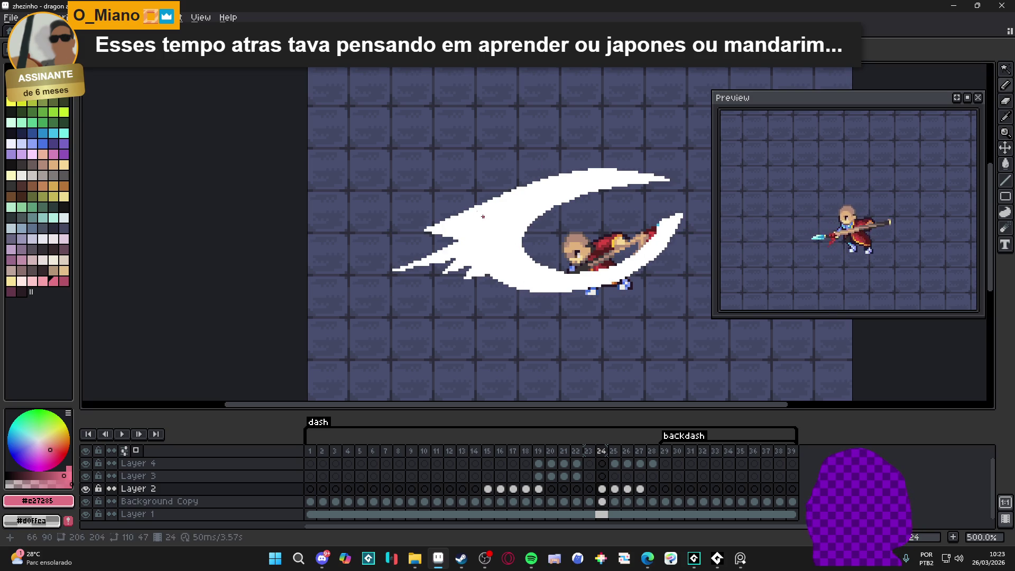
{"action": "mouse_move", "coordinate": [492, 200]}
{"action": "left_mouse_down"}
{"action": "mouse_move", "coordinate": [579, 193]}
{"action": "mouse_move", "coordinate": [543, 211]}
{"action": "left_mouse_up"}
Replace stray strokes with a pink curve along the slash's lower inner edge
{"action": "left_click_drag", "start_coordinate": [537, 288], "coordinate": [544, 291]}
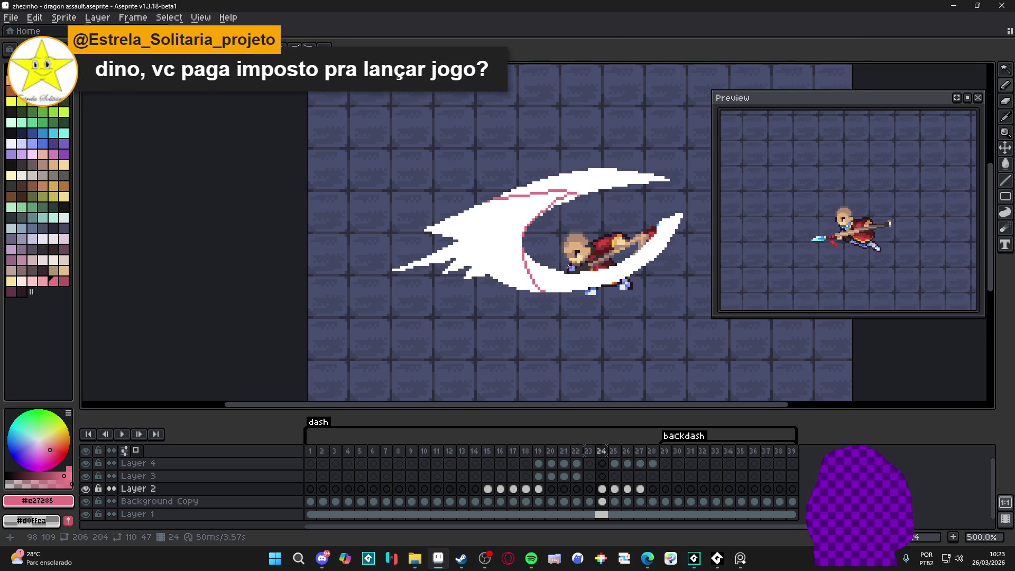
{"action": "key", "text": "ctrl+z"}
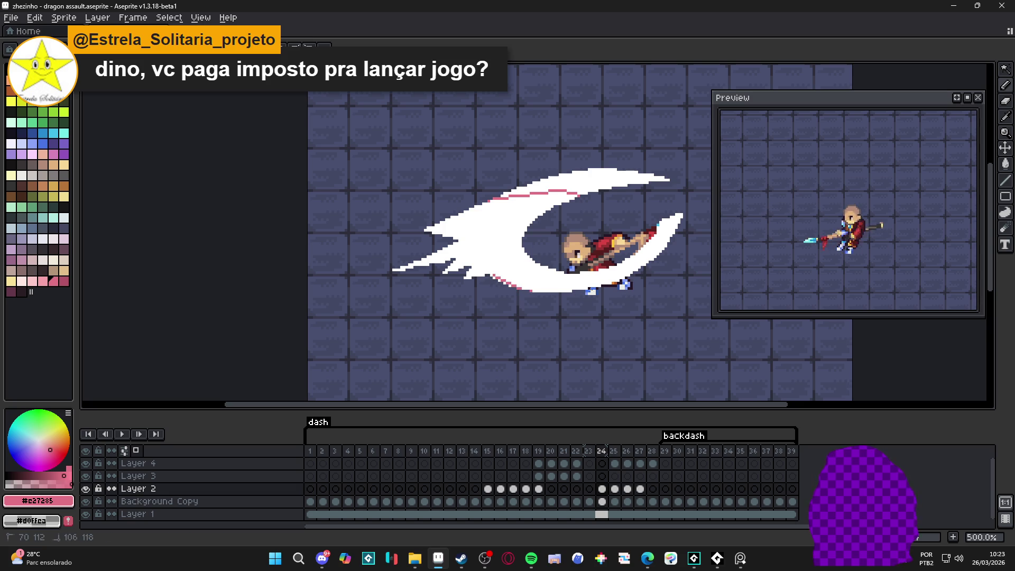
{"action": "key", "text": "ctrl+z"}
{"action": "mouse_move", "coordinate": [487, 276]}
{"action": "left_mouse_down"}
{"action": "mouse_move", "coordinate": [577, 281]}
{"action": "mouse_move", "coordinate": [638, 252]}
{"action": "left_mouse_up"}
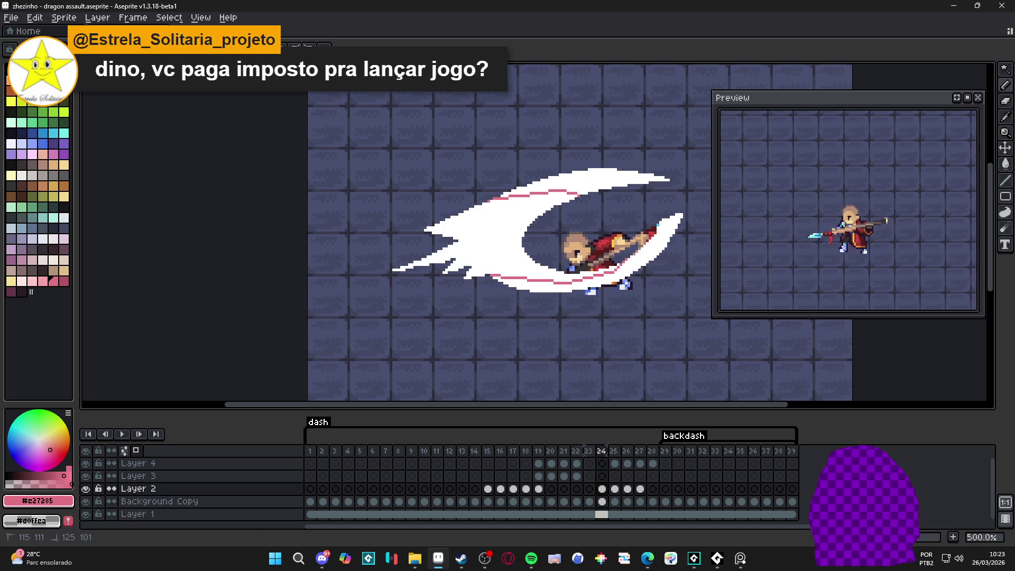
Bucket-fill the slash's lower and upper outer bands pink
{"action": "key", "text": "g"}
{"action": "left_click", "coordinate": [632, 262]}
{"action": "left_click", "coordinate": [587, 187]}
{"action": "key", "text": "b"}
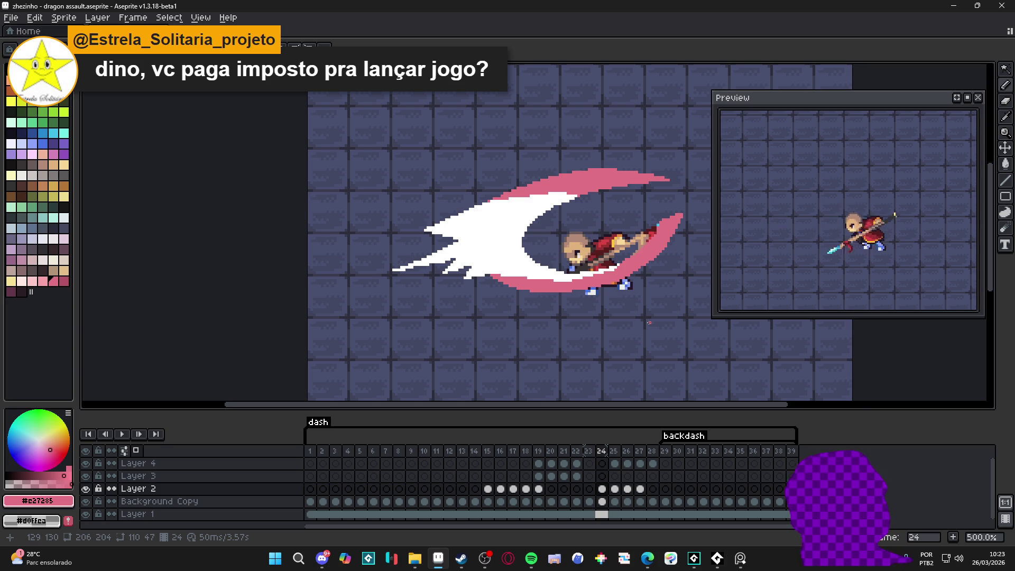
Edge the slash's lower spikes and lower-left tip with pink pixels
{"action": "scroll", "coordinate": [623, 230], "scroll_direction": "up", "scroll_amount": 4}
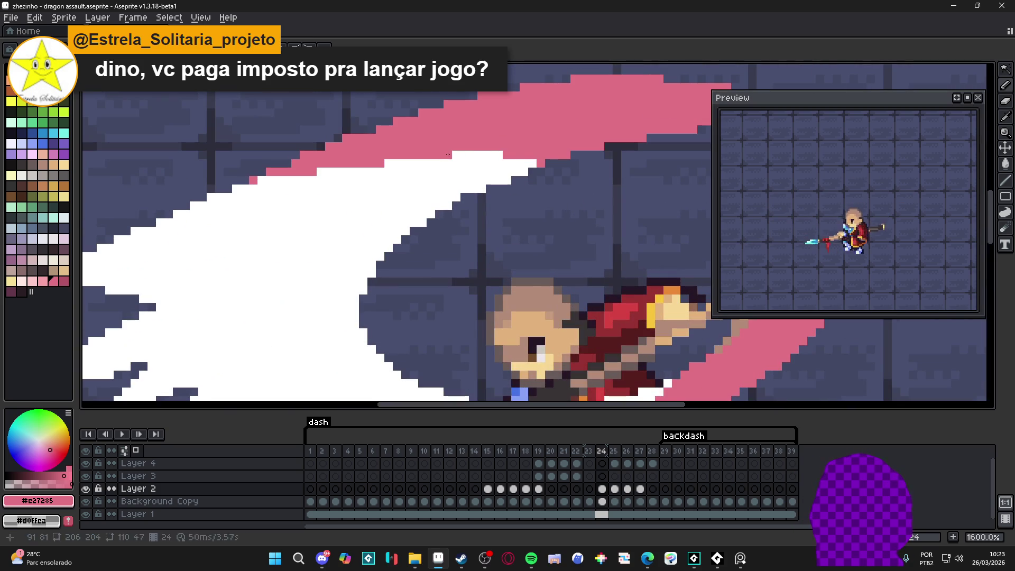
{"action": "scroll", "coordinate": [414, 359], "scroll_direction": "down", "scroll_amount": 1}
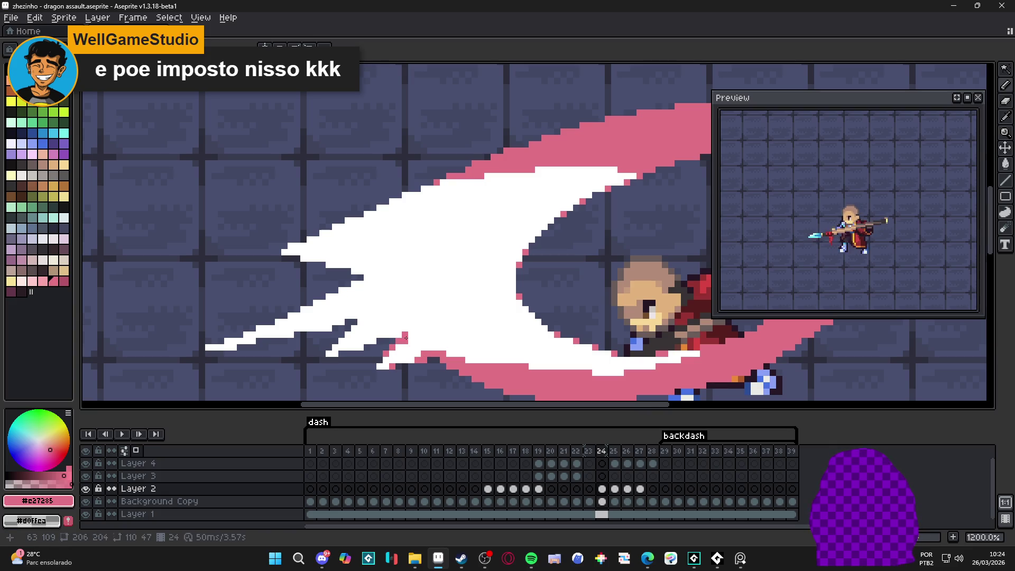
{"action": "key", "text": "ctrl+z"}
{"action": "left_click_drag", "start_coordinate": [402, 339], "coordinate": [396, 345]}
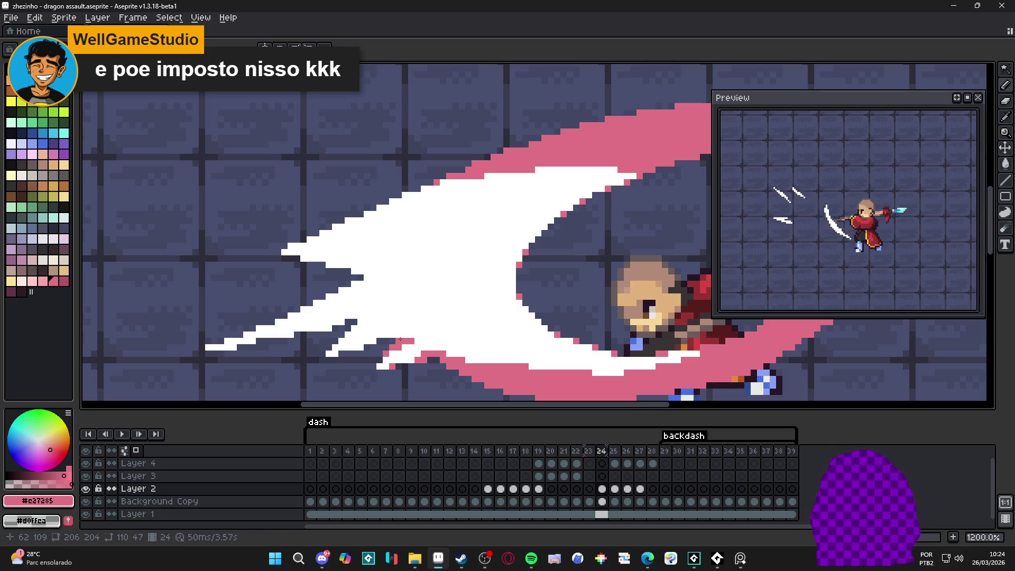
{"action": "left_click", "coordinate": [362, 346]}
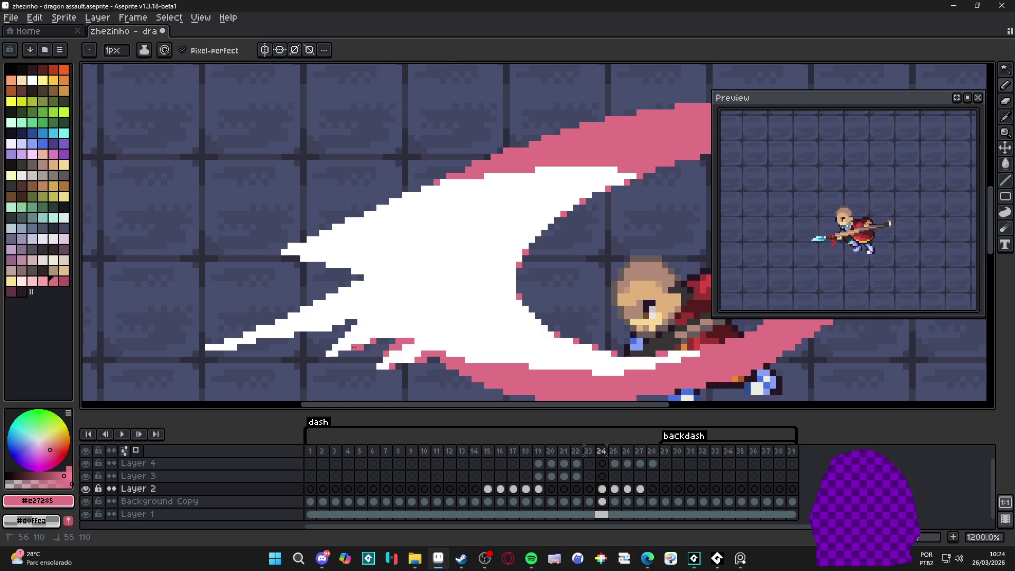
{"action": "left_click", "coordinate": [362, 324]}
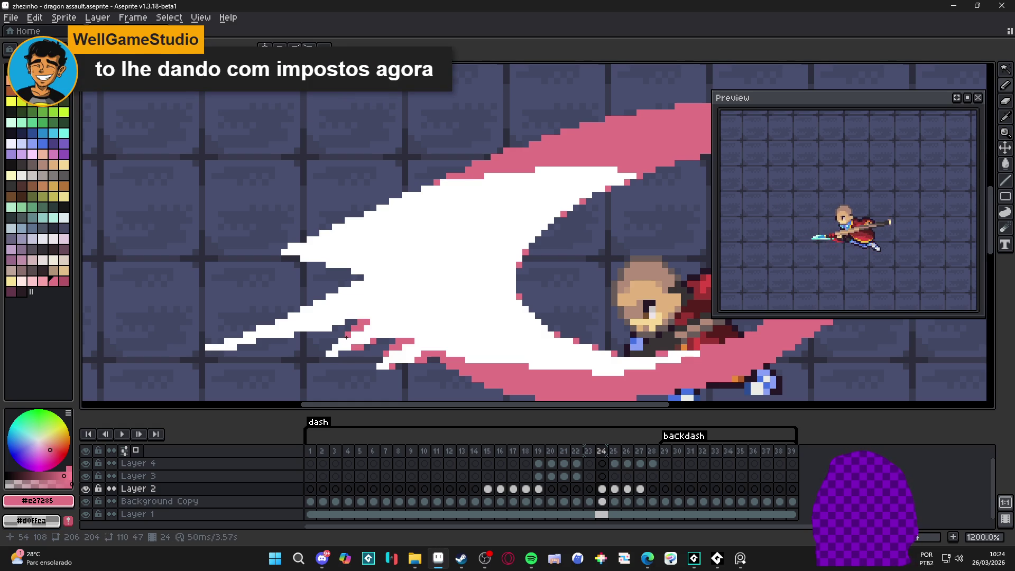
{"action": "left_click", "coordinate": [328, 324]}
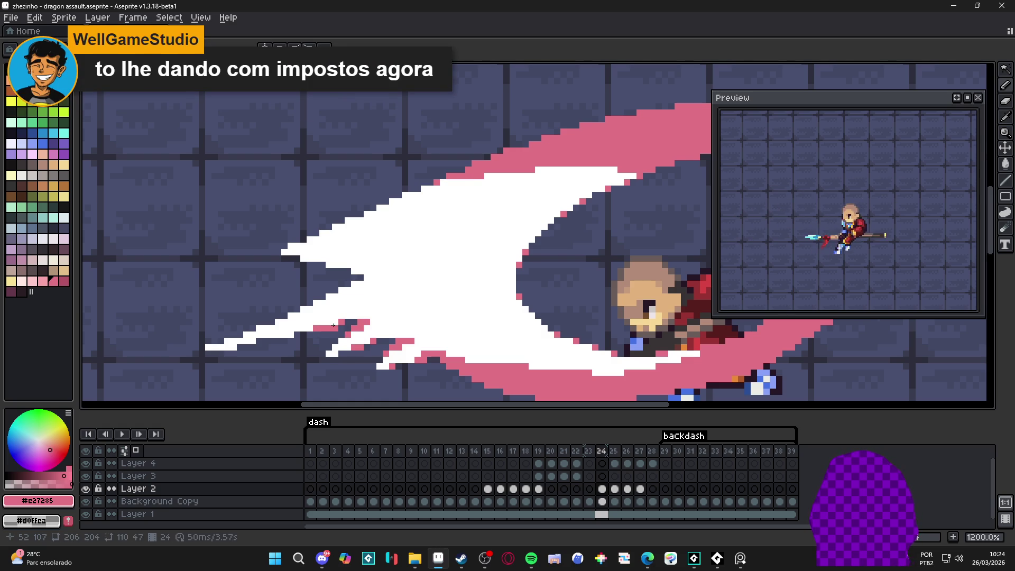
{"action": "left_click_drag", "start_coordinate": [358, 317], "coordinate": [372, 315]}
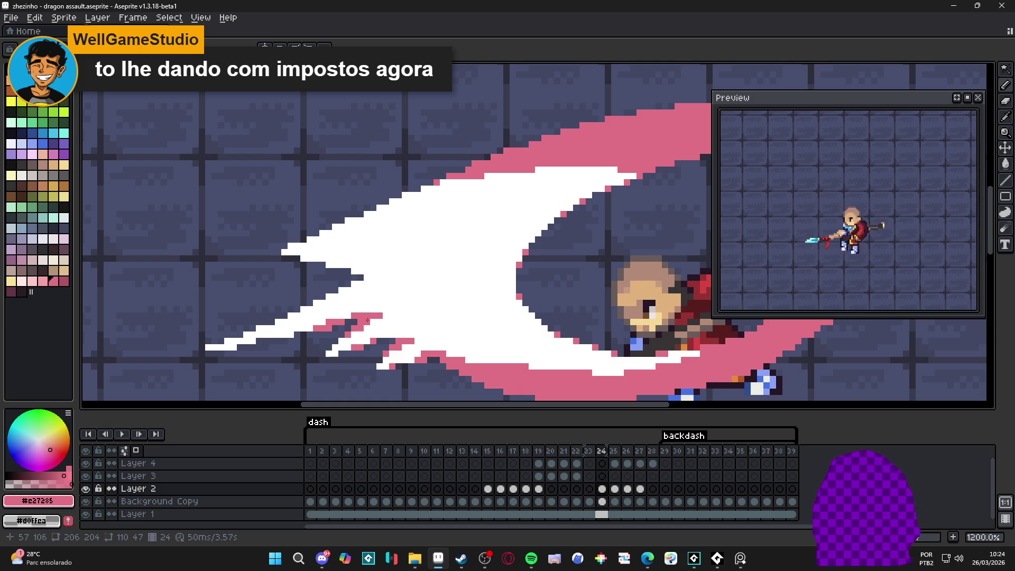
{"action": "scroll", "coordinate": [317, 338], "scroll_direction": "up", "scroll_amount": 1}
{"action": "left_click", "coordinate": [341, 340]}
{"action": "left_click", "coordinate": [308, 332]}
{"action": "left_click", "coordinate": [299, 348]}
{"action": "left_click", "coordinate": [291, 340]}
{"action": "left_click", "coordinate": [266, 348]}
{"action": "left_click_drag", "start_coordinate": [265, 356], "coordinate": [240, 356]}
{"action": "left_click", "coordinate": [333, 322]}
{"action": "left_click", "coordinate": [351, 314]}
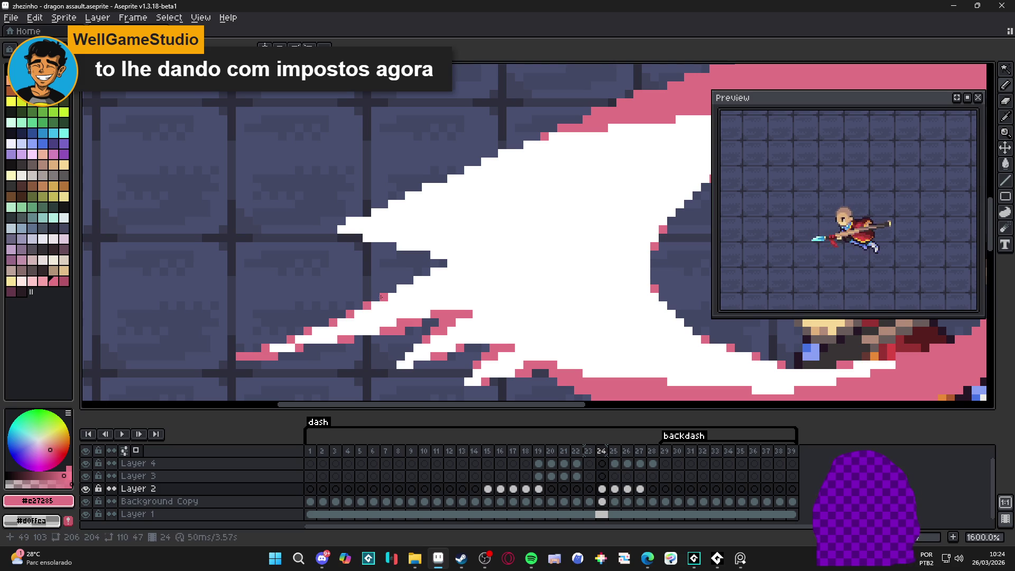
Step pink pixels up the lower part of the slash's diagonal edge
{"action": "left_click", "coordinate": [400, 288]}
{"action": "left_click", "coordinate": [418, 280]}
{"action": "left_click", "coordinate": [434, 272]}
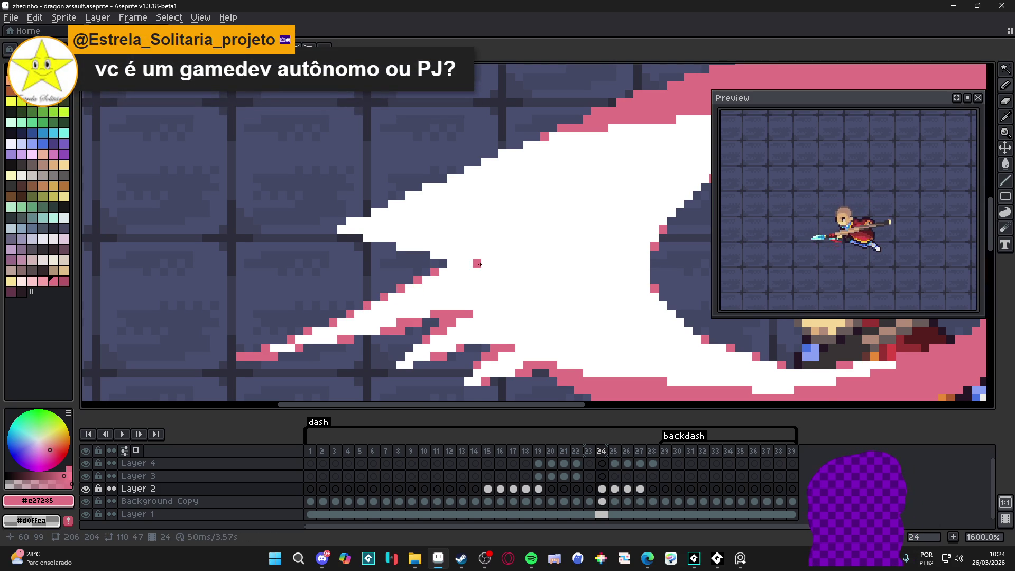
{"action": "left_click_drag", "start_coordinate": [480, 265], "coordinate": [474, 279]}
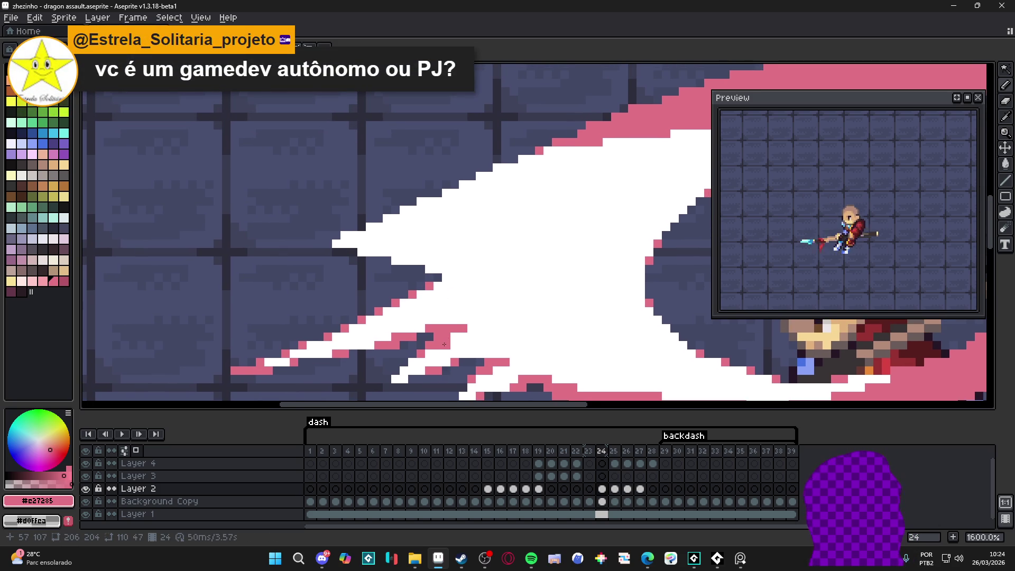
{"action": "scroll", "coordinate": [463, 289], "scroll_direction": "up", "scroll_amount": 1}
{"action": "left_click_drag", "start_coordinate": [474, 270], "coordinate": [437, 271]}
{"action": "left_click", "coordinate": [424, 258]}
{"action": "left_click", "coordinate": [411, 257]}
{"action": "left_click", "coordinate": [372, 244]}
{"action": "left_click", "coordinate": [360, 245]}
{"action": "left_click", "coordinate": [300, 219]}
{"action": "left_click", "coordinate": [310, 233]}
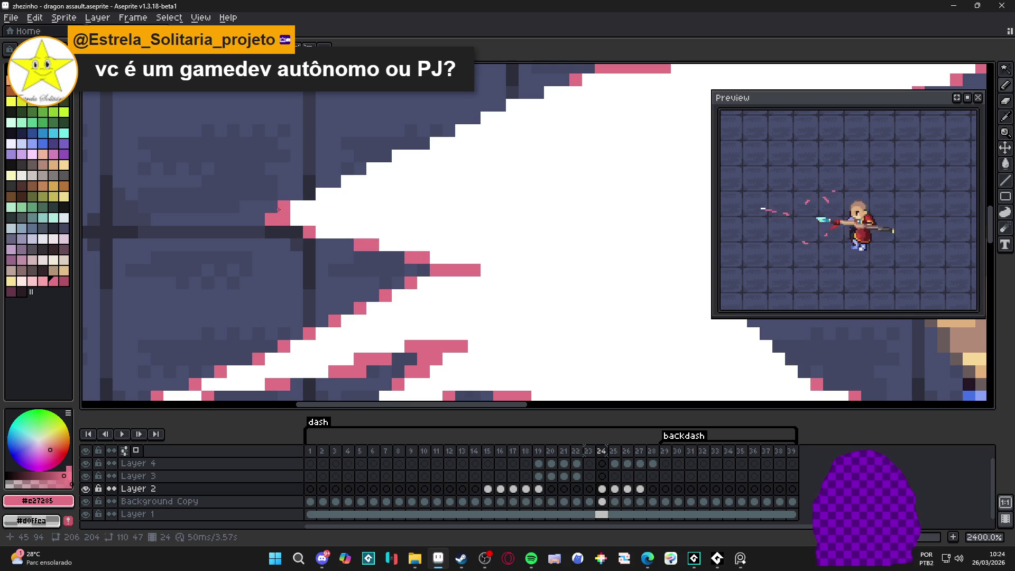
Continue the pink pixels up the upper diagonal edge of the slash
{"action": "left_click", "coordinate": [322, 194]}
{"action": "left_click", "coordinate": [347, 181]}
{"action": "left_click", "coordinate": [373, 168]}
{"action": "left_click", "coordinate": [398, 156]}
{"action": "left_click", "coordinate": [411, 156]}
{"action": "left_click", "coordinate": [436, 144]}
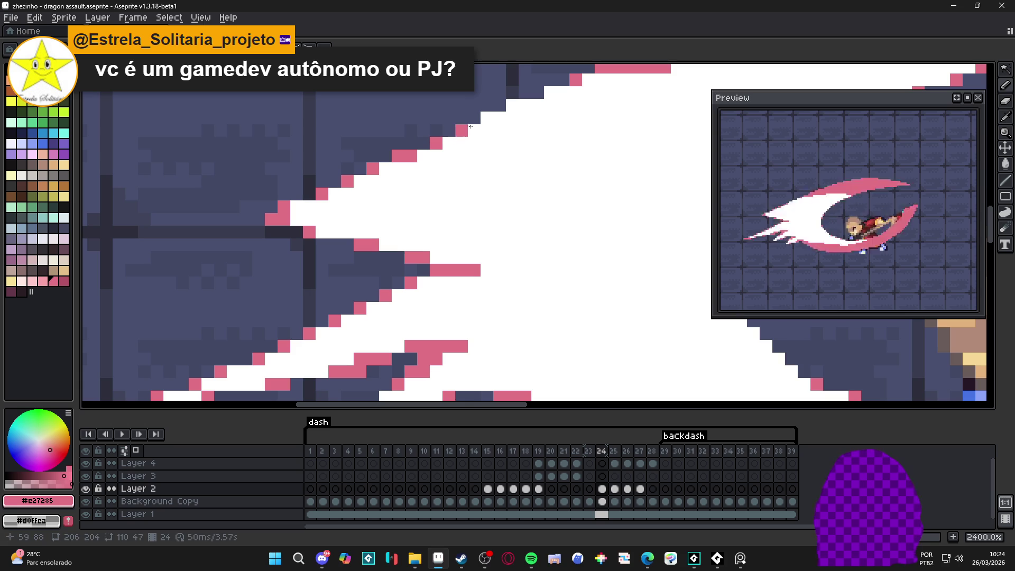
{"action": "left_click", "coordinate": [487, 118]}
{"action": "left_click", "coordinate": [512, 106]}
{"action": "left_click", "coordinate": [551, 93]}
{"action": "left_click_drag", "start_coordinate": [596, 122], "coordinate": [510, 224]}
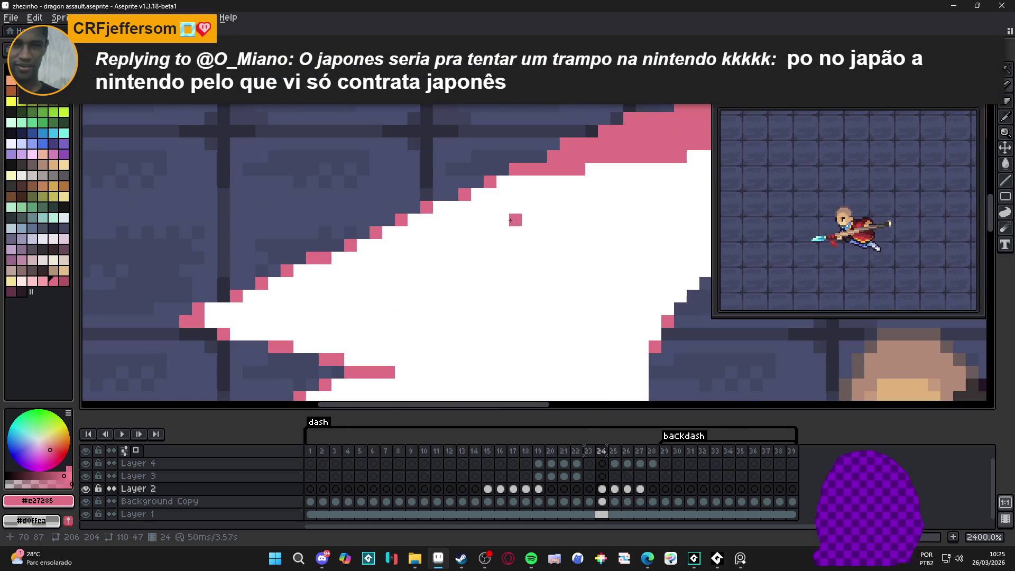
{"action": "scroll", "coordinate": [497, 191], "scroll_direction": "down", "scroll_amount": 3}
{"action": "scroll", "coordinate": [499, 185], "scroll_direction": "up", "scroll_amount": 3}
{"action": "scroll", "coordinate": [493, 233], "scroll_direction": "down", "scroll_amount": 3}
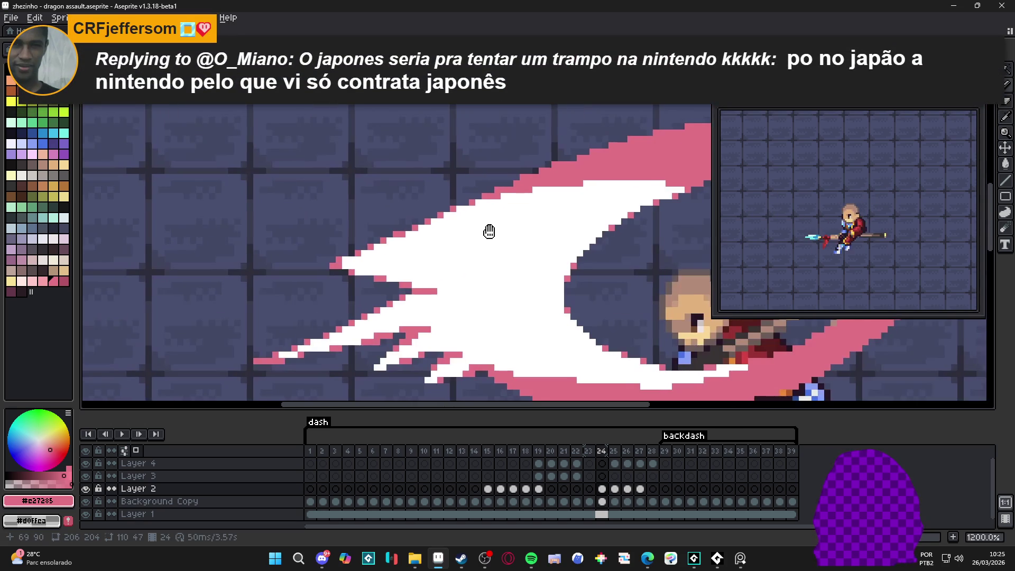
{"action": "scroll", "coordinate": [493, 233], "scroll_direction": "up", "scroll_amount": 1}
{"action": "left_click", "coordinate": [555, 229]}
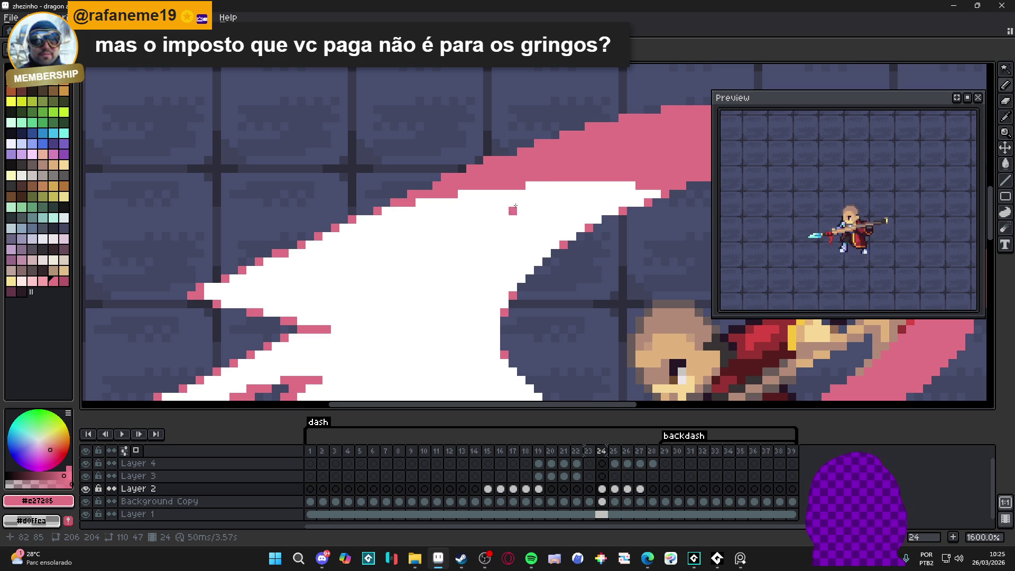
Paint a thick pink band along the slash's top edge
{"action": "mouse_move", "coordinate": [533, 182]}
{"action": "left_mouse_down"}
{"action": "mouse_move", "coordinate": [639, 185]}
{"action": "mouse_move", "coordinate": [632, 193]}
{"action": "mouse_move", "coordinate": [469, 189]}
{"action": "left_mouse_up"}
{"action": "left_click", "coordinate": [433, 202]}
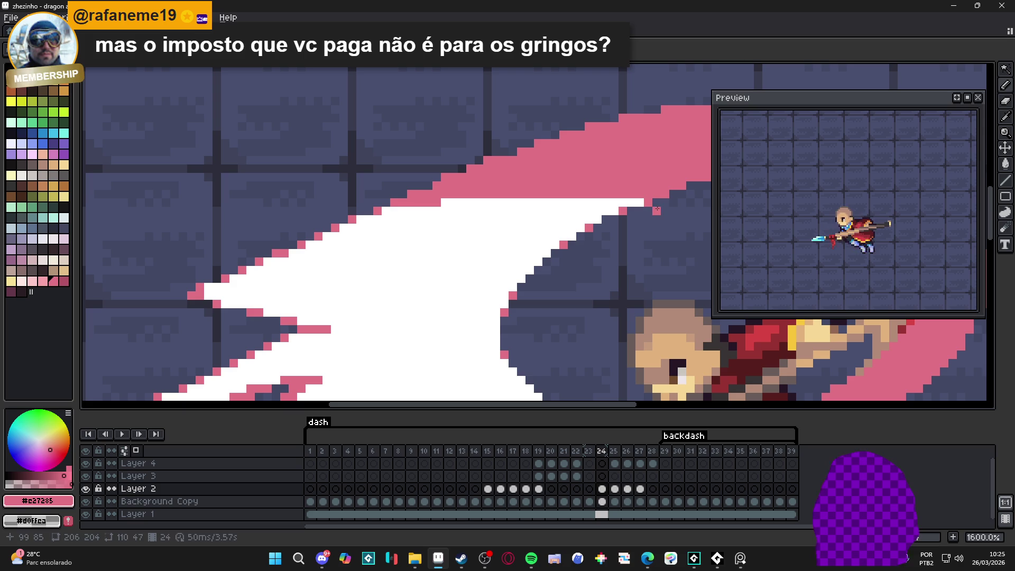
{"action": "mouse_move", "coordinate": [636, 201]}
{"action": "left_mouse_down"}
{"action": "mouse_move", "coordinate": [595, 201]}
{"action": "mouse_move", "coordinate": [594, 211]}
{"action": "mouse_move", "coordinate": [552, 203]}
{"action": "mouse_move", "coordinate": [581, 210]}
{"action": "left_mouse_up"}
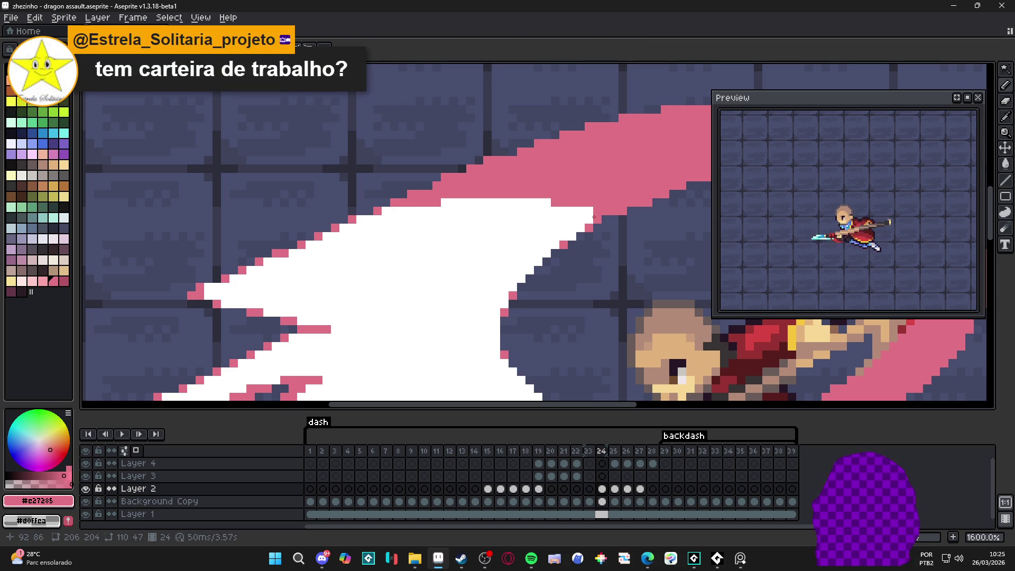
{"action": "left_click", "coordinate": [572, 211]}
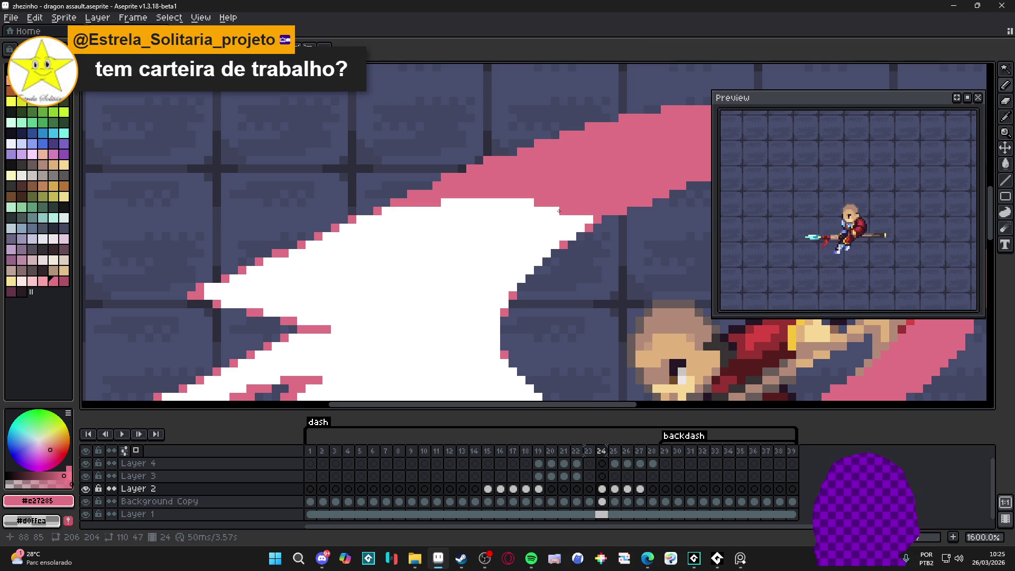
{"action": "left_click_drag", "start_coordinate": [530, 203], "coordinate": [443, 203]}
{"action": "left_click", "coordinate": [403, 211]}
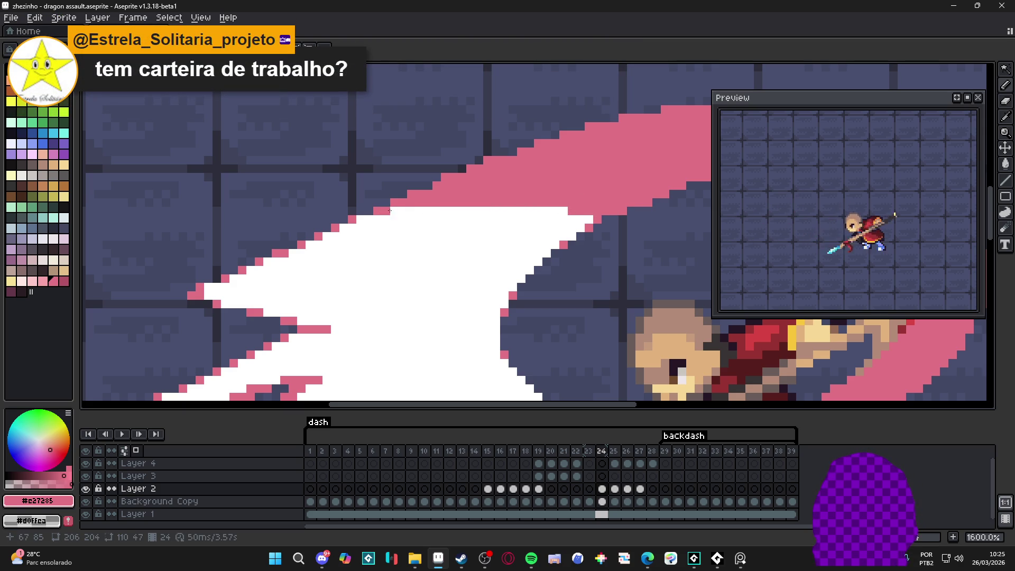
{"action": "left_click_drag", "start_coordinate": [384, 210], "coordinate": [454, 211]}
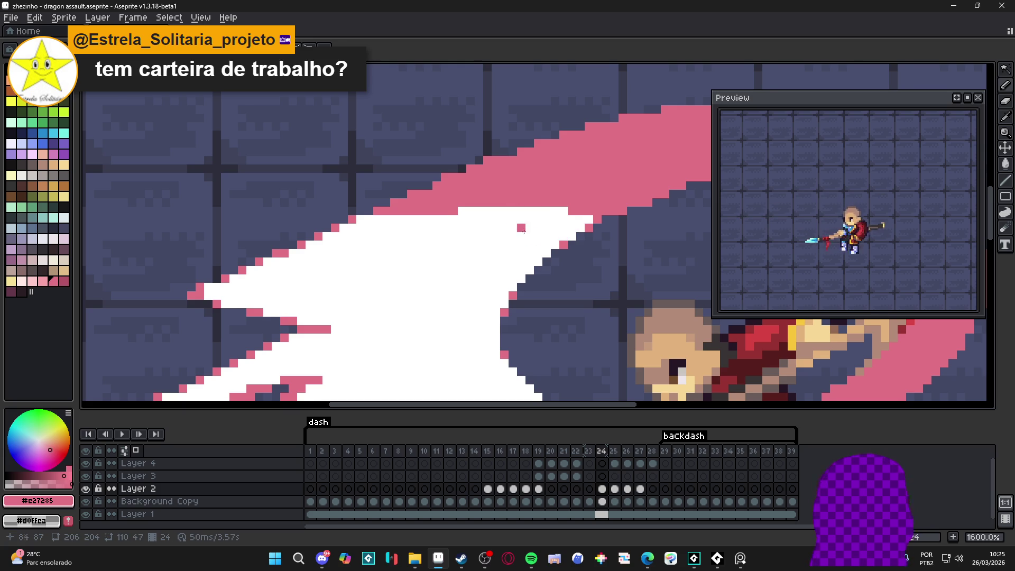
{"action": "scroll", "coordinate": [521, 230], "scroll_direction": "left", "scroll_amount": 1}
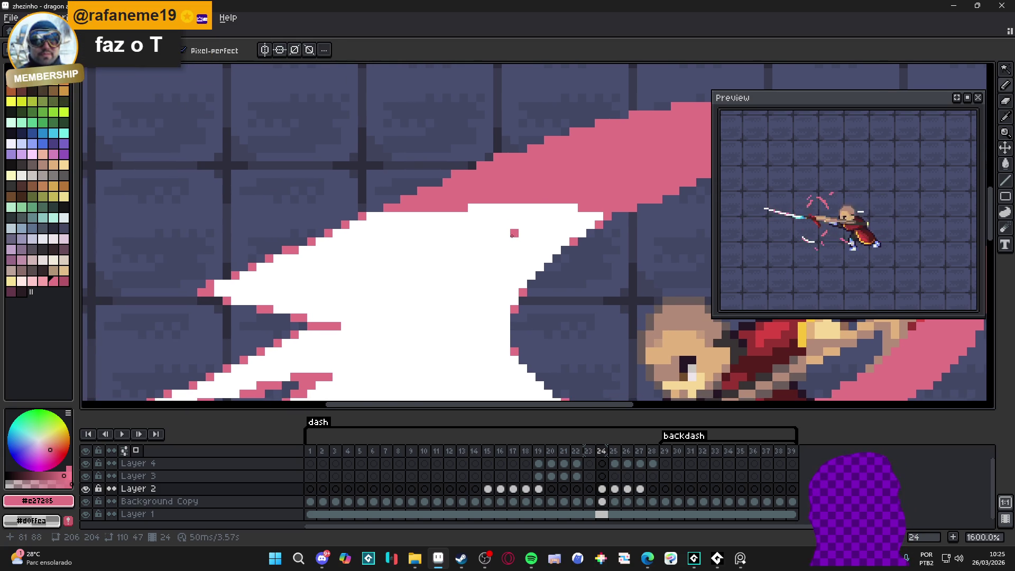
{"action": "scroll", "coordinate": [514, 233], "scroll_direction": "down", "scroll_amount": 3}
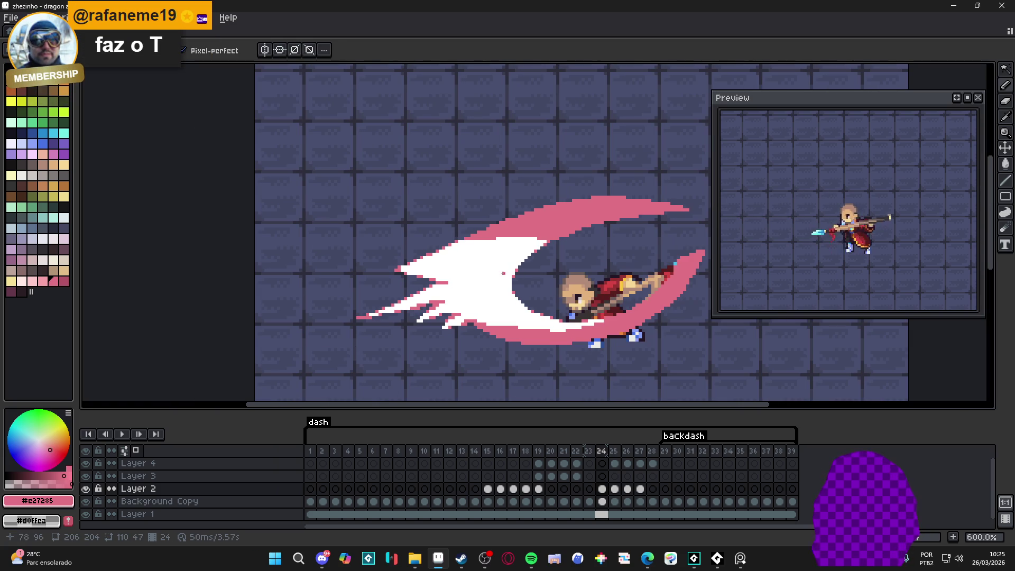
{"action": "scroll", "coordinate": [507, 274], "scroll_direction": "up", "scroll_amount": 3}
{"action": "scroll", "coordinate": [467, 272], "scroll_direction": "down", "scroll_amount": 2}
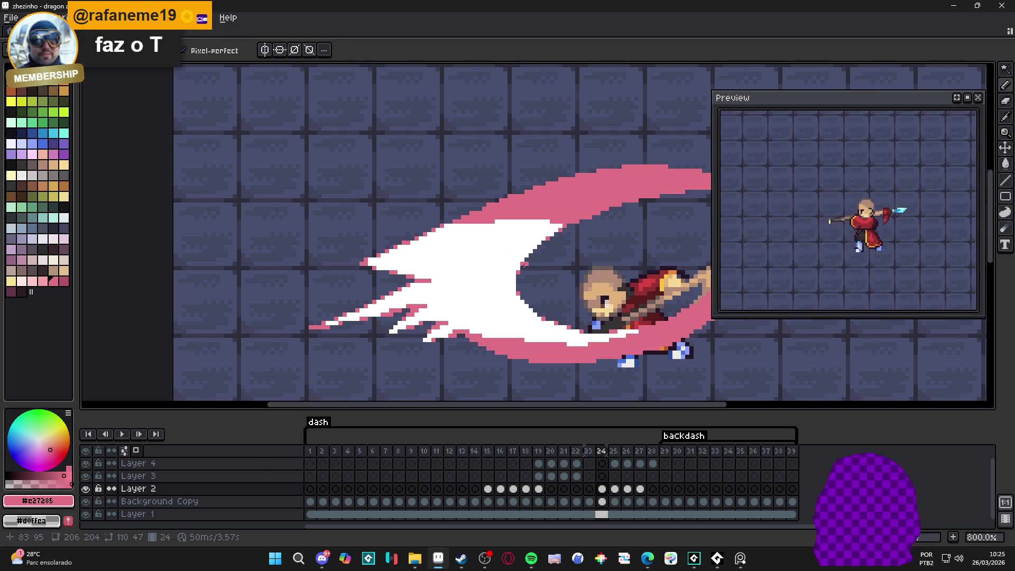
{"action": "scroll", "coordinate": [449, 233], "scroll_direction": "up", "scroll_amount": 2}
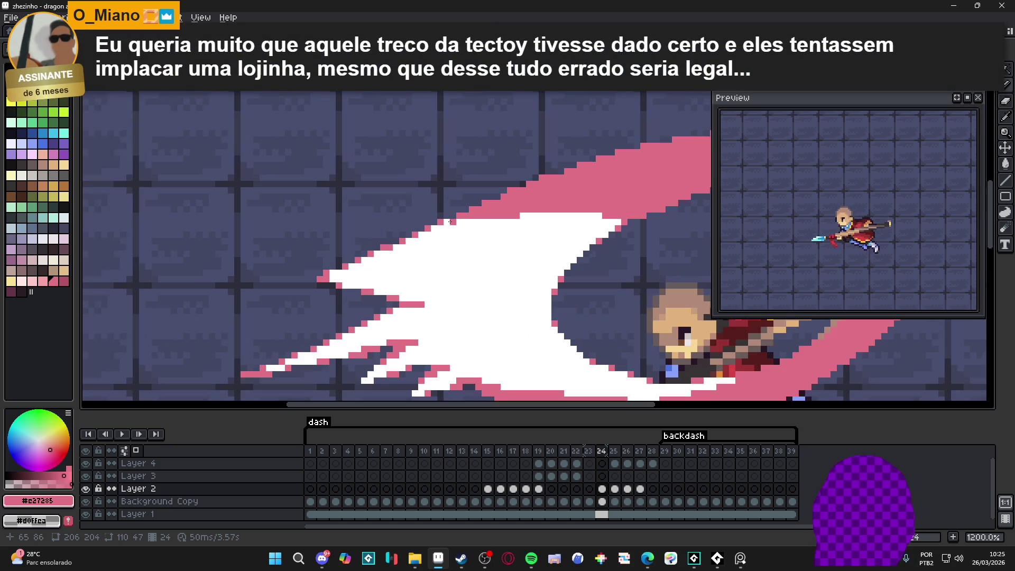
{"action": "mouse_move", "coordinate": [441, 221]}
{"action": "left_mouse_down"}
{"action": "mouse_move", "coordinate": [612, 214]}
{"action": "mouse_move", "coordinate": [566, 218]}
{"action": "left_mouse_up"}
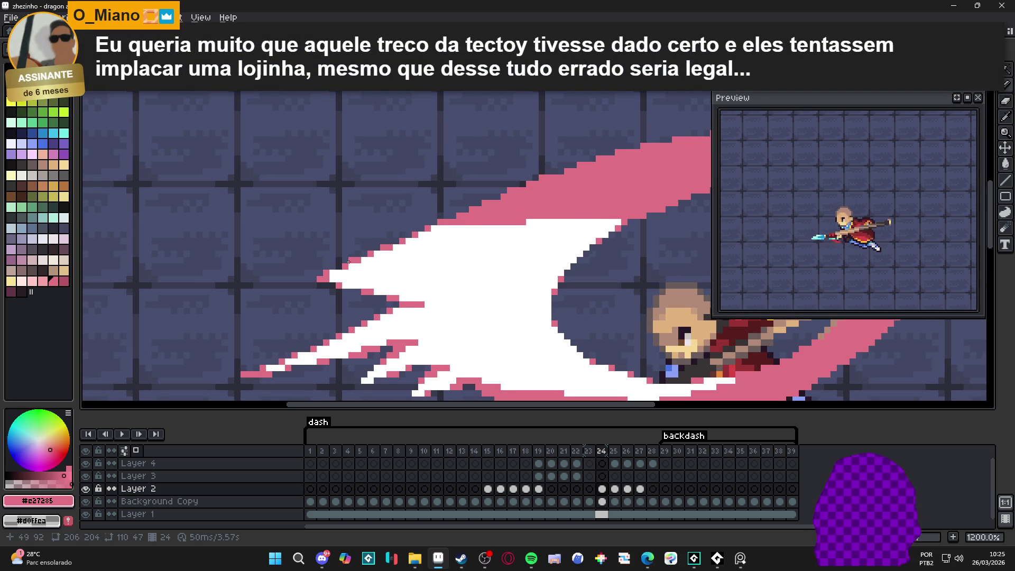
{"action": "left_click_drag", "start_coordinate": [344, 268], "coordinate": [603, 219]}
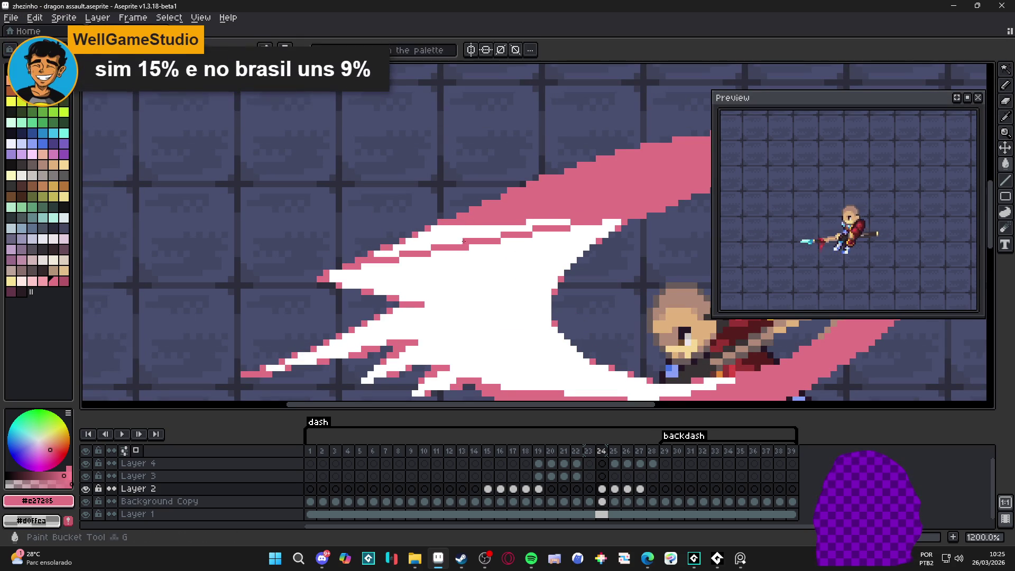
Thicken the pink band once more, then eyedrop white and paint it back across the band
{"action": "left_click_drag", "start_coordinate": [373, 257], "coordinate": [533, 228]}
{"action": "left_click", "coordinate": [609, 223], "text": "alt"}
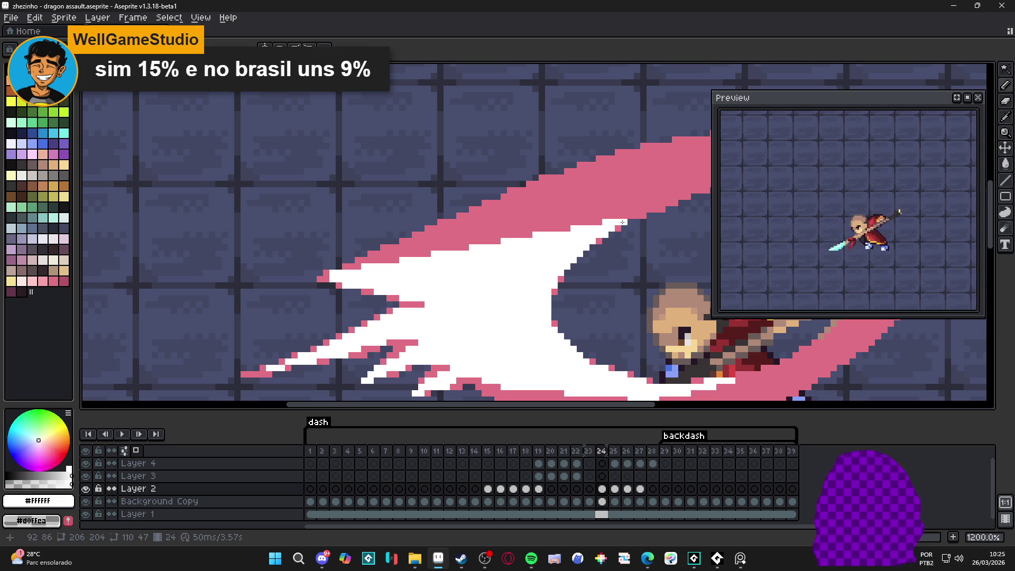
{"action": "left_click_drag", "start_coordinate": [629, 217], "coordinate": [369, 258]}
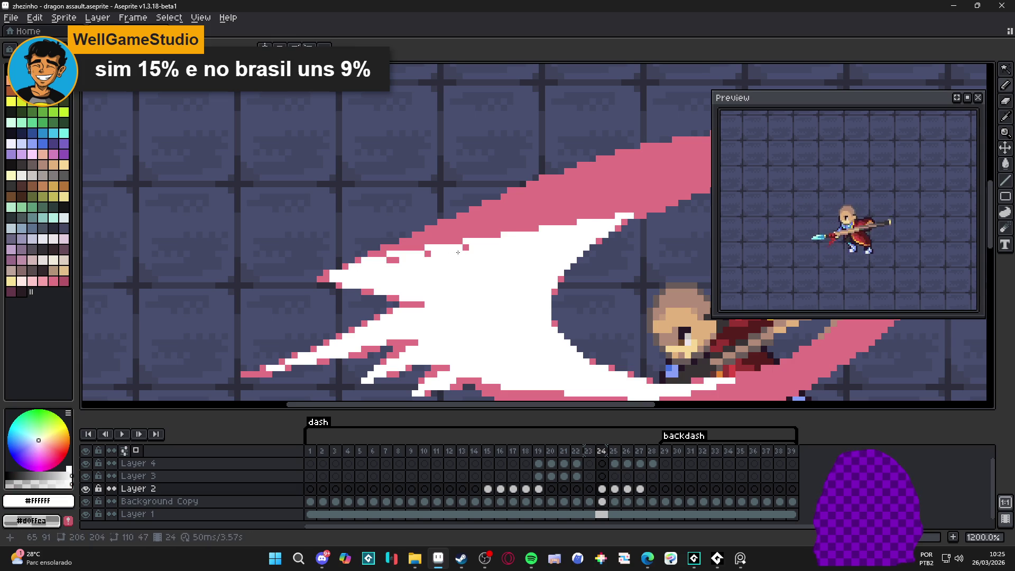
Draw short white rows through the pink band, leaving thin pink dashes
{"action": "scroll", "coordinate": [475, 254], "scroll_direction": "down", "scroll_amount": 2}
{"action": "scroll", "coordinate": [475, 255], "scroll_direction": "down", "scroll_amount": 2}
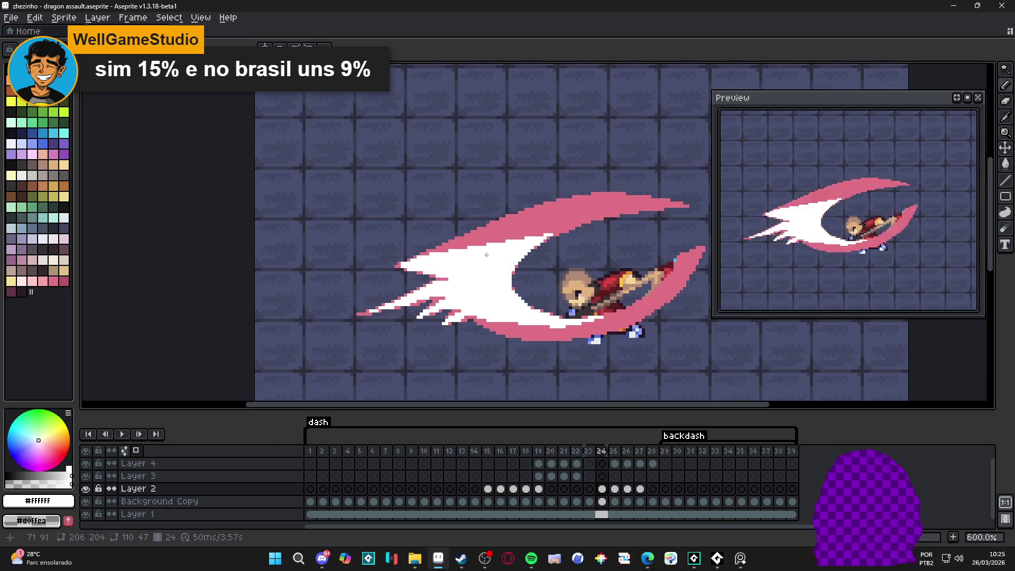
{"action": "scroll", "coordinate": [521, 299], "scroll_direction": "down", "scroll_amount": 3}
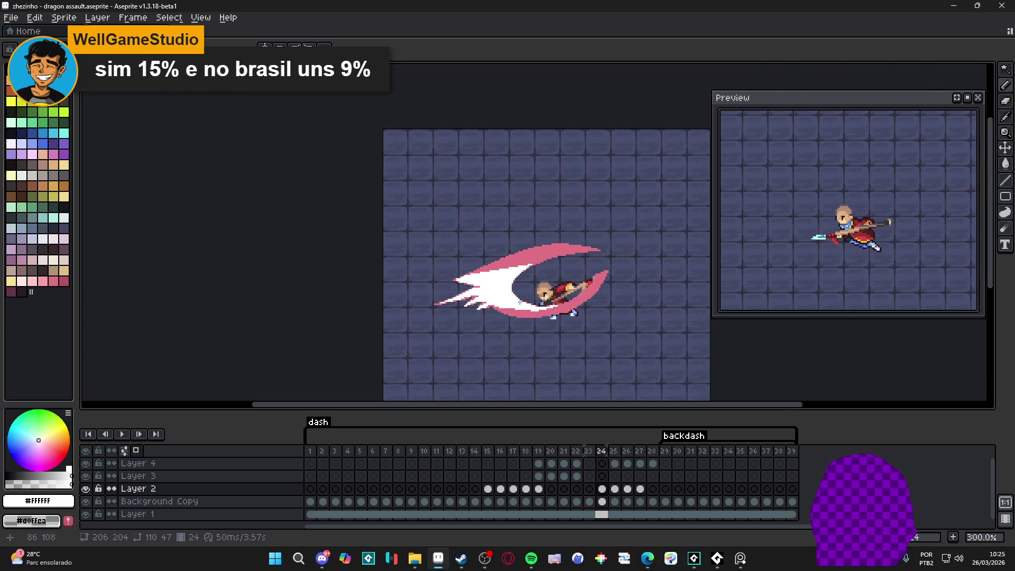
{"action": "scroll", "coordinate": [522, 299], "scroll_direction": "up", "scroll_amount": 3}
{"action": "scroll", "coordinate": [478, 246], "scroll_direction": "up", "scroll_amount": 4}
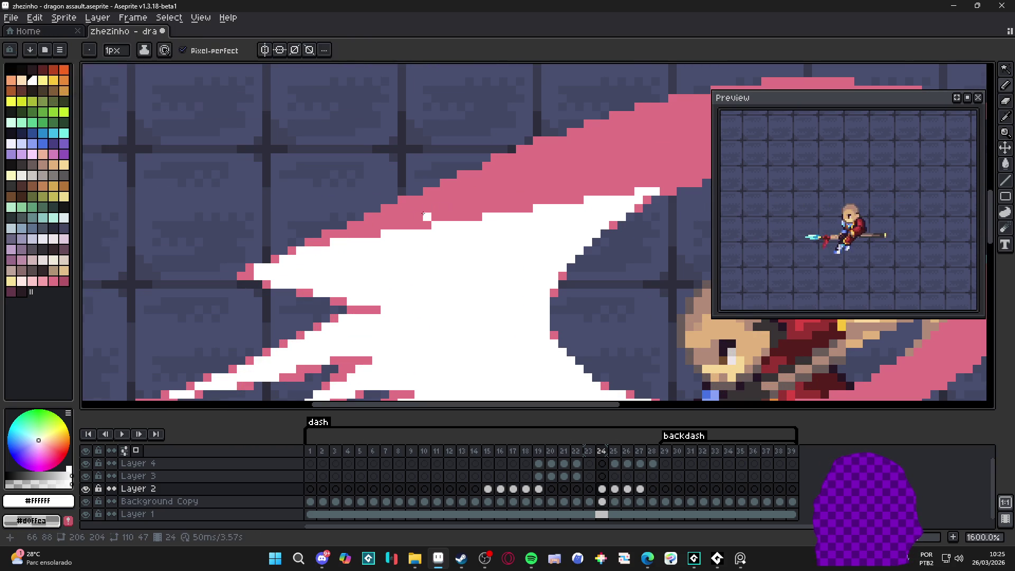
{"action": "left_click", "coordinate": [410, 217]}
{"action": "left_click", "coordinate": [427, 217]}
{"action": "left_click", "coordinate": [435, 217]}
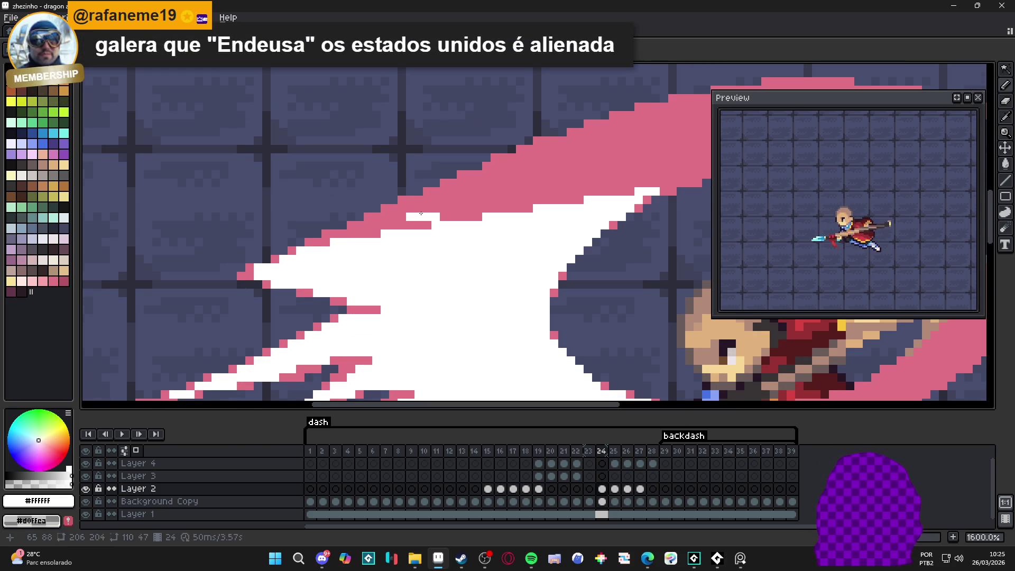
{"action": "left_click_drag", "start_coordinate": [455, 208], "coordinate": [495, 208]}
{"action": "mouse_move", "coordinate": [444, 203]}
{"action": "left_mouse_down"}
{"action": "mouse_move", "coordinate": [593, 192]}
{"action": "mouse_move", "coordinate": [517, 198]}
{"action": "left_mouse_up"}
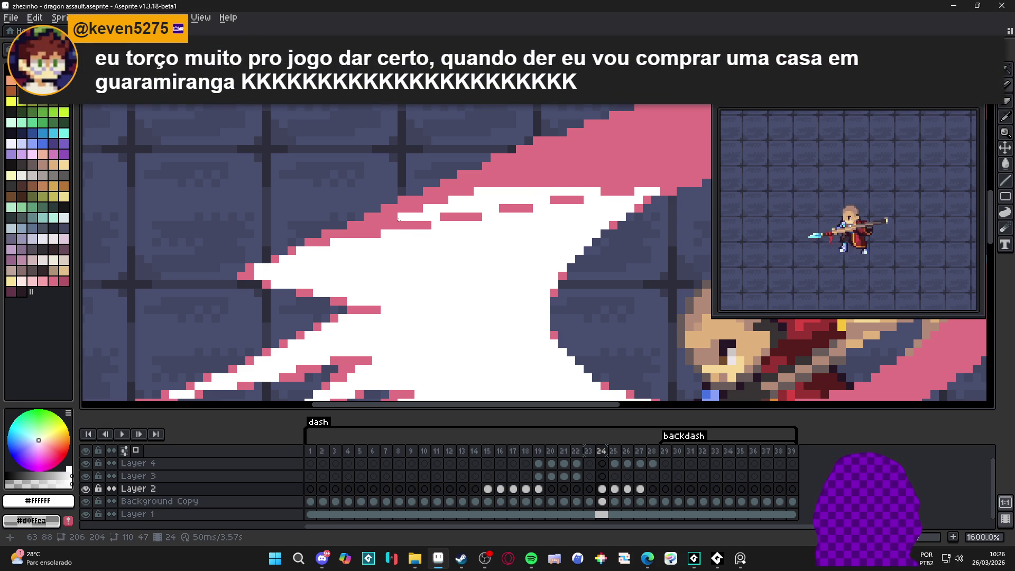
{"action": "left_click", "coordinate": [377, 225]}
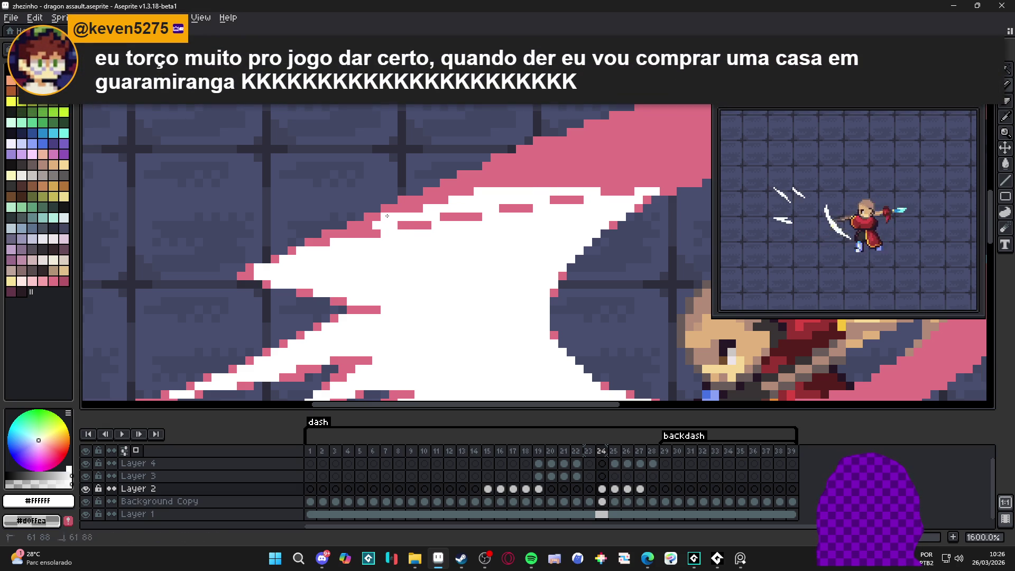
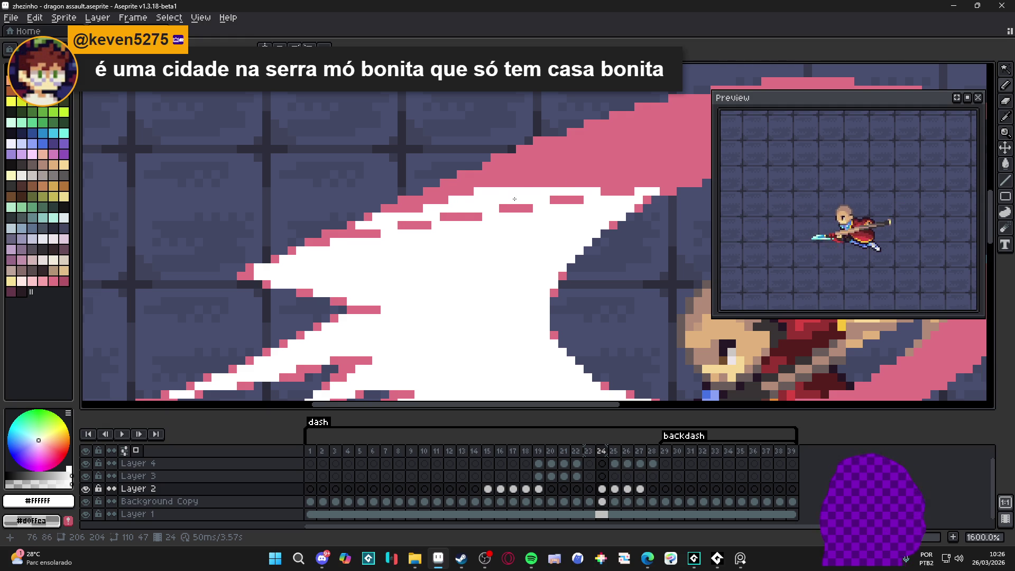
Paint white pixels along the crescent slash's lower and top edges
{"action": "scroll", "coordinate": [514, 198], "scroll_direction": "down", "scroll_amount": 5}
{"action": "scroll", "coordinate": [538, 308], "scroll_direction": "up", "scroll_amount": 4}
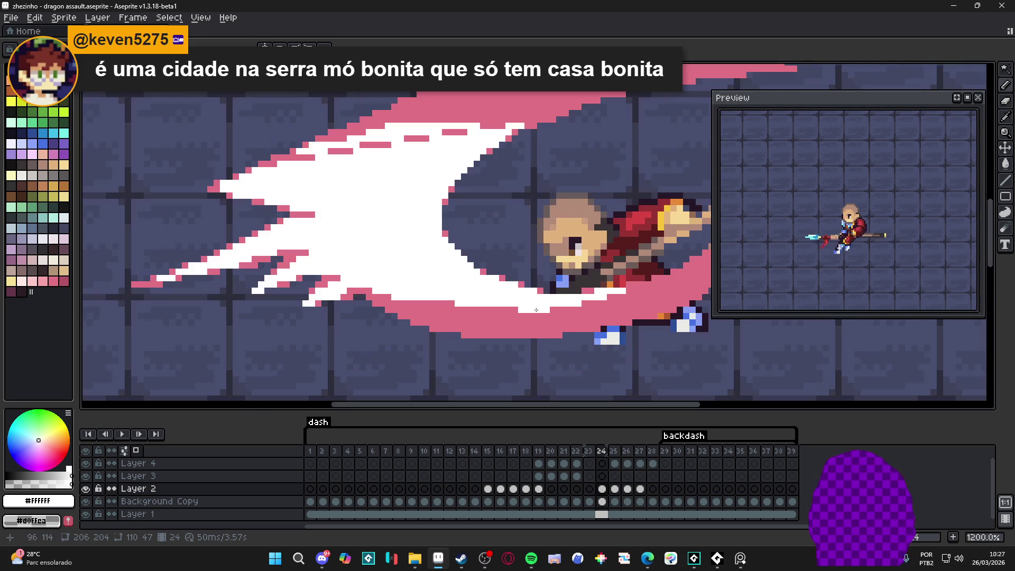
{"action": "left_click_drag", "start_coordinate": [538, 308], "coordinate": [393, 295]}
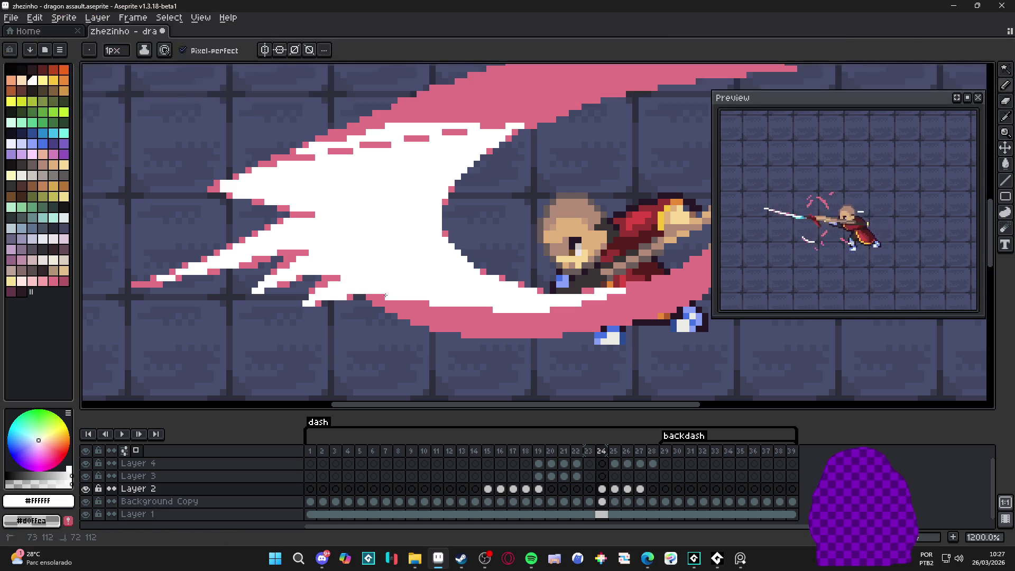
{"action": "scroll", "coordinate": [436, 298], "scroll_direction": "down", "scroll_amount": 4}
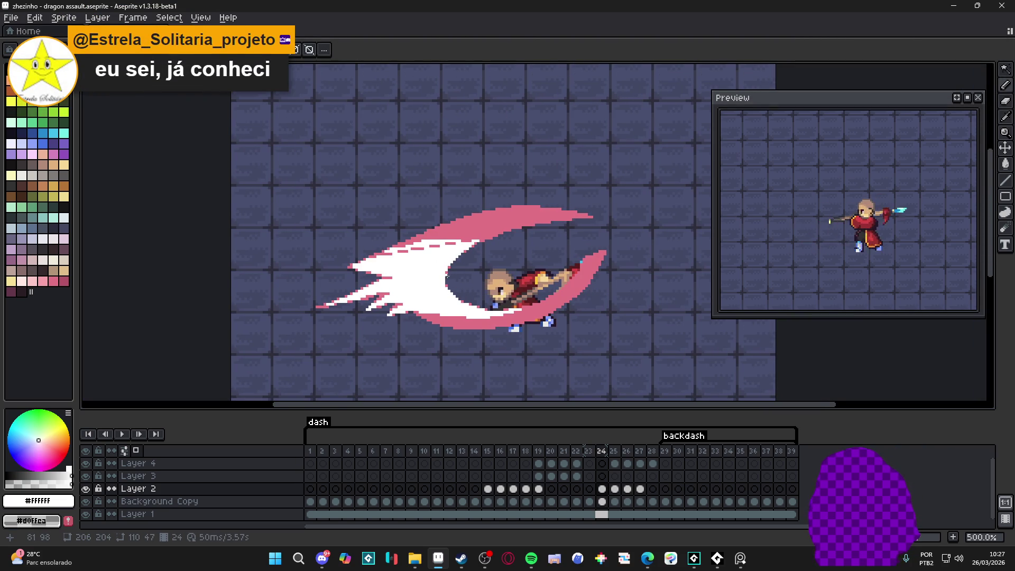
{"action": "scroll", "coordinate": [431, 248], "scroll_direction": "up", "scroll_amount": 2}
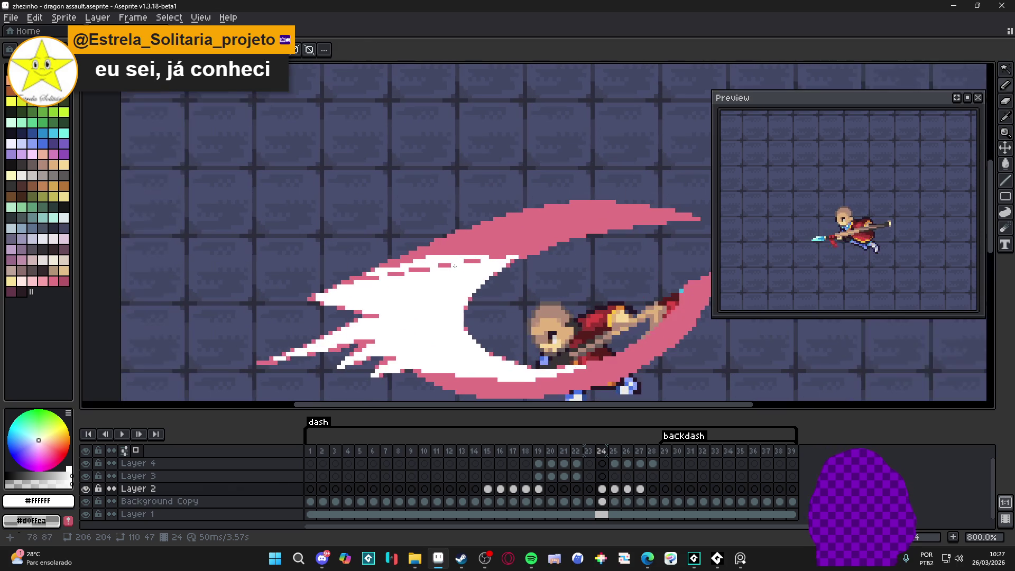
{"action": "scroll", "coordinate": [466, 248], "scroll_direction": "up", "scroll_amount": 2}
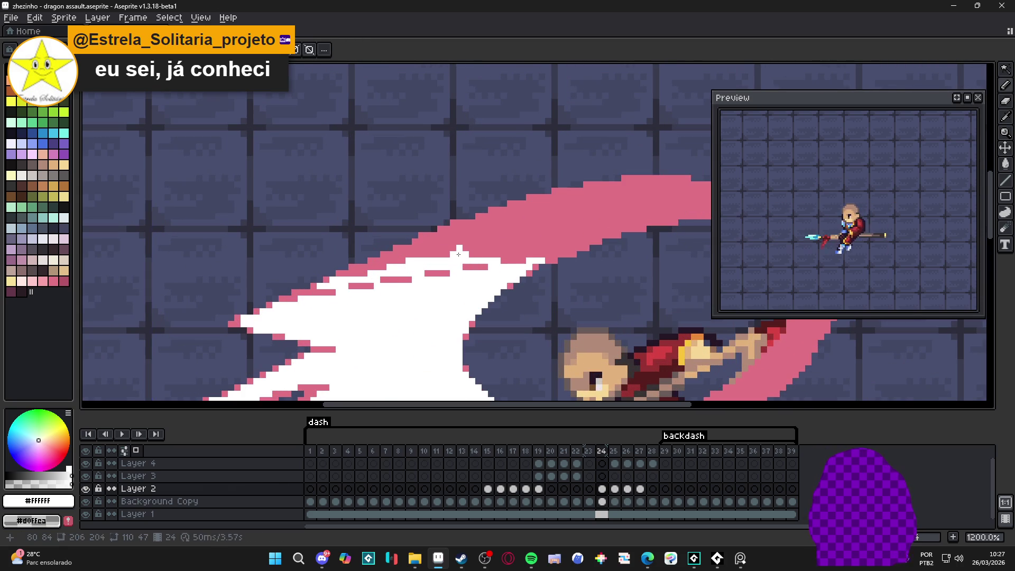
{"action": "mouse_move", "coordinate": [508, 238]}
{"action": "left_mouse_down"}
{"action": "mouse_move", "coordinate": [550, 228]}
{"action": "mouse_move", "coordinate": [555, 216]}
{"action": "mouse_move", "coordinate": [595, 215]}
{"action": "left_mouse_up"}
{"action": "left_click", "coordinate": [447, 247]}
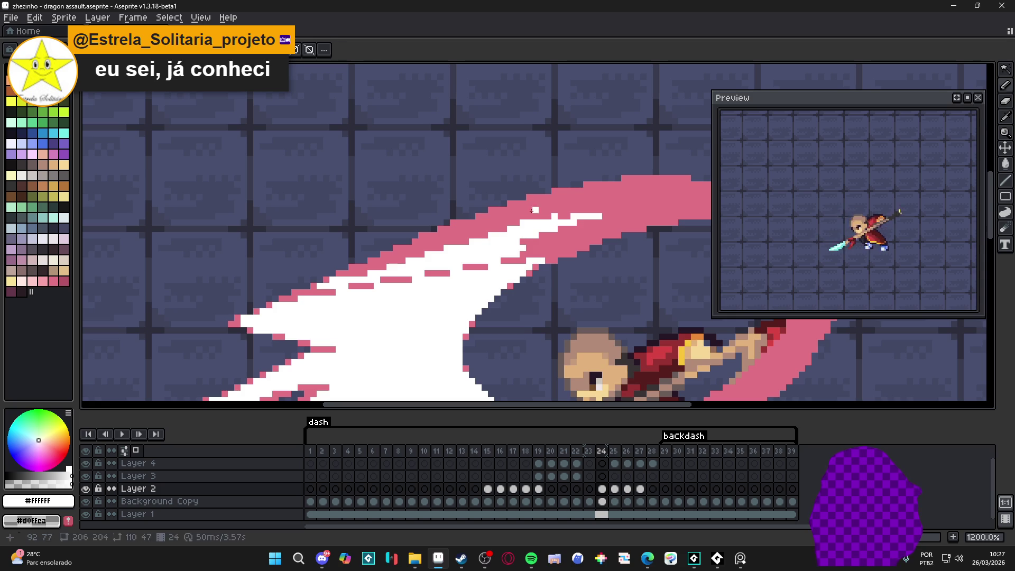
Repaint the stray white top-rim pixels pink and the pink dashes inside the blade white
{"action": "left_click", "coordinate": [524, 229], "text": "alt"}
{"action": "left_click_drag", "start_coordinate": [524, 222], "coordinate": [613, 211]}
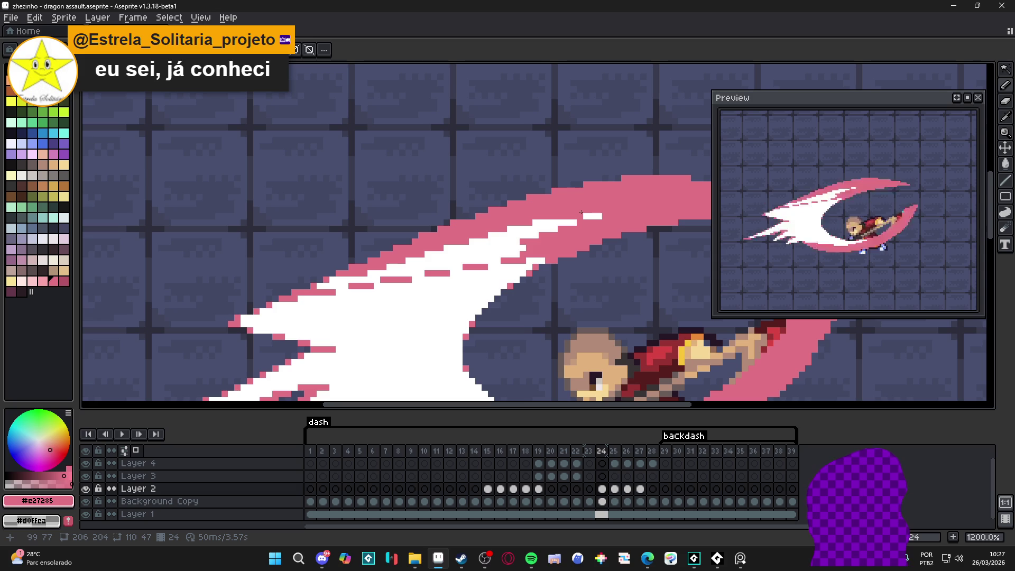
{"action": "scroll", "coordinate": [548, 230], "scroll_direction": "up", "scroll_amount": 1}
{"action": "left_click", "coordinate": [526, 265], "text": "alt"}
{"action": "left_click_drag", "start_coordinate": [517, 267], "coordinate": [494, 266]}
{"action": "left_click", "coordinate": [523, 244], "text": "alt"}
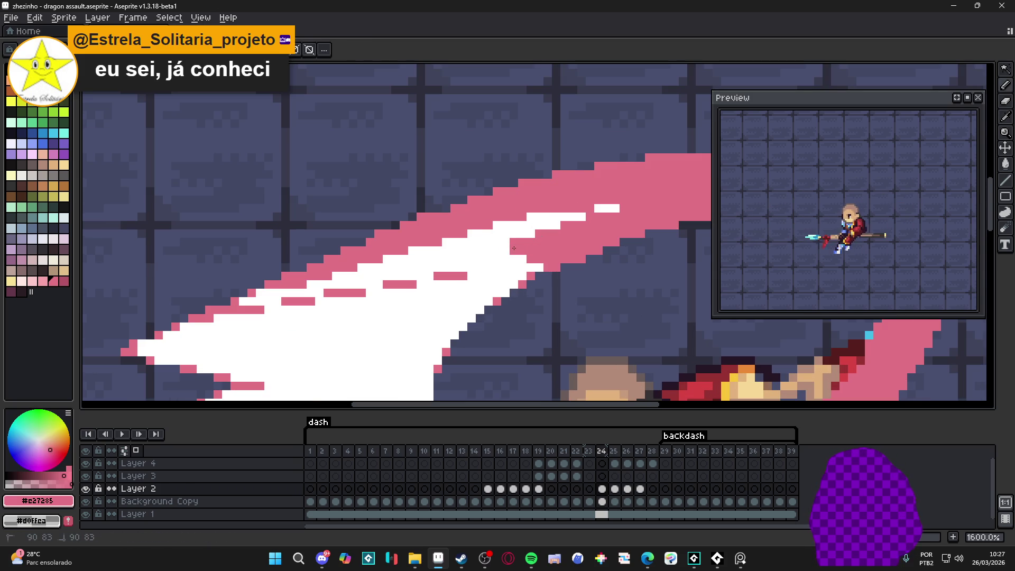
{"action": "left_click", "coordinate": [505, 251], "text": "alt"}
{"action": "mouse_move", "coordinate": [476, 263]}
{"action": "left_mouse_down"}
{"action": "mouse_move", "coordinate": [519, 262]}
{"action": "mouse_move", "coordinate": [272, 311]}
{"action": "mouse_move", "coordinate": [264, 325]}
{"action": "mouse_move", "coordinate": [256, 316]}
{"action": "mouse_move", "coordinate": [274, 321]}
{"action": "left_mouse_up"}
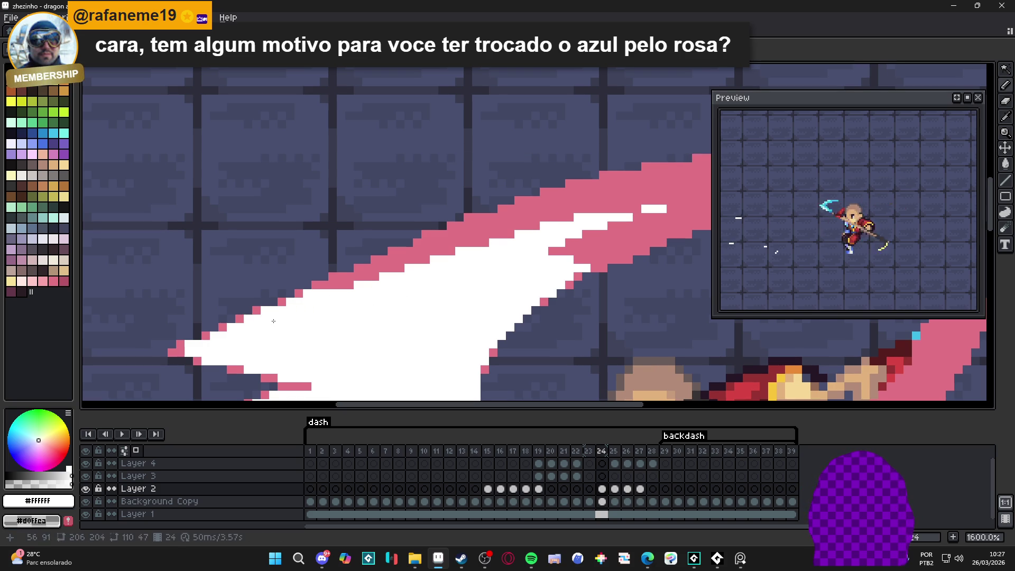
{"action": "left_click", "coordinate": [342, 278], "text": "alt"}
{"action": "scroll", "coordinate": [349, 288], "scroll_direction": "left", "scroll_amount": 3}
Use the Paint Bucket to turn leftover white pixels on the blade's lower-left rim pink
{"action": "left_click", "coordinate": [372, 294]}
{"action": "key", "text": "ctrl+z"}
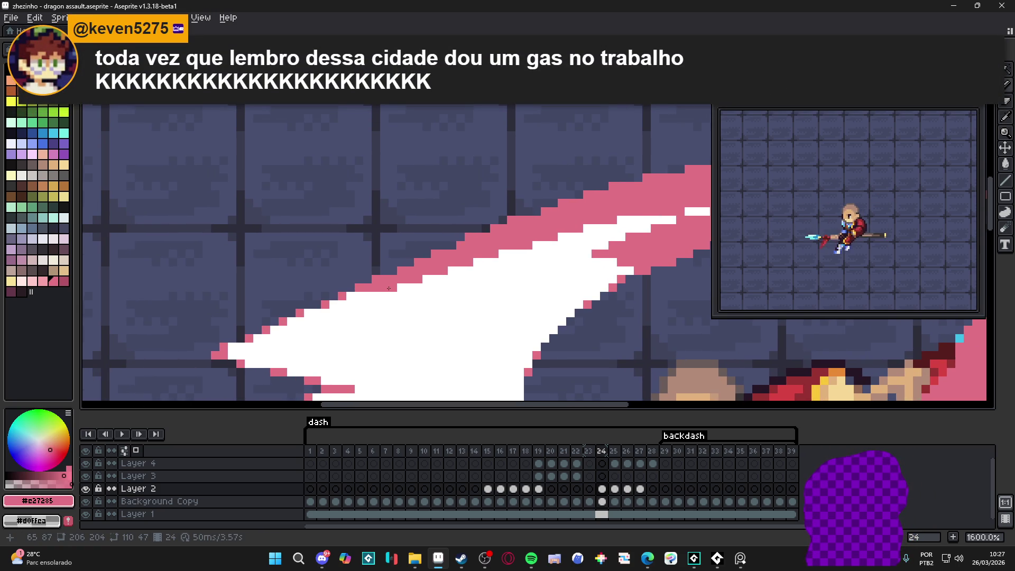
{"action": "mouse_move", "coordinate": [393, 289]}
{"action": "left_mouse_down"}
{"action": "mouse_move", "coordinate": [447, 290]}
{"action": "mouse_move", "coordinate": [439, 273]}
{"action": "mouse_move", "coordinate": [290, 333]}
{"action": "mouse_move", "coordinate": [384, 290]}
{"action": "left_mouse_up"}
{"action": "key", "text": "g"}
{"action": "left_click", "coordinate": [401, 281]}
{"action": "scroll", "coordinate": [344, 312], "scroll_direction": "down", "scroll_amount": 2}
{"action": "left_click", "coordinate": [305, 333]}
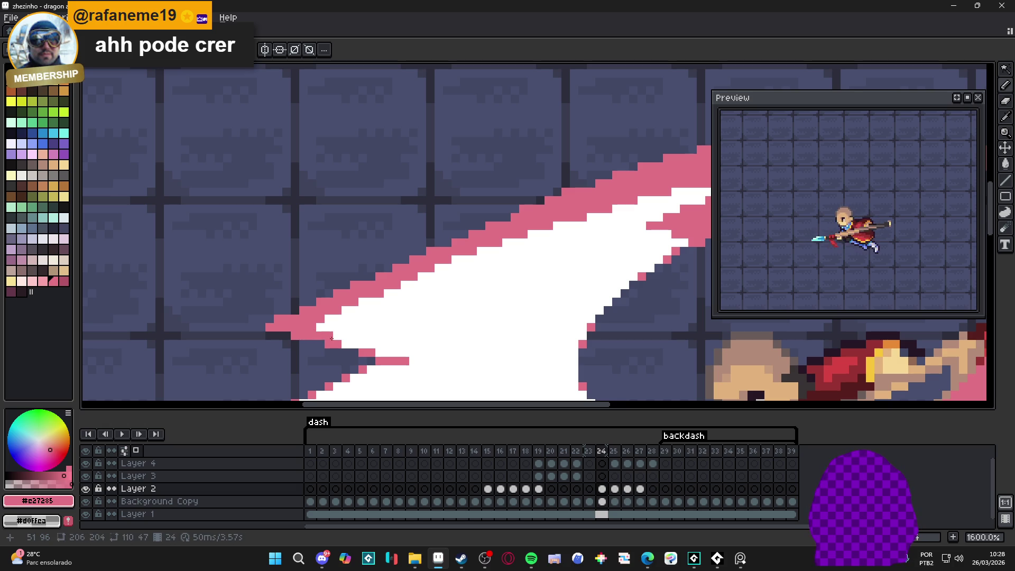
{"action": "left_click", "coordinate": [354, 344]}
{"action": "left_click", "coordinate": [340, 337]}
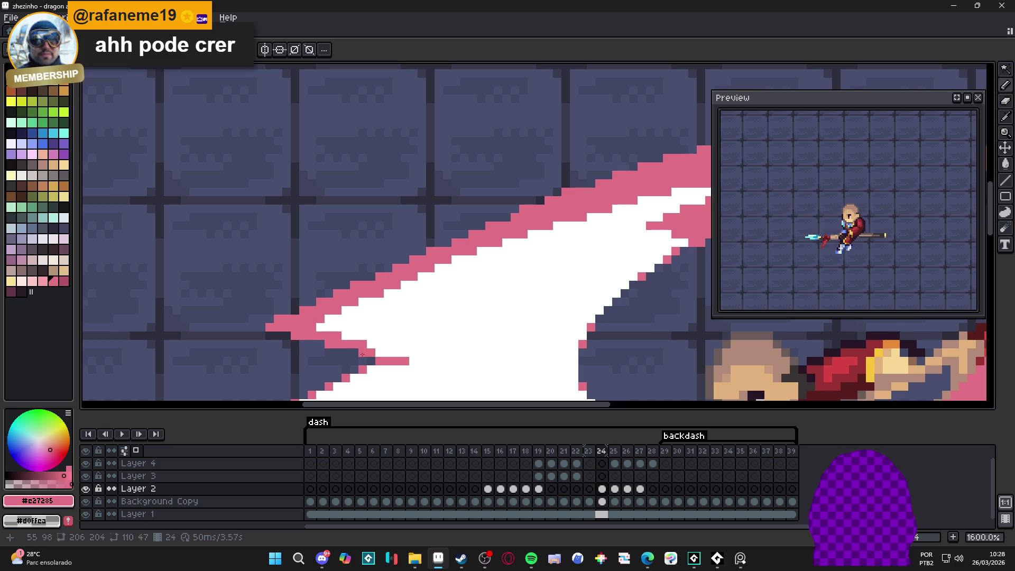
{"action": "scroll", "coordinate": [422, 319], "scroll_direction": "down", "scroll_amount": 4}
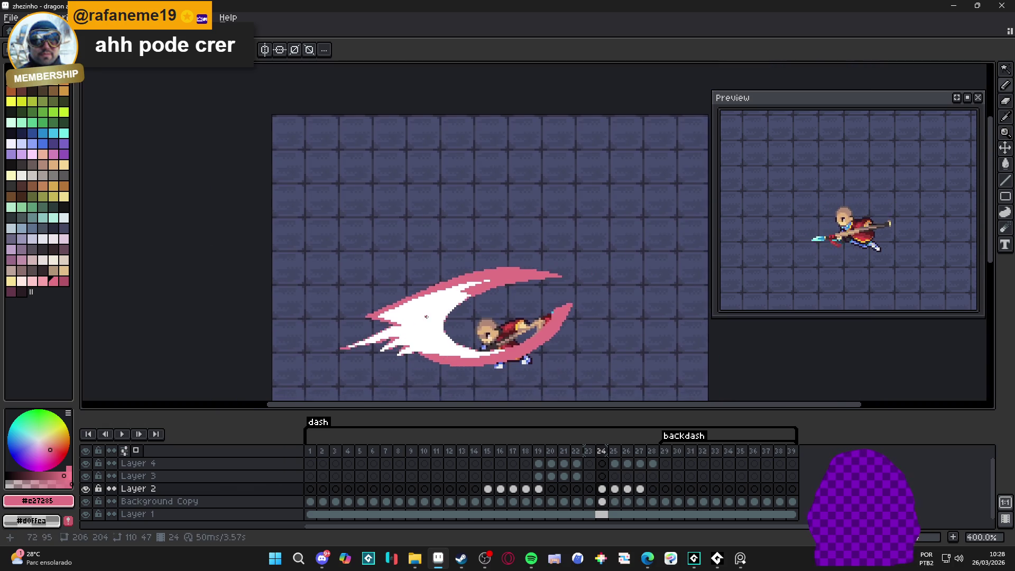
{"action": "scroll", "coordinate": [421, 319], "scroll_direction": "up", "scroll_amount": 4}
Extend the white streak toward the blade tip, undoing the overextended end
{"action": "left_click", "coordinate": [503, 255], "text": "alt"}
{"action": "left_click", "coordinate": [555, 252]}
{"action": "left_click", "coordinate": [550, 244]}
{"action": "mouse_move", "coordinate": [586, 249]}
{"action": "left_mouse_down"}
{"action": "mouse_move", "coordinate": [648, 227]}
{"action": "mouse_move", "coordinate": [632, 234]}
{"action": "mouse_move", "coordinate": [641, 235]}
{"action": "left_mouse_up"}
{"action": "key", "text": "ctrl+z"}
{"action": "left_click", "coordinate": [581, 235]}
{"action": "left_click_drag", "start_coordinate": [539, 243], "coordinate": [521, 243]}
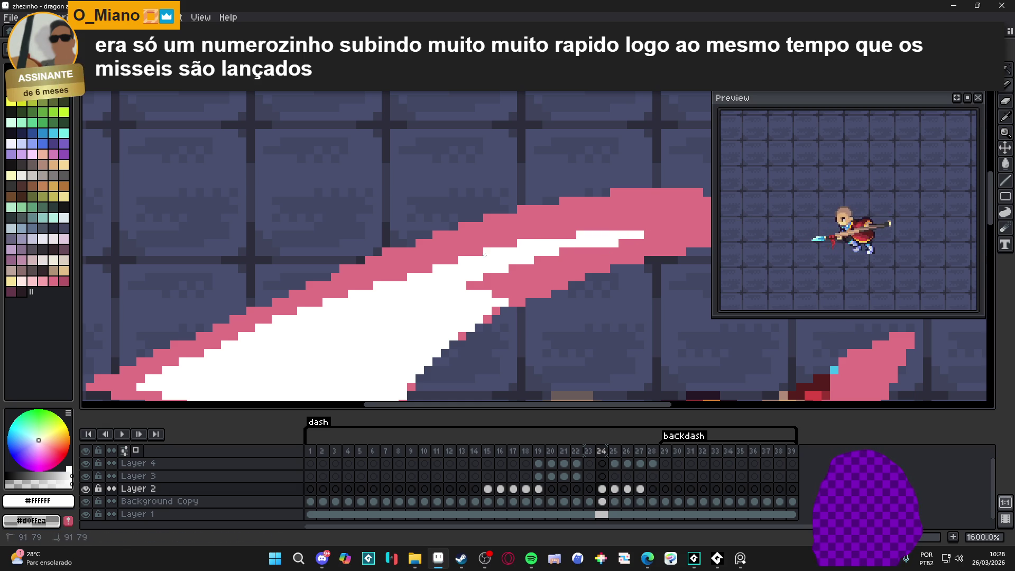
{"action": "scroll", "coordinate": [487, 255], "scroll_direction": "down", "scroll_amount": 3}
{"action": "scroll", "coordinate": [506, 243], "scroll_direction": "up", "scroll_amount": 3}
Extend the pink edge into the streak along the blade's lower side
{"action": "left_click", "coordinate": [517, 258], "text": "alt"}
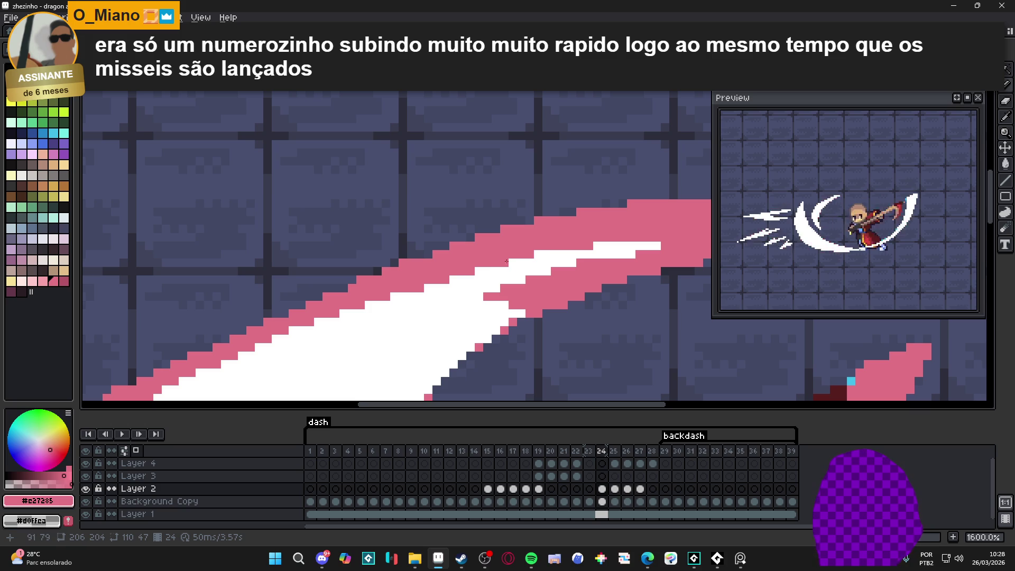
{"action": "scroll", "coordinate": [513, 275], "scroll_direction": "down", "scroll_amount": 3}
{"action": "scroll", "coordinate": [509, 292], "scroll_direction": "up", "scroll_amount": 3}
{"action": "left_click_drag", "start_coordinate": [511, 306], "coordinate": [444, 314]}
{"action": "left_click", "coordinate": [478, 314]}
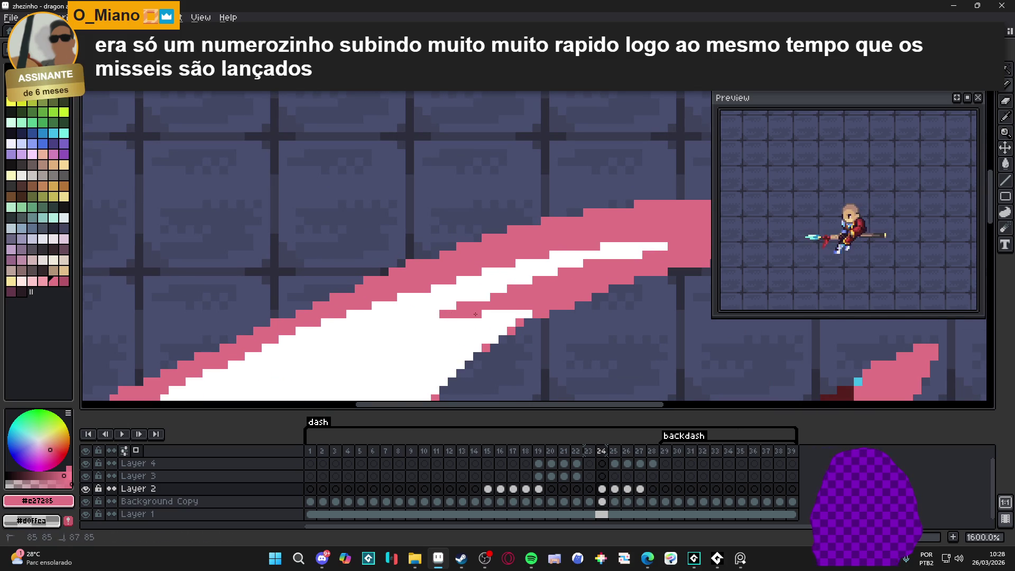
{"action": "scroll", "coordinate": [487, 302], "scroll_direction": "down", "scroll_amount": 3}
{"action": "scroll", "coordinate": [528, 266], "scroll_direction": "up", "scroll_amount": 2}
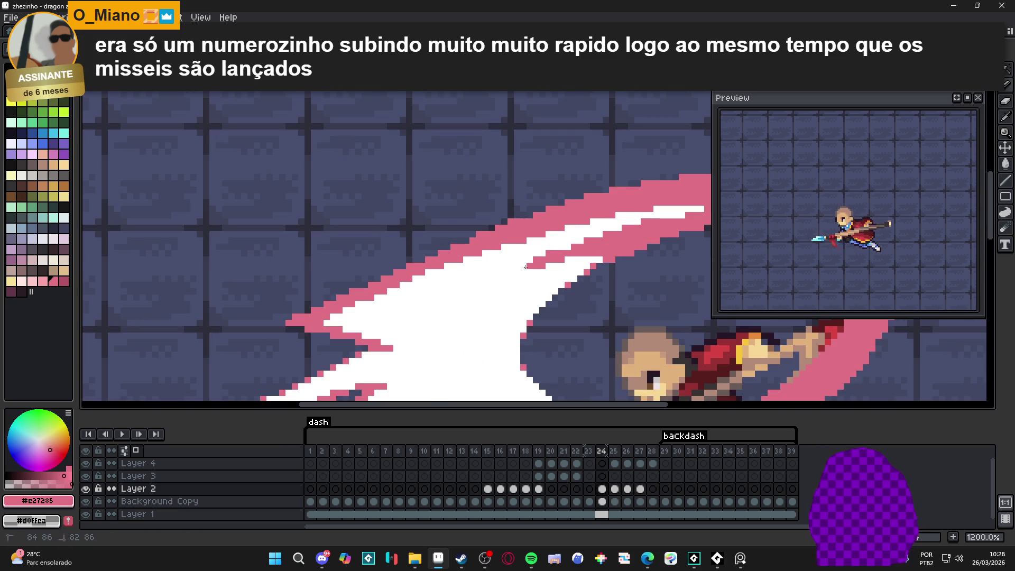
{"action": "scroll", "coordinate": [528, 266], "scroll_direction": "down", "scroll_amount": 5}
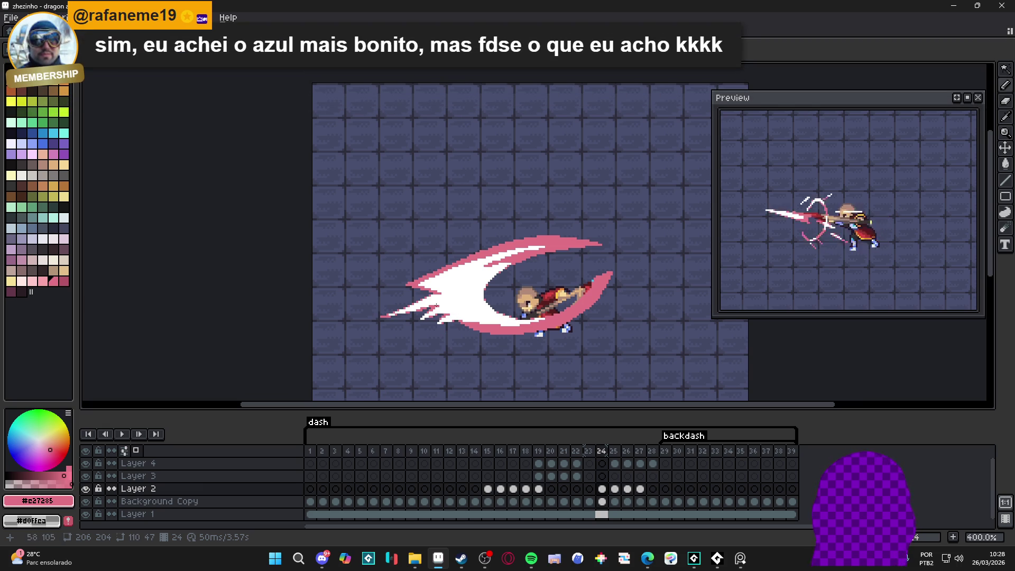
{"action": "left_click_drag", "start_coordinate": [427, 297], "coordinate": [466, 294]}
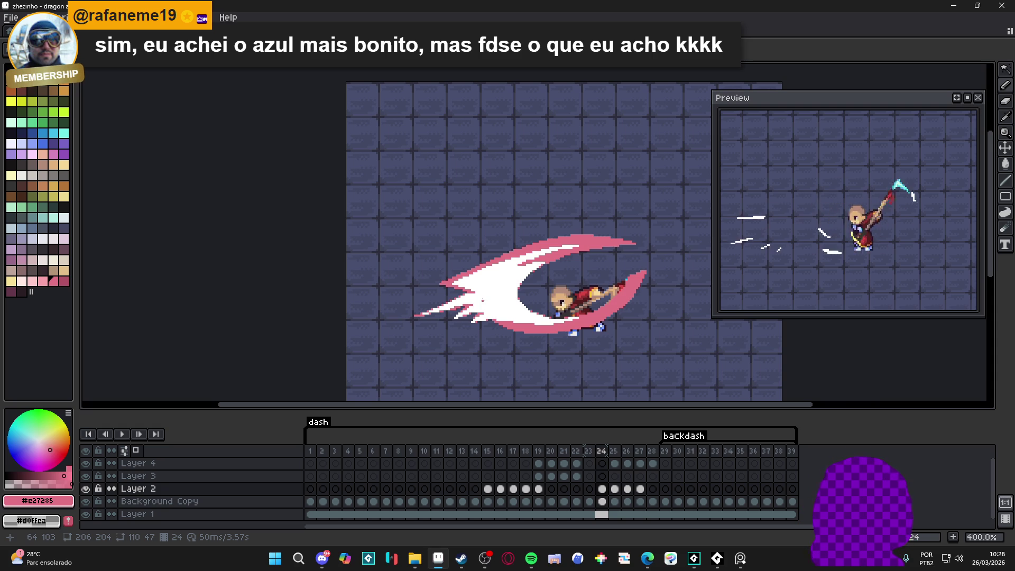
{"action": "scroll", "coordinate": [478, 294], "scroll_direction": "up", "scroll_amount": 5}
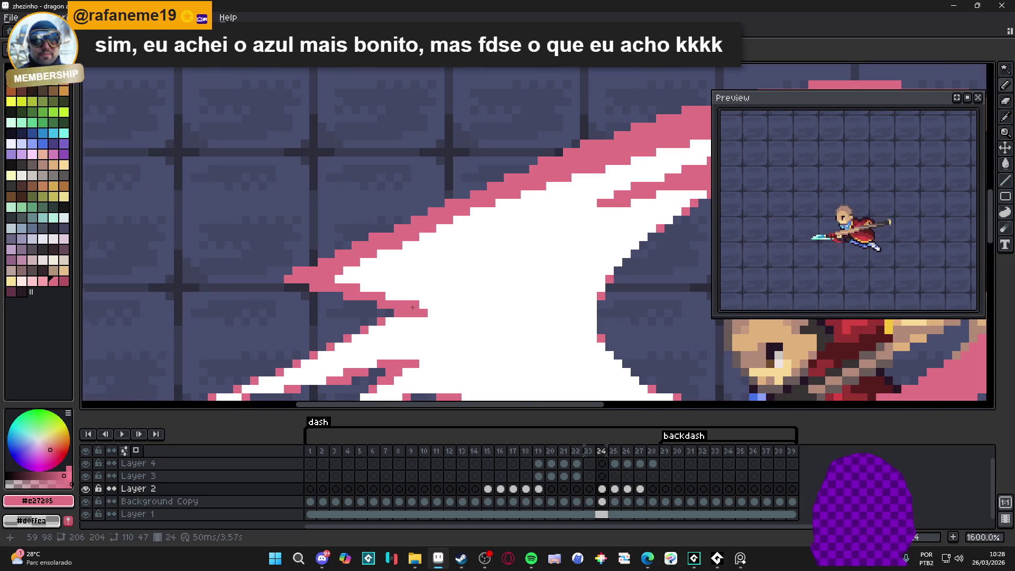
Touch up pink and white edge pixels along the blade, then save the dragon assault file
{"action": "left_click", "coordinate": [424, 340], "text": "alt"}
{"action": "left_click", "coordinate": [417, 318]}
{"action": "left_click", "coordinate": [400, 302], "text": "alt"}
{"action": "left_click_drag", "start_coordinate": [417, 302], "coordinate": [449, 284]}
{"action": "left_click", "coordinate": [468, 284]}
{"action": "left_click", "coordinate": [418, 285]}
{"action": "scroll", "coordinate": [437, 299], "scroll_direction": "down", "scroll_amount": 1}
{"action": "scroll", "coordinate": [427, 292], "scroll_direction": "up", "scroll_amount": 1}
{"action": "left_click", "coordinate": [402, 291], "text": "alt"}
{"action": "left_click", "coordinate": [427, 292]}
{"action": "left_click", "coordinate": [445, 291]}
{"action": "left_click", "coordinate": [447, 307], "text": "alt"}
{"action": "scroll", "coordinate": [465, 299], "scroll_direction": "down", "scroll_amount": 3}
{"action": "key", "text": "ctrl+s"}
{"action": "scroll", "coordinate": [470, 302], "scroll_direction": "down", "scroll_amount": 3}
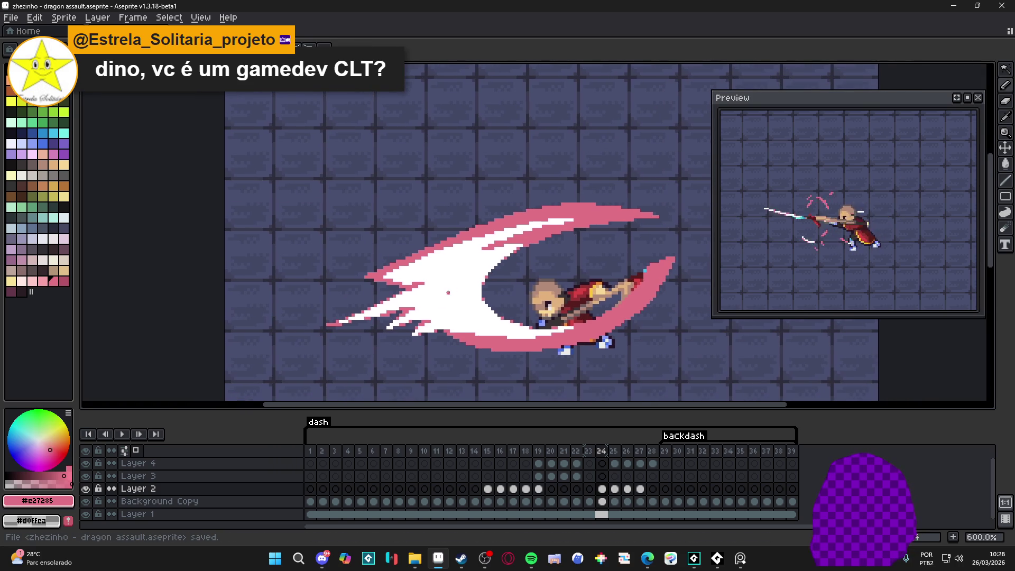
In File Explorer, go from Dragon Assault up to zeh and into the Dark Thrust folder
{"action": "left_click", "coordinate": [414, 558]}
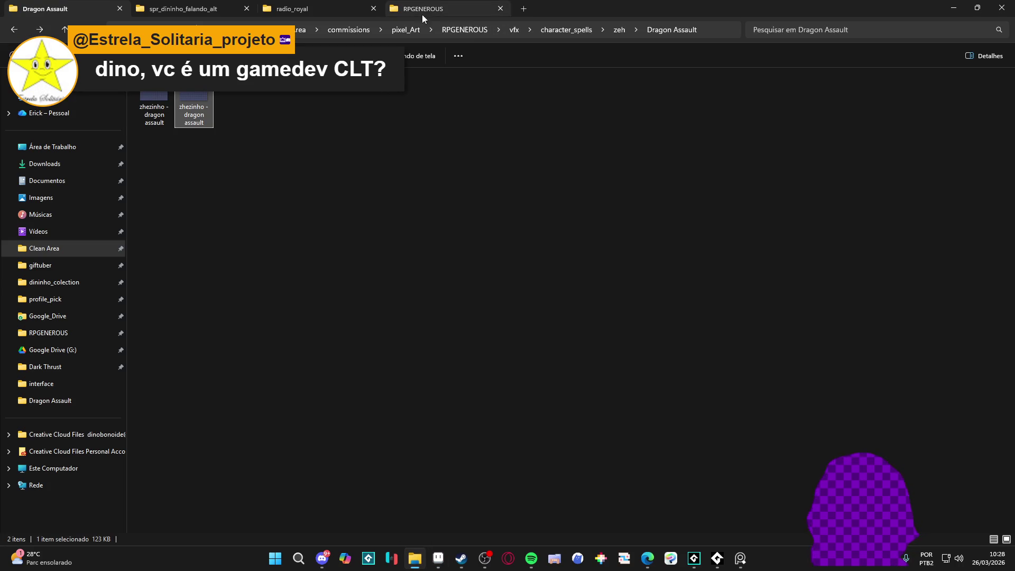
{"action": "left_click", "coordinate": [14, 29]}
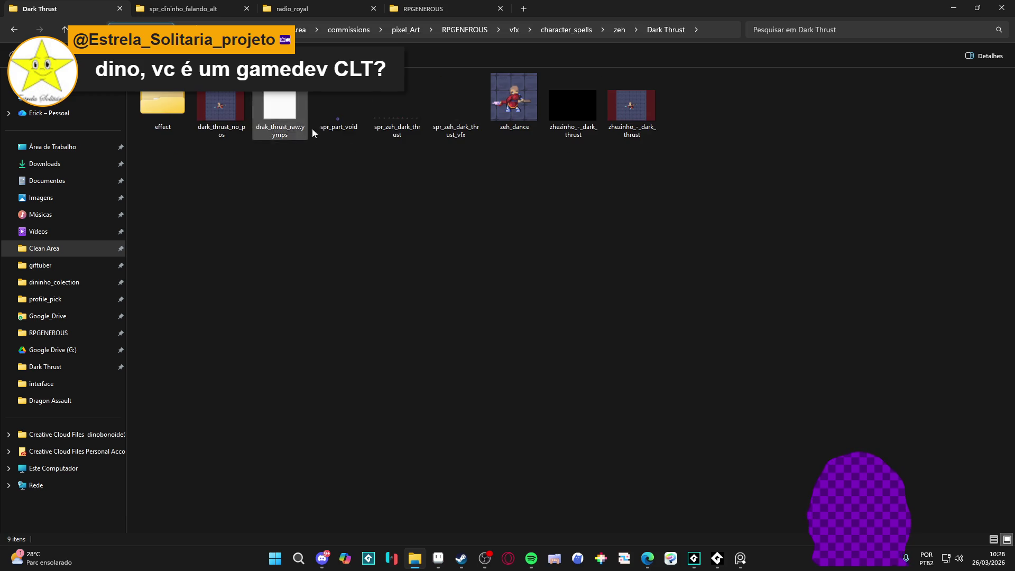
{"action": "left_click", "coordinate": [230, 103]}
Preview the dark_thrust_no_pos image and the animation gif, then open zhezinho_-_dark_thrust.aseprite
{"action": "double_click", "coordinate": [230, 103]}
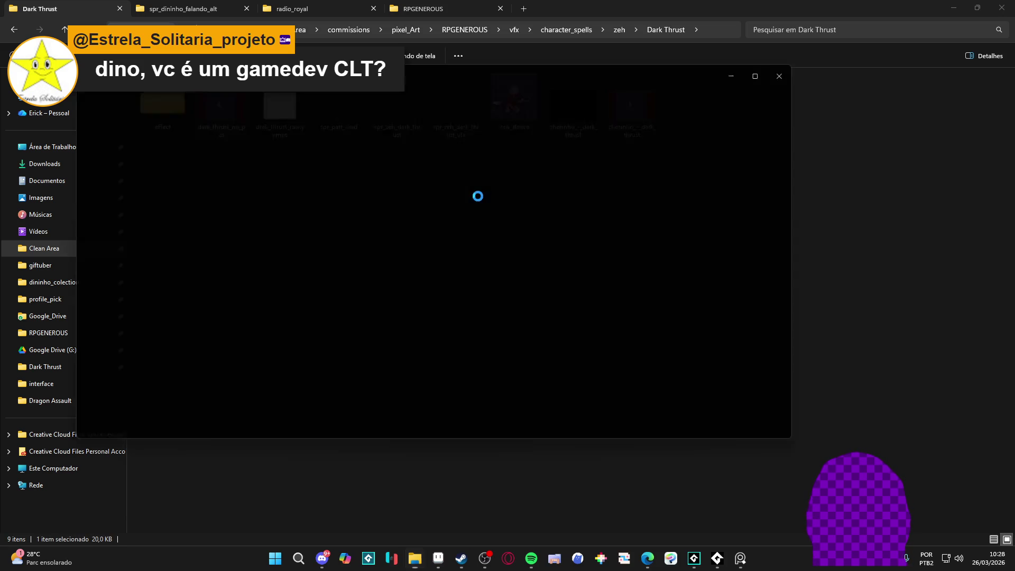
{"action": "left_click", "coordinate": [800, 66]}
{"action": "double_click", "coordinate": [629, 105]}
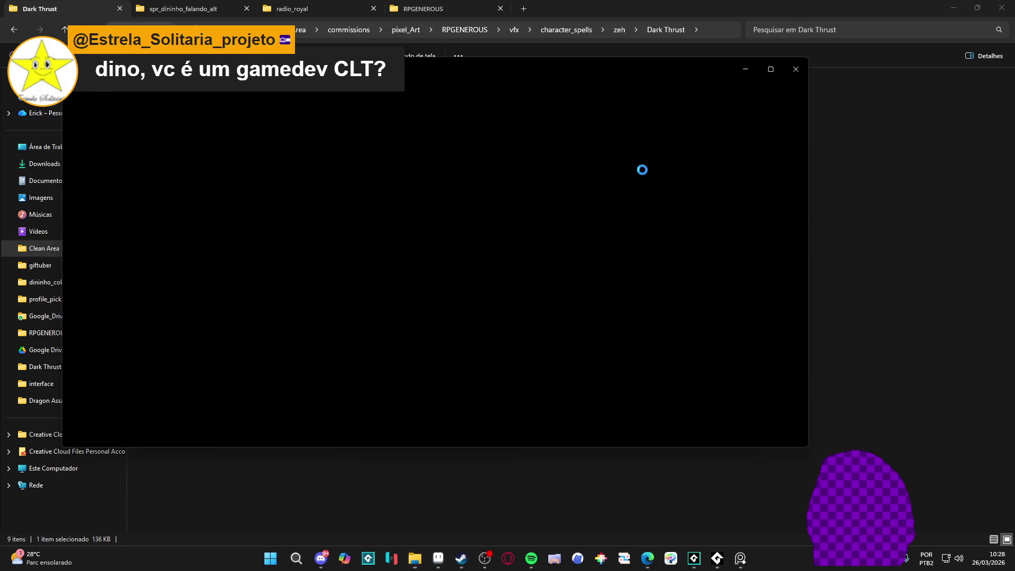
{"action": "left_click", "coordinate": [800, 69]}
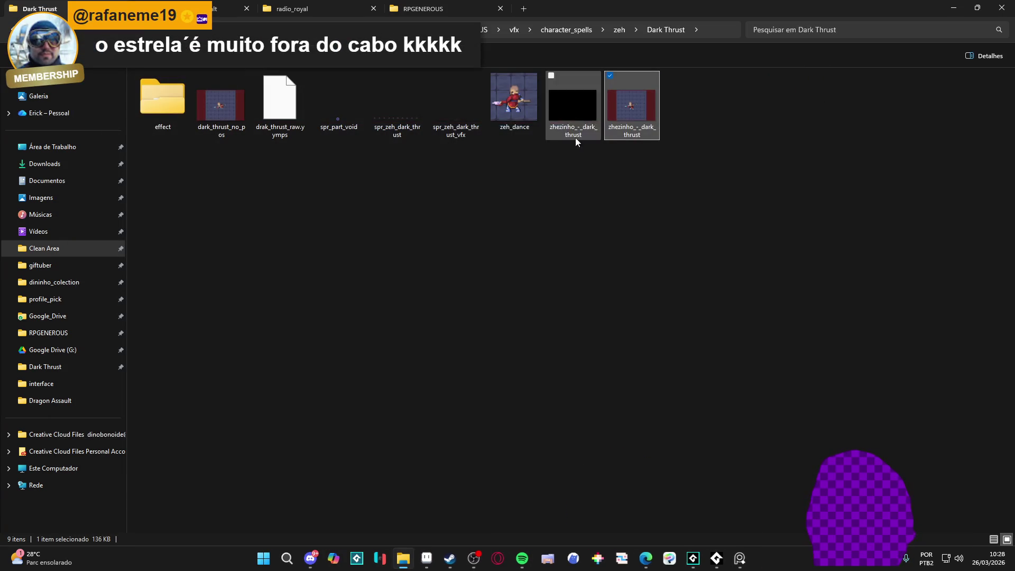
{"action": "left_click", "coordinate": [579, 107]}
{"action": "double_click", "coordinate": [579, 106]}
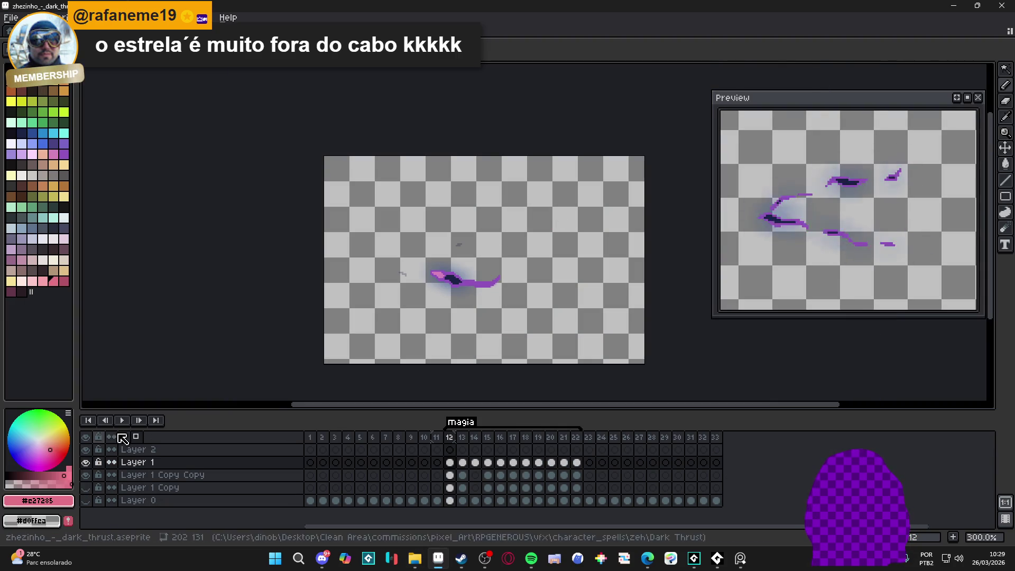
Make all layers visible and play the dark thrust animation
{"action": "left_click", "coordinate": [85, 437]}
{"action": "left_click", "coordinate": [86, 437]}
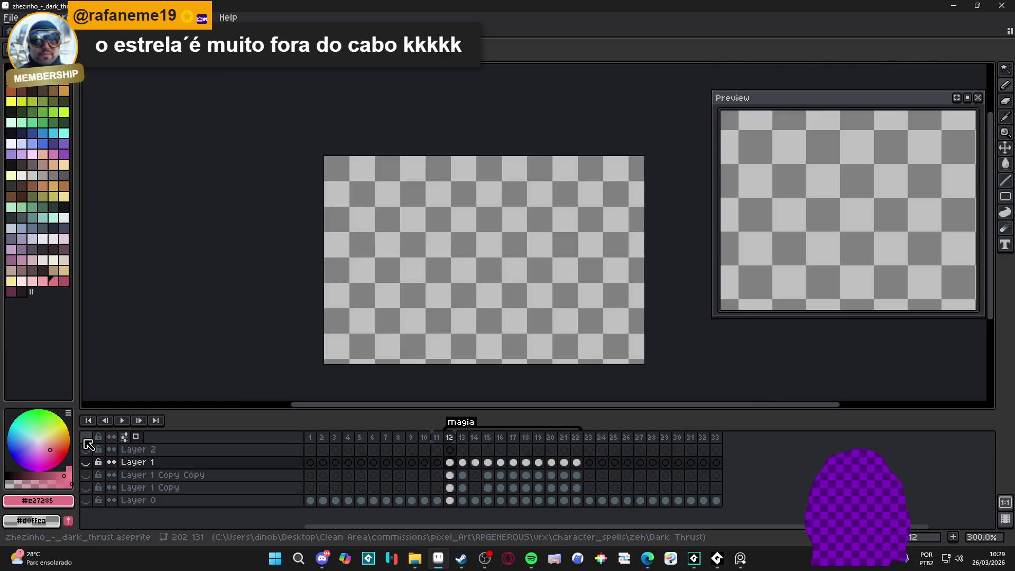
{"action": "left_click", "coordinate": [86, 437]}
{"action": "scroll", "coordinate": [491, 287], "scroll_direction": "up", "scroll_amount": 2}
{"action": "left_click", "coordinate": [123, 421]}
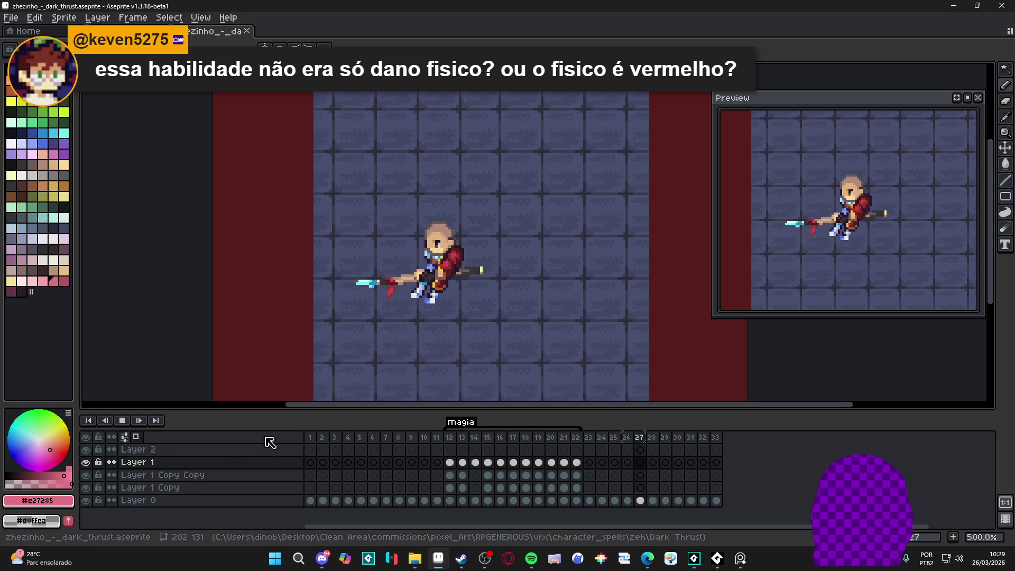
Switch to the dragon assault file and preview its animation playback
{"action": "left_click", "coordinate": [124, 423]}
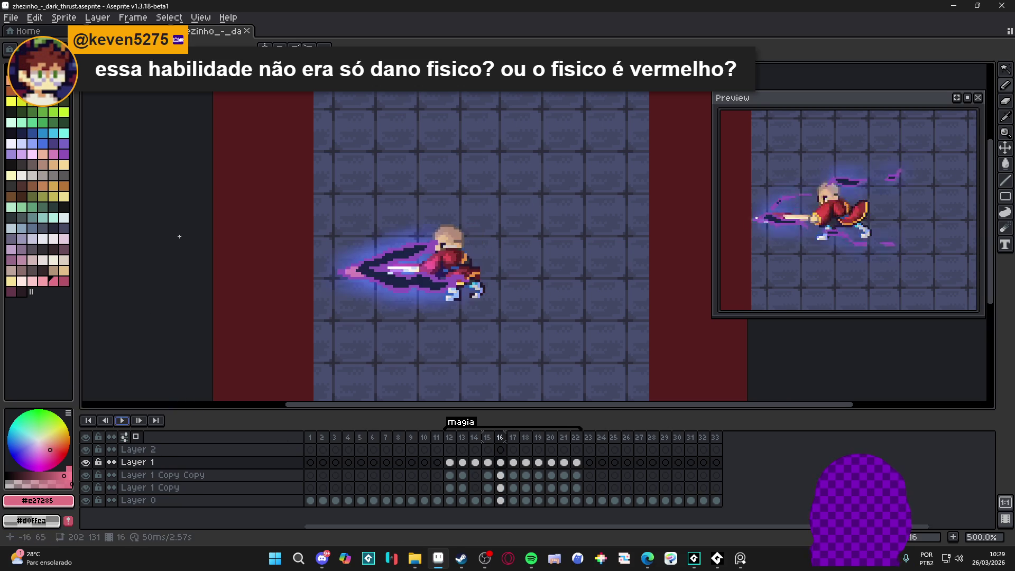
{"action": "key", "text": "ctrl+Tab"}
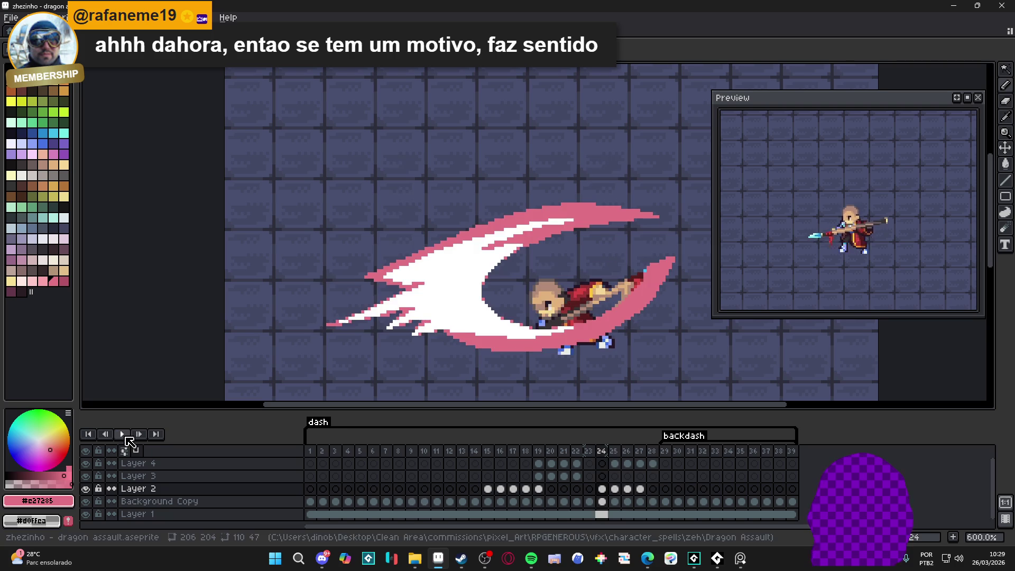
{"action": "left_click", "coordinate": [122, 434]}
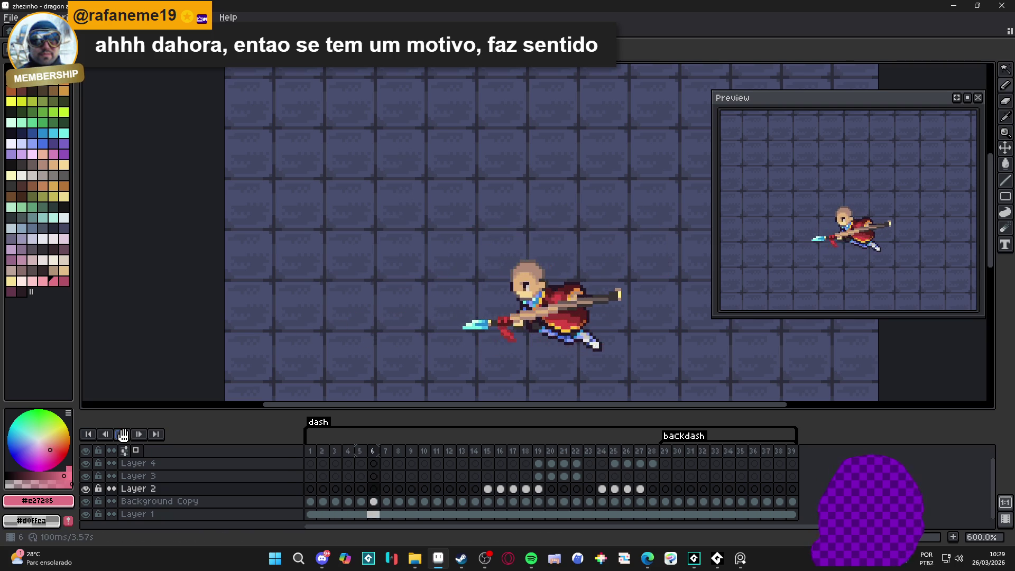
{"action": "left_click", "coordinate": [122, 434]}
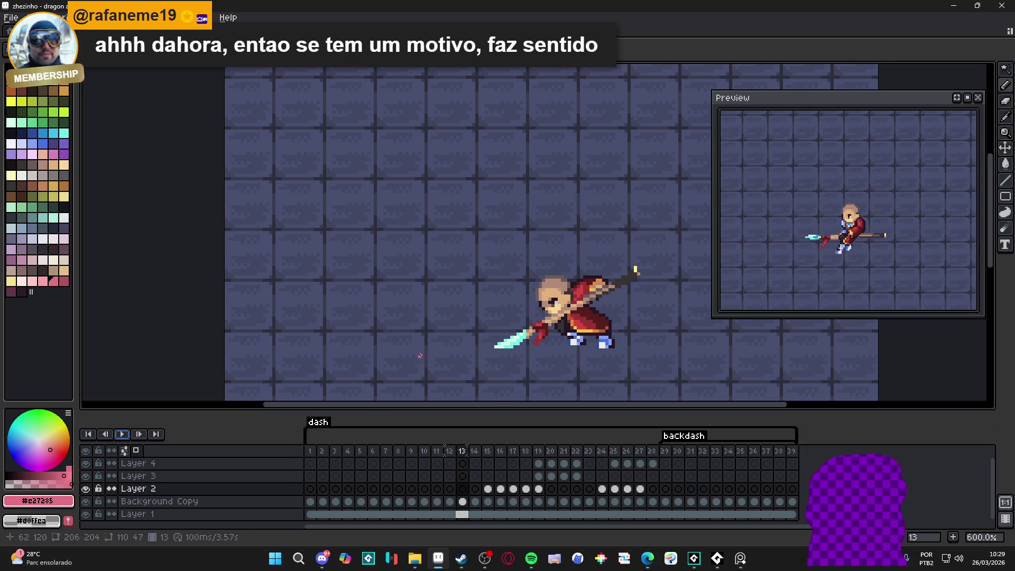
Step through frames 15, 18 and 19 to frame 24, comparing it with its neighbours
{"action": "left_click", "coordinate": [487, 452]}
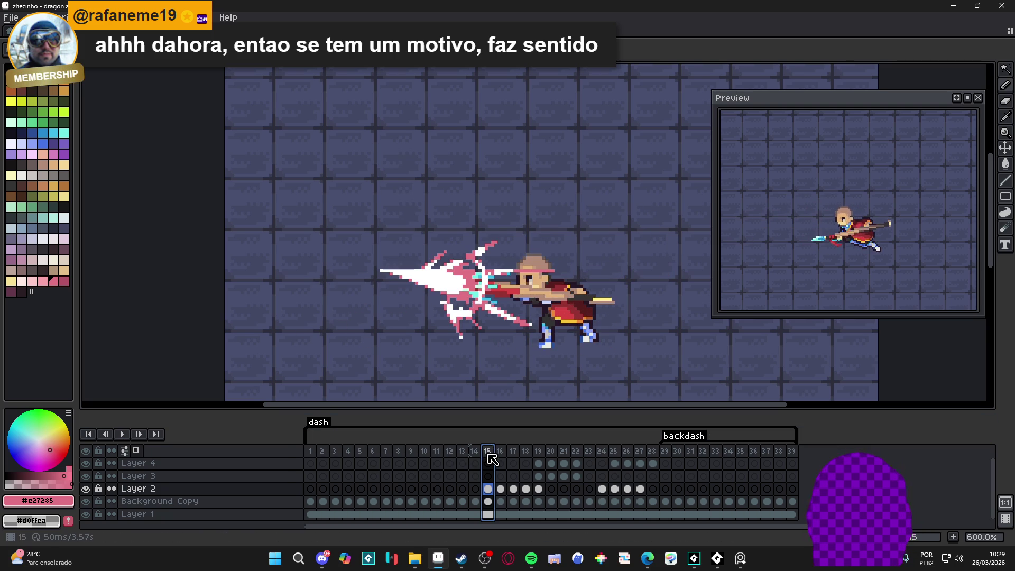
{"action": "left_click", "coordinate": [526, 451]}
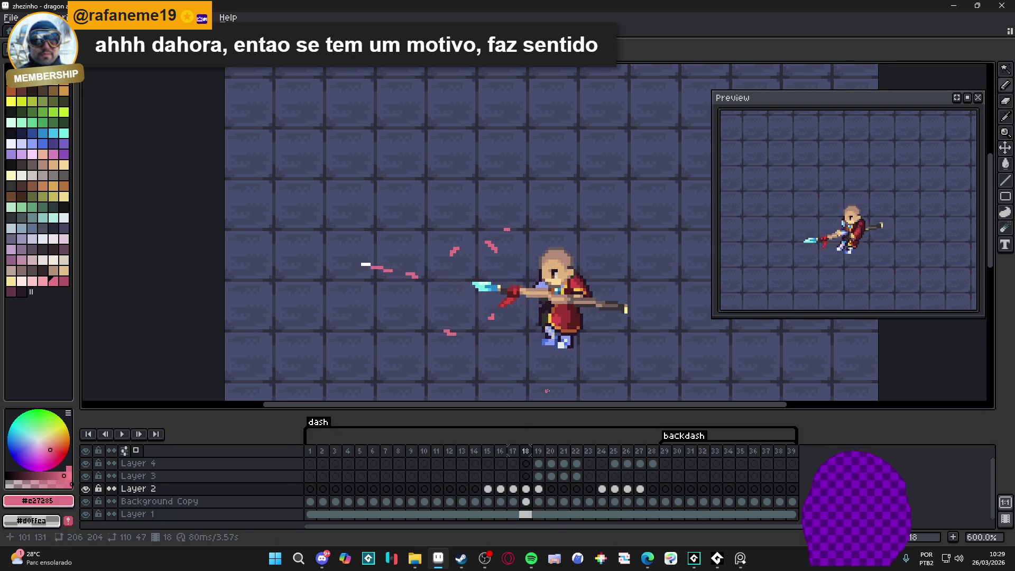
{"action": "key", "text": "Right"}
{"action": "key", "text": "Left"}
{"action": "key", "text": "Right"}
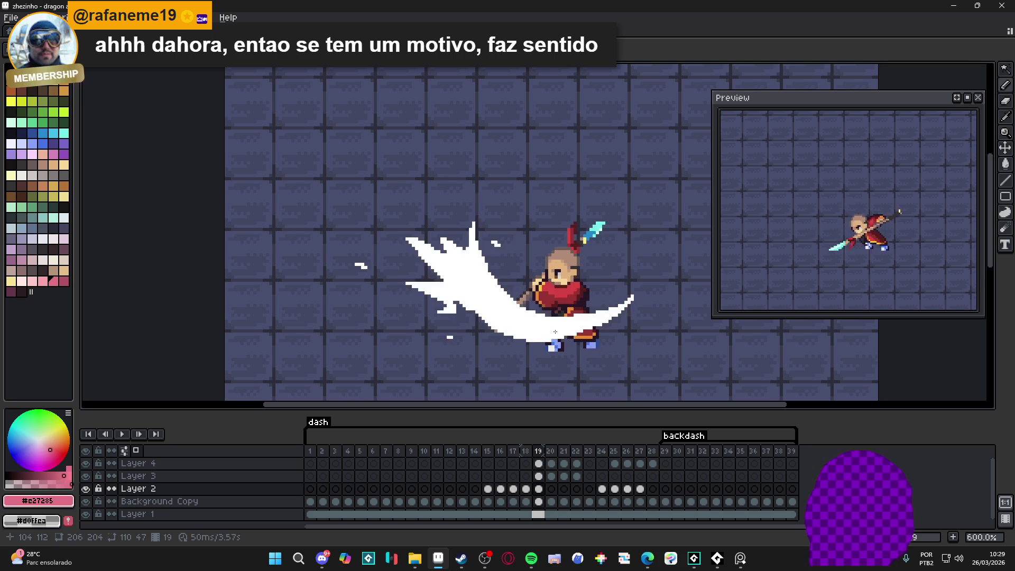
{"action": "key", "text": "Right"}
{"action": "key", "text": "Right"}
{"action": "key", "text": "Right"}
{"action": "key", "text": "Right"}
{"action": "key", "text": "Left"}
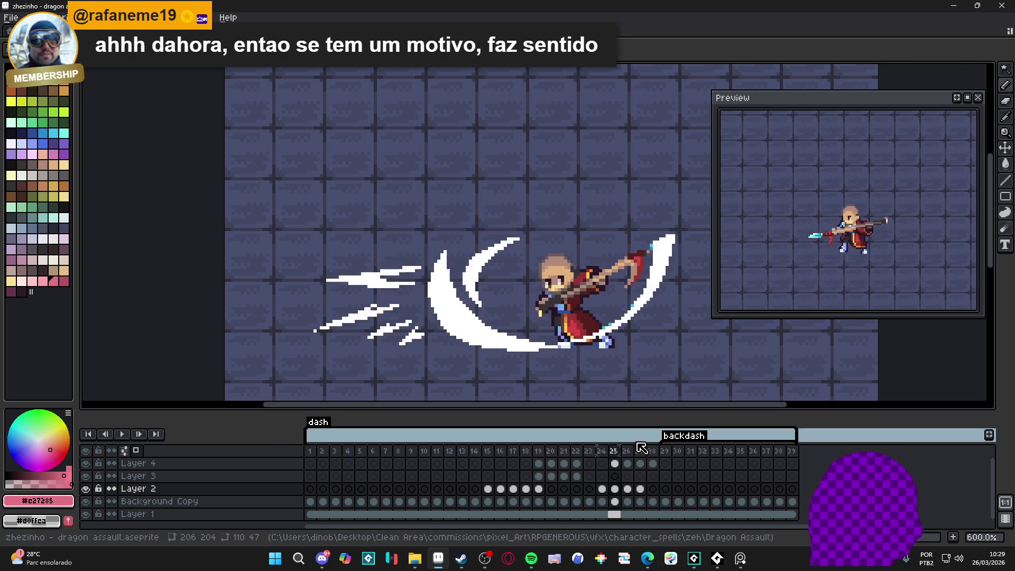
{"action": "key", "text": "Right"}
{"action": "key", "text": "Left"}
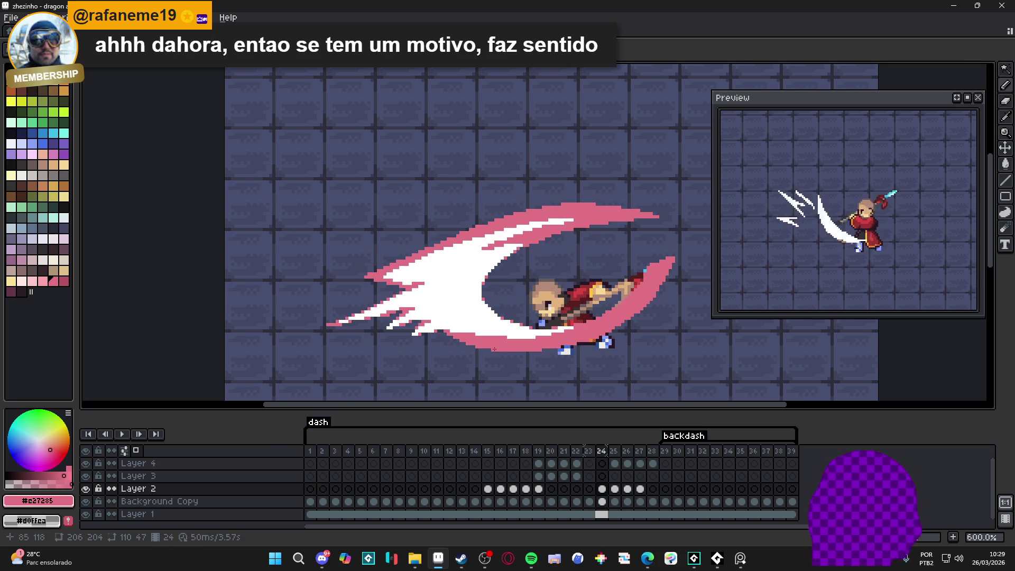
Draw short pink strokes along the slash edge on frame 24
{"action": "scroll", "coordinate": [464, 339], "scroll_direction": "up", "scroll_amount": 4}
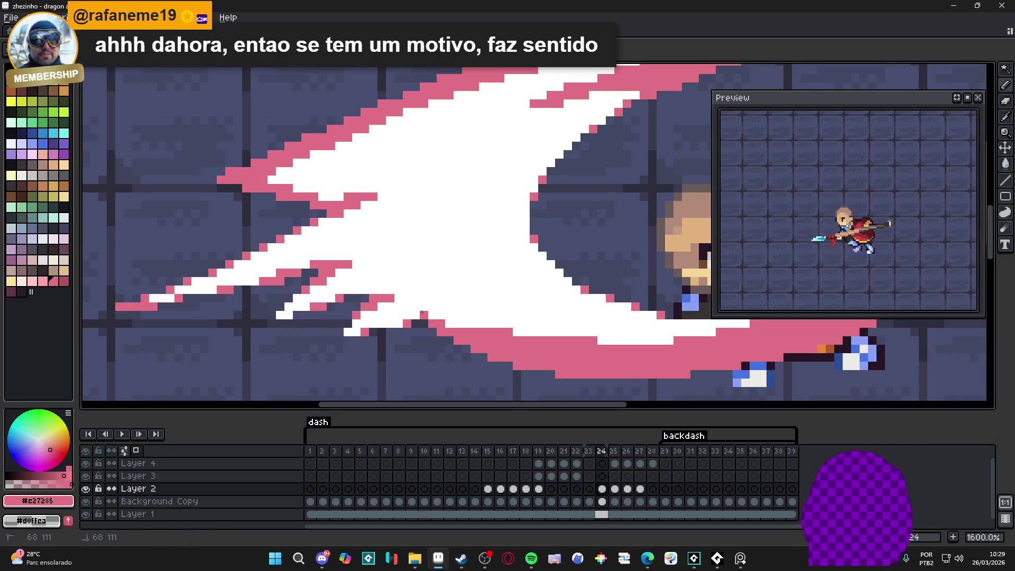
{"action": "left_click_drag", "start_coordinate": [490, 280], "coordinate": [493, 279]}
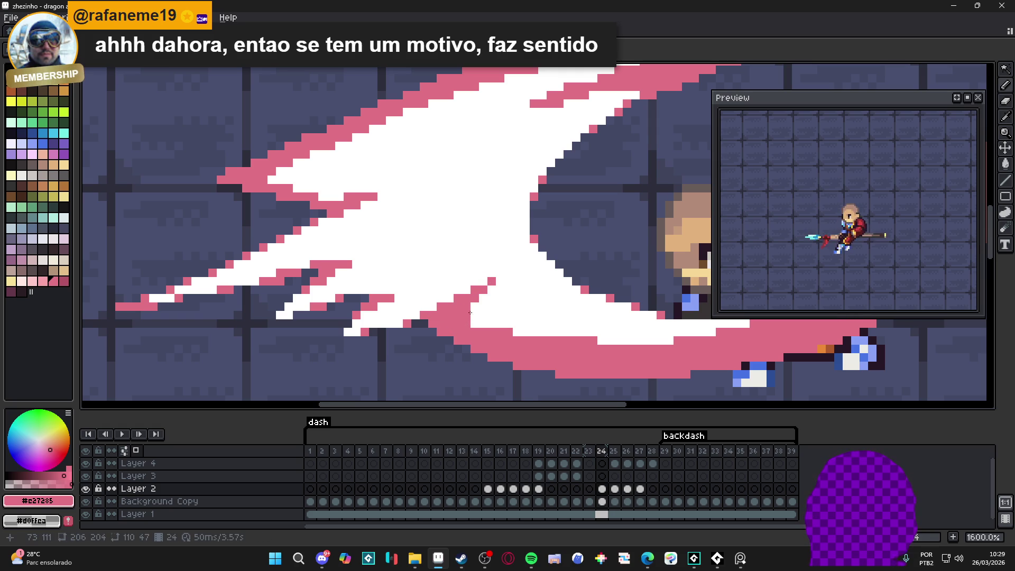
{"action": "scroll", "coordinate": [433, 324], "scroll_direction": "down", "scroll_amount": 3}
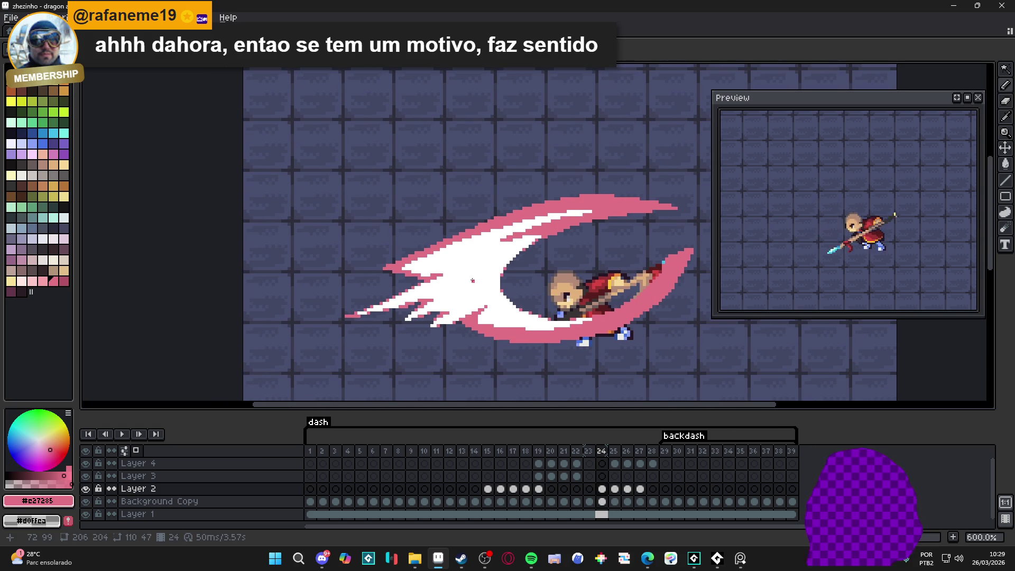
{"action": "scroll", "coordinate": [524, 235], "scroll_direction": "up", "scroll_amount": 3}
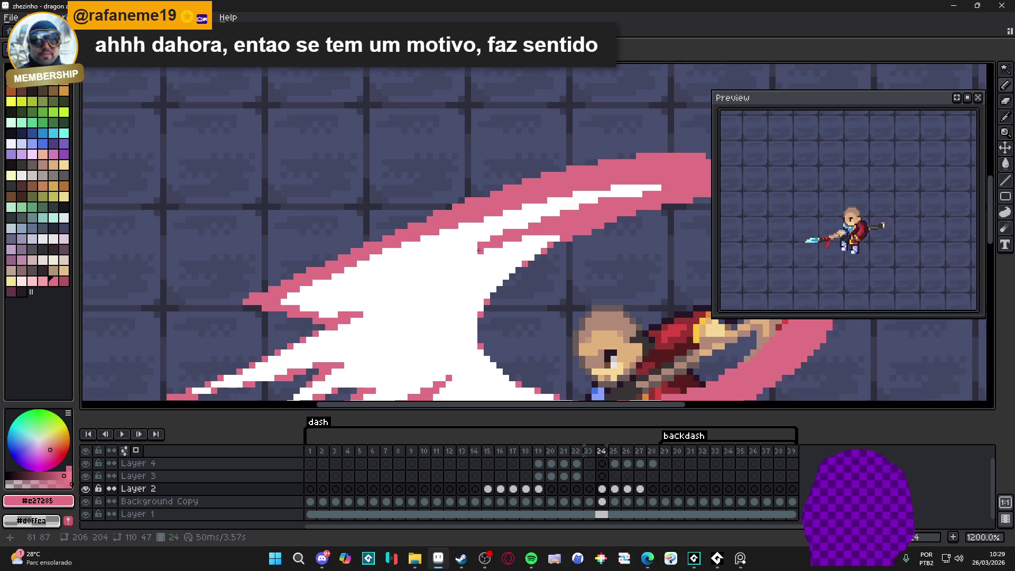
{"action": "left_click_drag", "start_coordinate": [479, 250], "coordinate": [461, 251]}
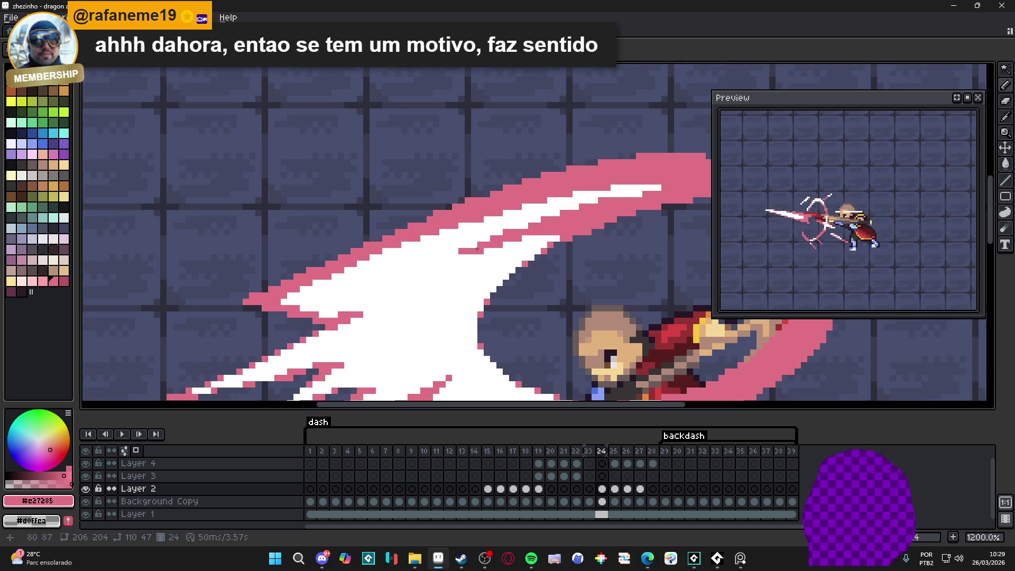
{"action": "scroll", "coordinate": [477, 248], "scroll_direction": "down", "scroll_amount": 4}
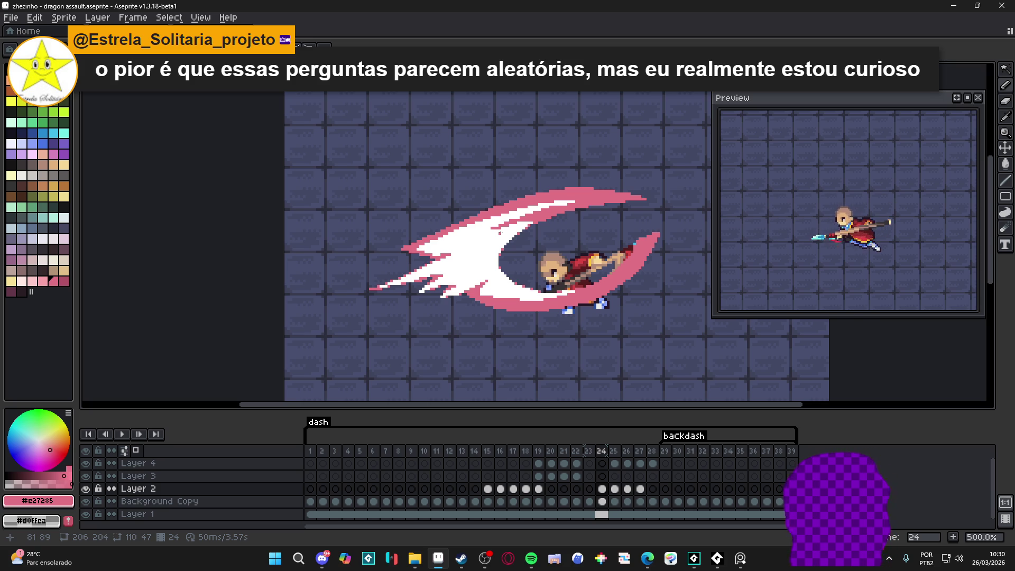
{"action": "scroll", "coordinate": [502, 232], "scroll_direction": "up", "scroll_amount": 4}
Paint white pixels into the slash's upper edge, eyedropping white and pink #e27285
{"action": "left_click", "coordinate": [487, 232], "text": "alt"}
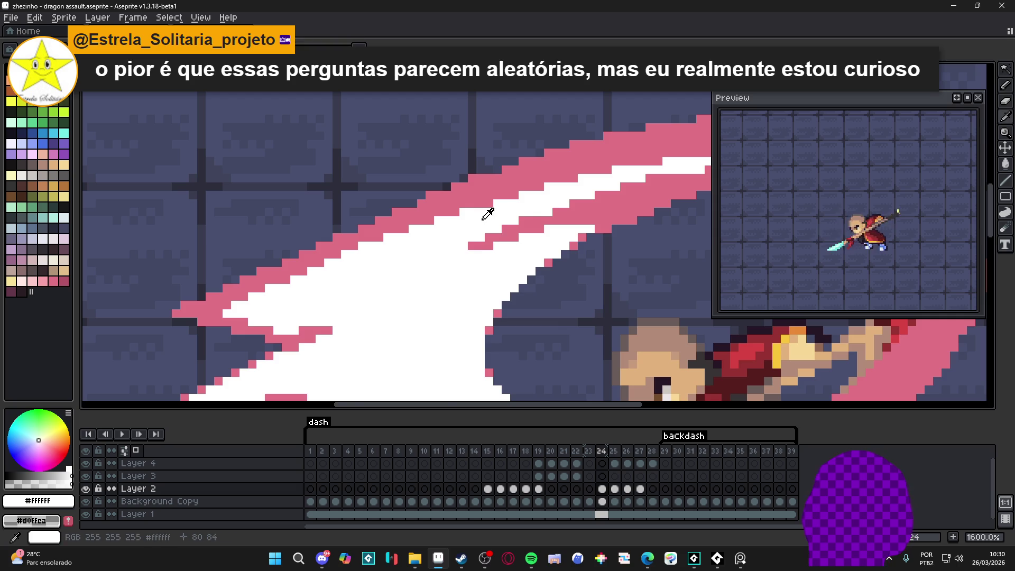
{"action": "scroll", "coordinate": [541, 218], "scroll_direction": "up", "scroll_amount": 1}
{"action": "left_click", "coordinate": [537, 221], "text": "alt"}
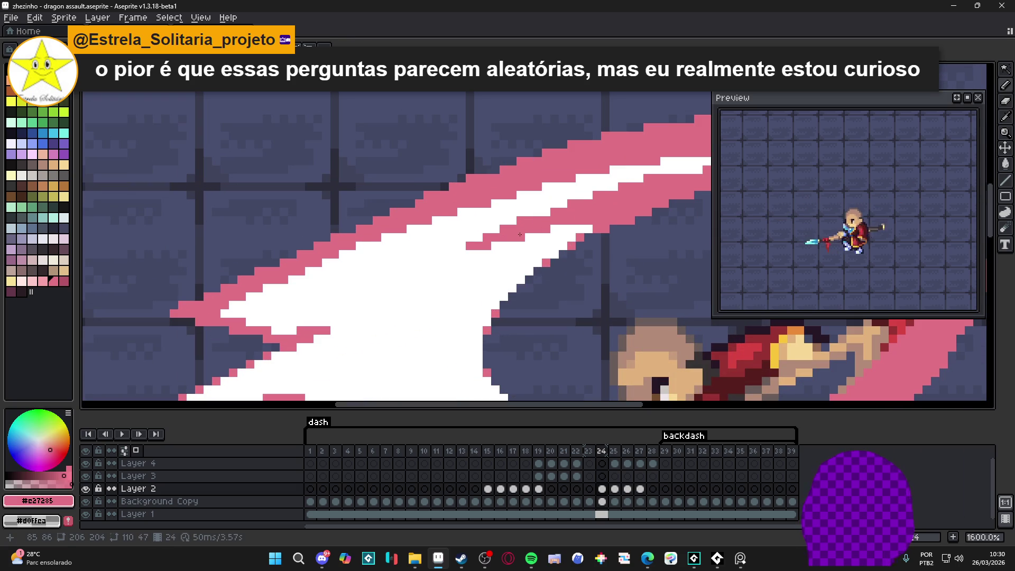
{"action": "scroll", "coordinate": [528, 222], "scroll_direction": "down", "scroll_amount": 5}
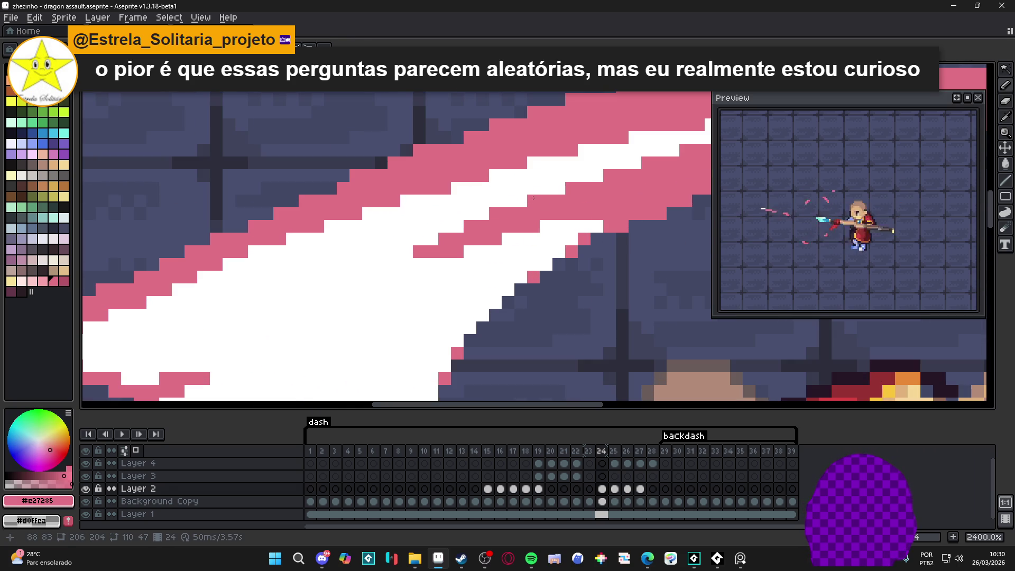
{"action": "scroll", "coordinate": [549, 221], "scroll_direction": "up", "scroll_amount": 4}
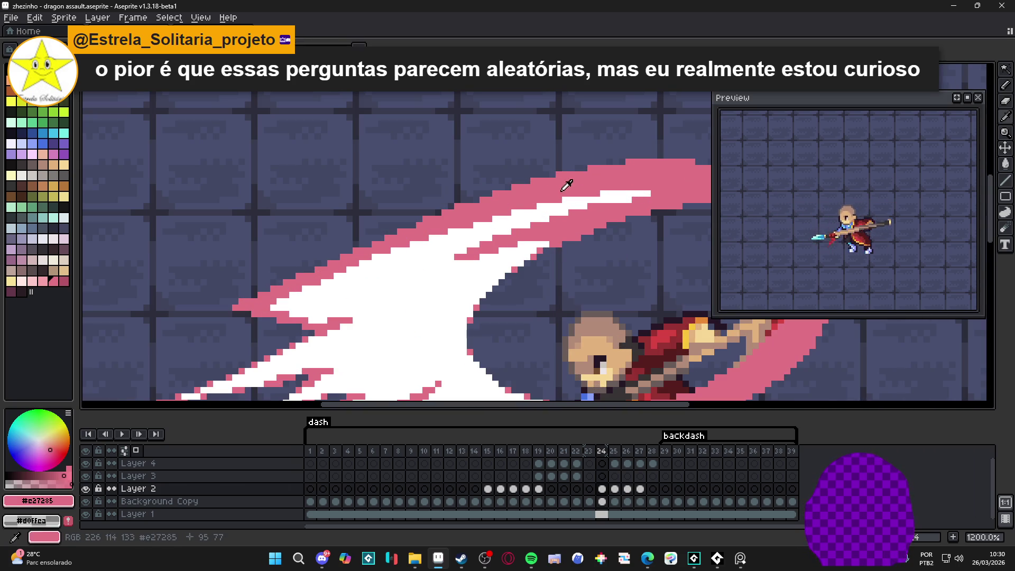
{"action": "left_click", "coordinate": [652, 193], "text": "alt"}
{"action": "mouse_move", "coordinate": [652, 193]}
{"action": "left_mouse_down"}
{"action": "mouse_move", "coordinate": [660, 194]}
{"action": "mouse_move", "coordinate": [646, 187]}
{"action": "mouse_move", "coordinate": [681, 186]}
{"action": "left_mouse_up"}
{"action": "scroll", "coordinate": [645, 180], "scroll_direction": "down", "scroll_amount": 4}
{"action": "scroll", "coordinate": [624, 174], "scroll_direction": "up", "scroll_amount": 4}
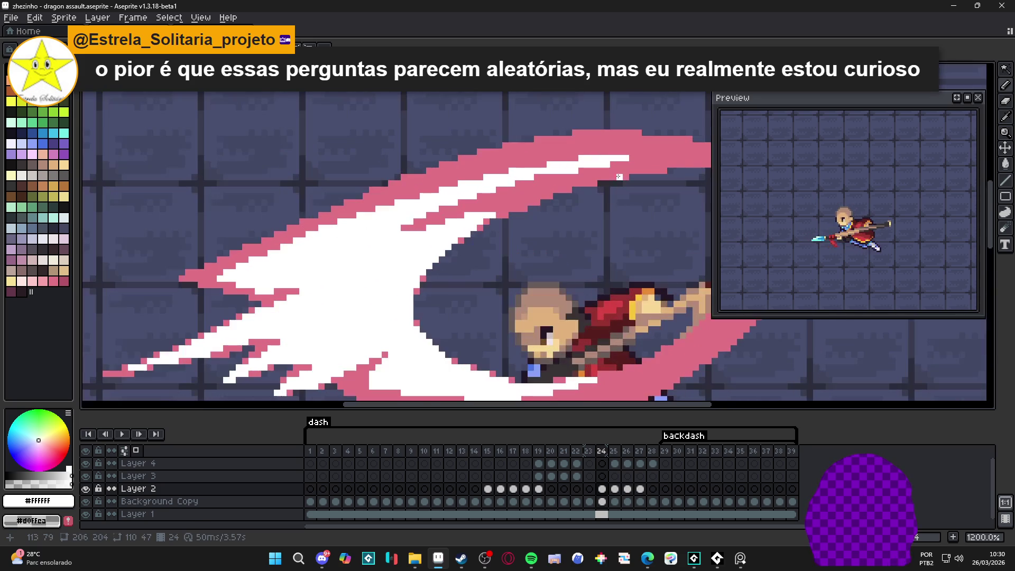
{"action": "left_click", "coordinate": [611, 169], "text": "alt"}
{"action": "scroll", "coordinate": [612, 169], "scroll_direction": "down", "scroll_amount": 4}
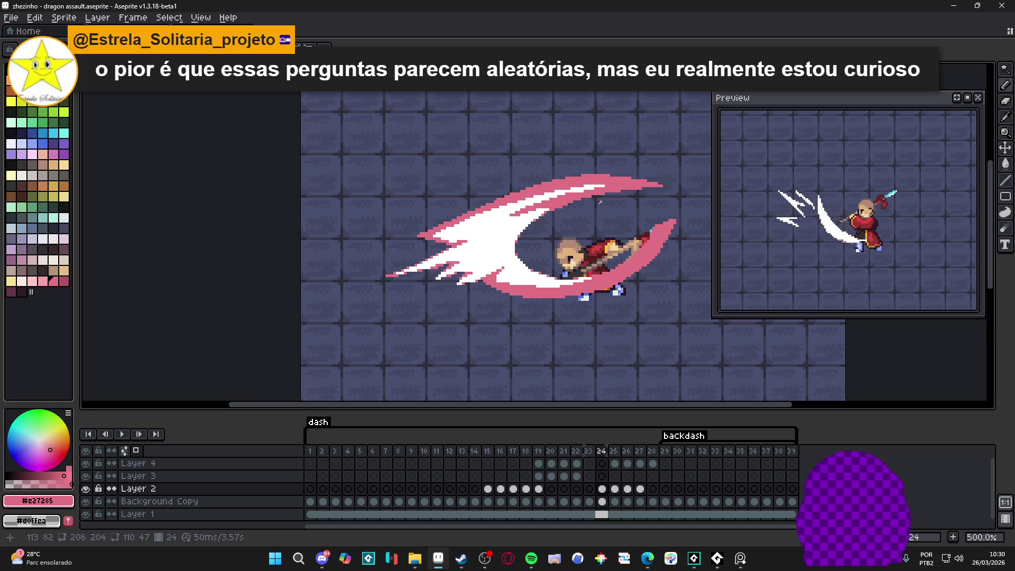
{"action": "scroll", "coordinate": [520, 269], "scroll_direction": "up", "scroll_amount": 2}
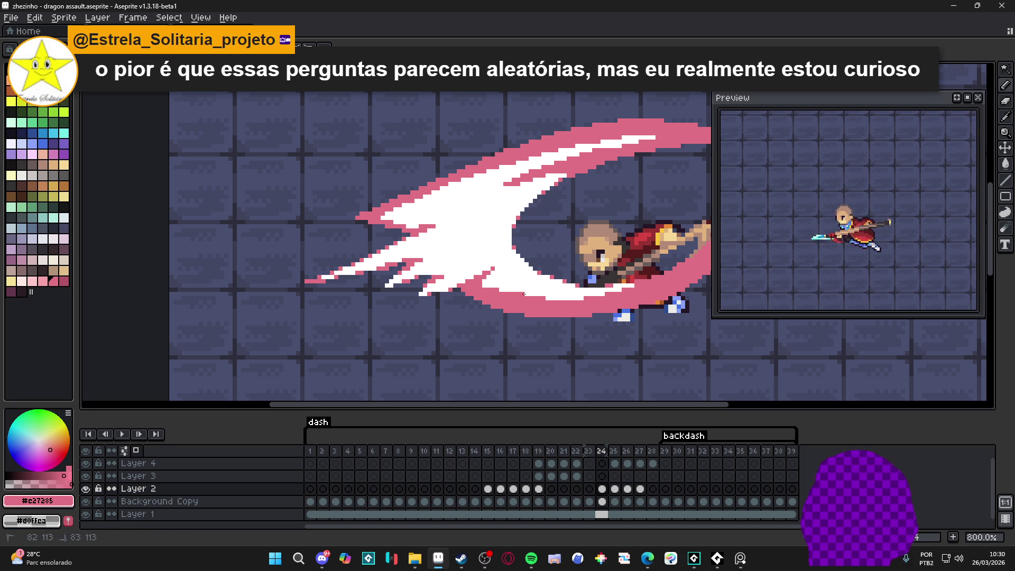
{"action": "scroll", "coordinate": [512, 257], "scroll_direction": "up", "scroll_amount": 5}
{"action": "scroll", "coordinate": [520, 265], "scroll_direction": "down", "scroll_amount": 6}
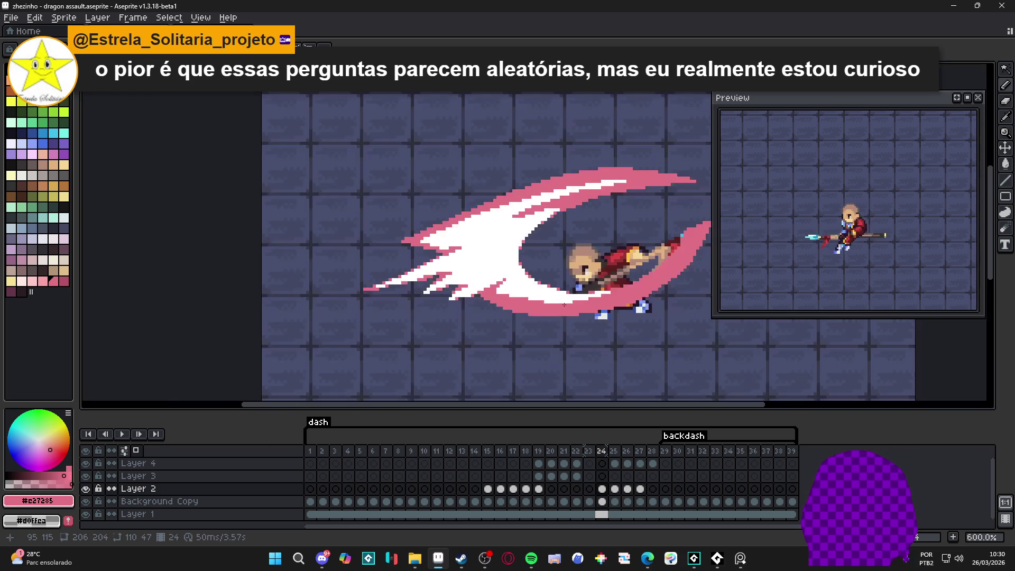
{"action": "scroll", "coordinate": [534, 286], "scroll_direction": "up", "scroll_amount": 1}
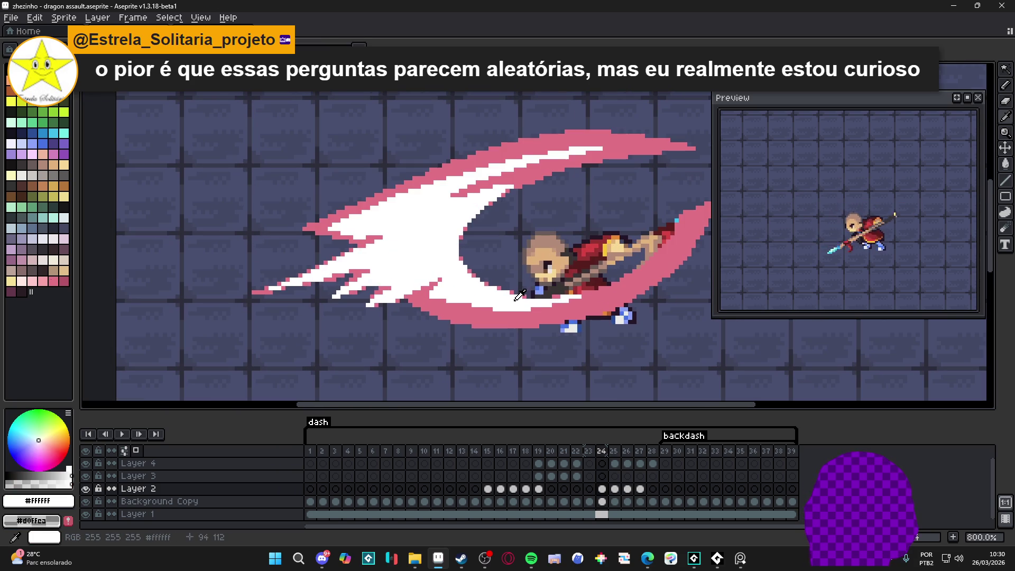
Paint white along the bottom edge of the pink slash on frame 24
{"action": "left_click", "coordinate": [539, 296], "text": "alt"}
{"action": "scroll", "coordinate": [572, 309], "scroll_direction": "up", "scroll_amount": 3}
{"action": "left_click_drag", "start_coordinate": [548, 307], "coordinate": [599, 307]}
{"action": "scroll", "coordinate": [587, 309], "scroll_direction": "down", "scroll_amount": 1}
{"action": "scroll", "coordinate": [578, 313], "scroll_direction": "up", "scroll_amount": 1}
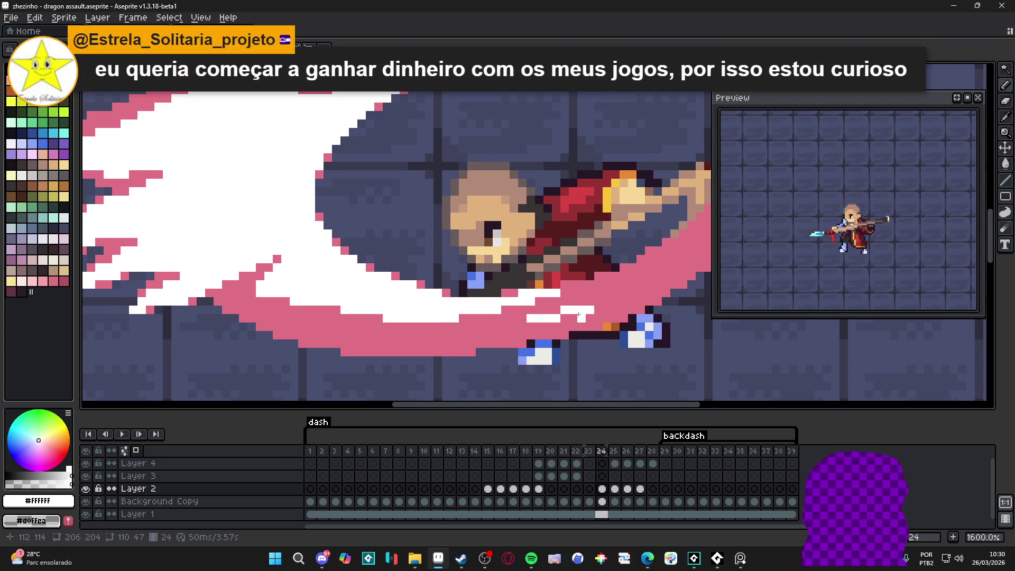
{"action": "mouse_move", "coordinate": [578, 315]}
{"action": "left_mouse_down"}
{"action": "mouse_move", "coordinate": [581, 326]}
{"action": "mouse_move", "coordinate": [608, 317]}
{"action": "mouse_move", "coordinate": [587, 311]}
{"action": "mouse_move", "coordinate": [633, 309]}
{"action": "mouse_move", "coordinate": [650, 294]}
{"action": "mouse_move", "coordinate": [646, 304]}
{"action": "left_mouse_up"}
Extend a white band along the lower row of the pink streak near the tip
{"action": "left_click", "coordinate": [567, 325]}
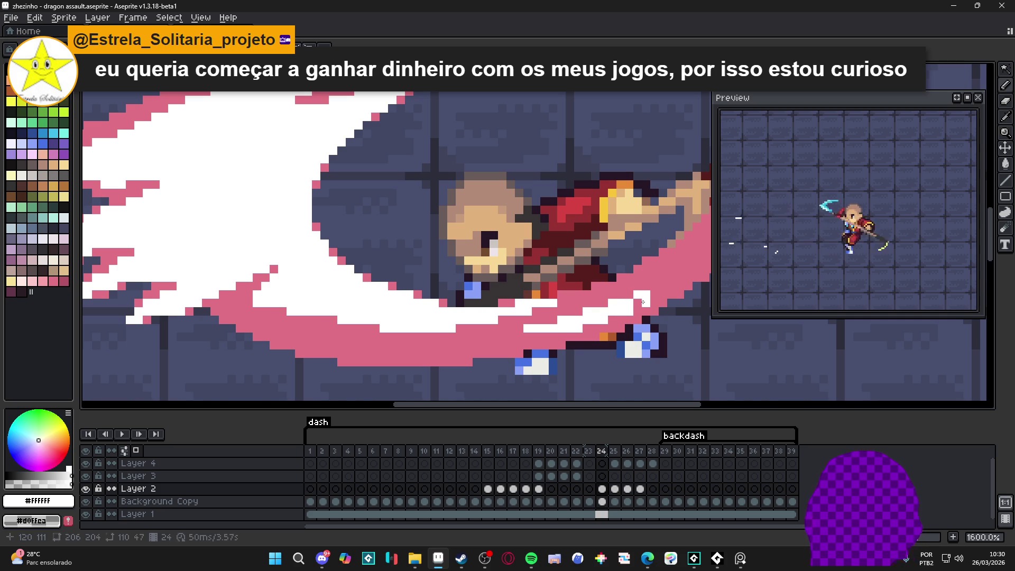
{"action": "scroll", "coordinate": [626, 292], "scroll_direction": "down", "scroll_amount": 2}
{"action": "scroll", "coordinate": [567, 323], "scroll_direction": "up", "scroll_amount": 2}
{"action": "mouse_move", "coordinate": [567, 323]}
{"action": "left_mouse_down"}
{"action": "mouse_move", "coordinate": [529, 325]}
{"action": "mouse_move", "coordinate": [582, 324]}
{"action": "left_mouse_up"}
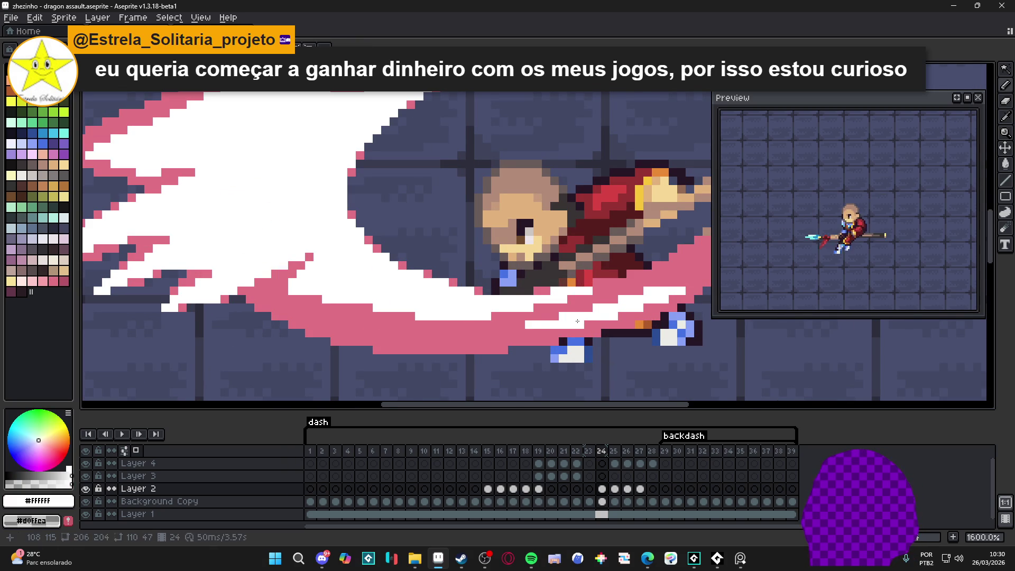
{"action": "scroll", "coordinate": [549, 328], "scroll_direction": "down", "scroll_amount": 1}
{"action": "scroll", "coordinate": [549, 328], "scroll_direction": "up", "scroll_amount": 3}
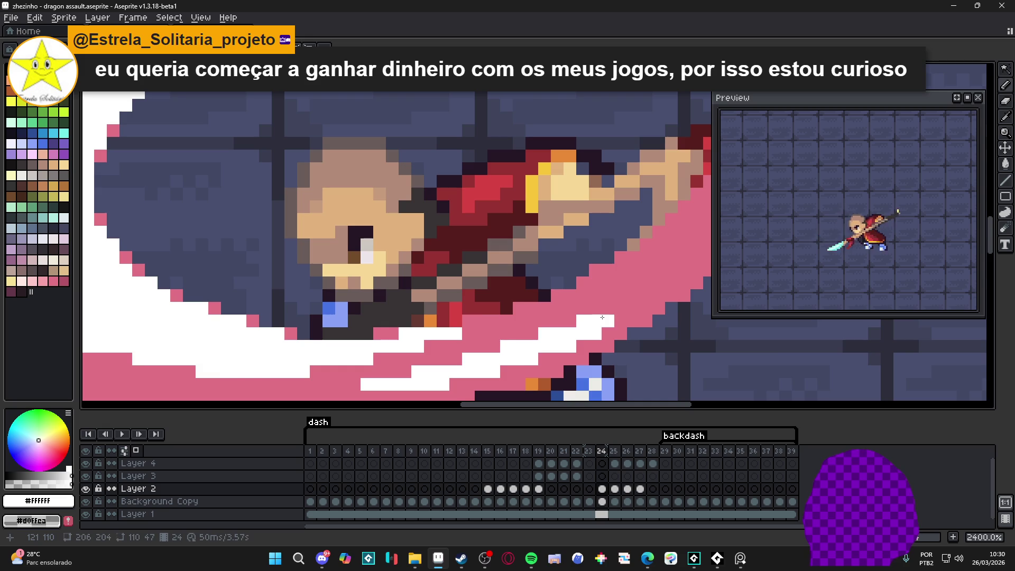
{"action": "scroll", "coordinate": [576, 329], "scroll_direction": "down", "scroll_amount": 4}
{"action": "scroll", "coordinate": [576, 329], "scroll_direction": "up", "scroll_amount": 4}
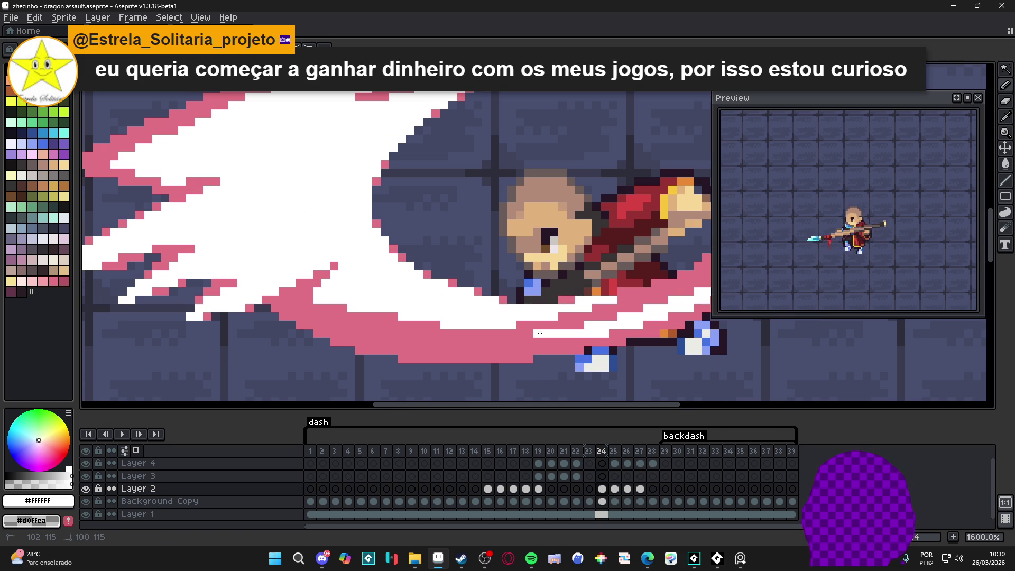
{"action": "left_click_drag", "start_coordinate": [537, 339], "coordinate": [476, 342]}
{"action": "left_click", "coordinate": [528, 333]}
{"action": "left_click_drag", "start_coordinate": [540, 342], "coordinate": [555, 342]}
Add a final white pixel on the pink streak's edge
{"action": "scroll", "coordinate": [535, 340], "scroll_direction": "down", "scroll_amount": 4}
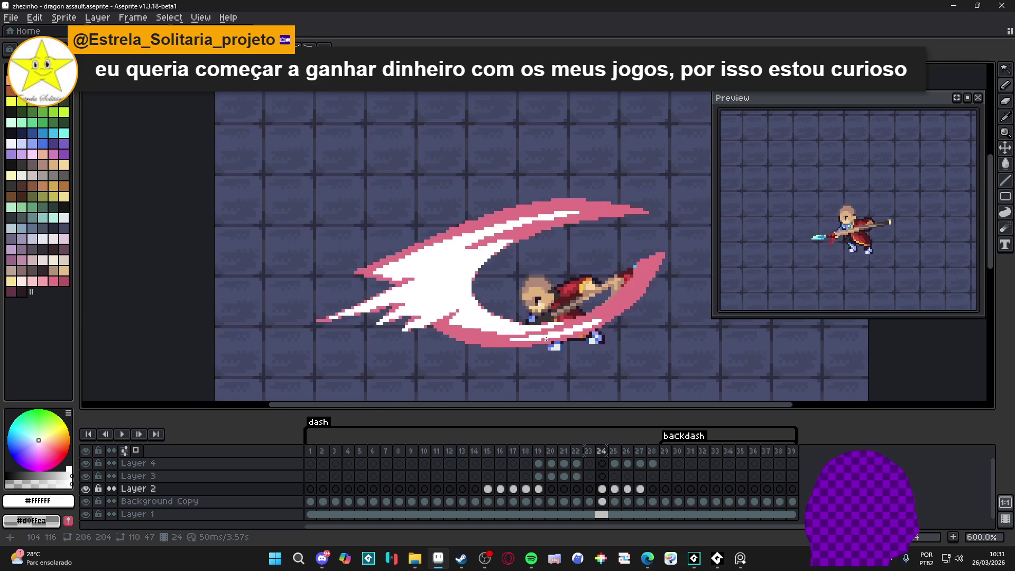
{"action": "scroll", "coordinate": [494, 342], "scroll_direction": "up", "scroll_amount": 3}
{"action": "scroll", "coordinate": [494, 343], "scroll_direction": "down", "scroll_amount": 3}
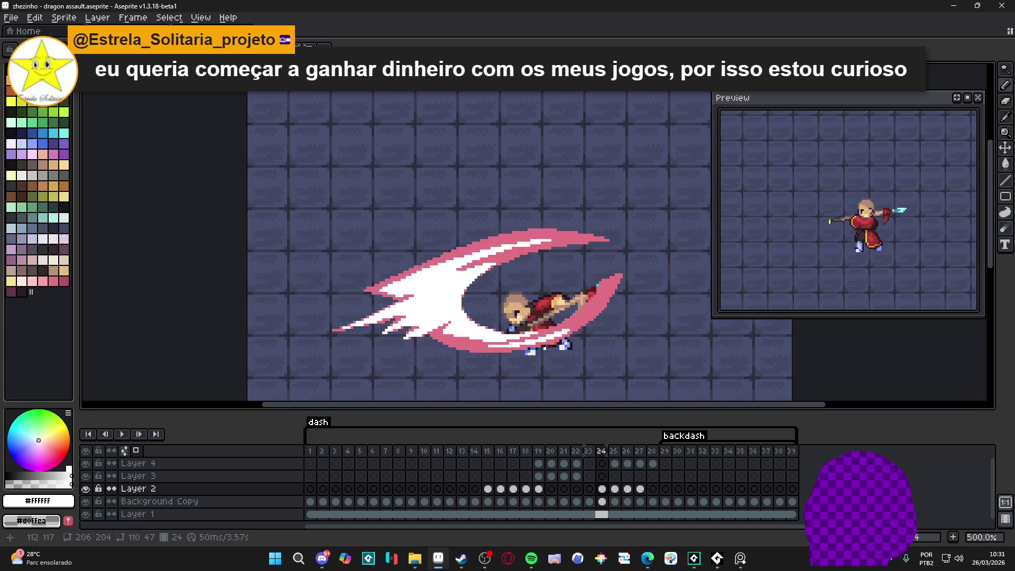
{"action": "scroll", "coordinate": [580, 317], "scroll_direction": "up", "scroll_amount": 3}
{"action": "left_click_drag", "start_coordinate": [580, 318], "coordinate": [586, 317]}
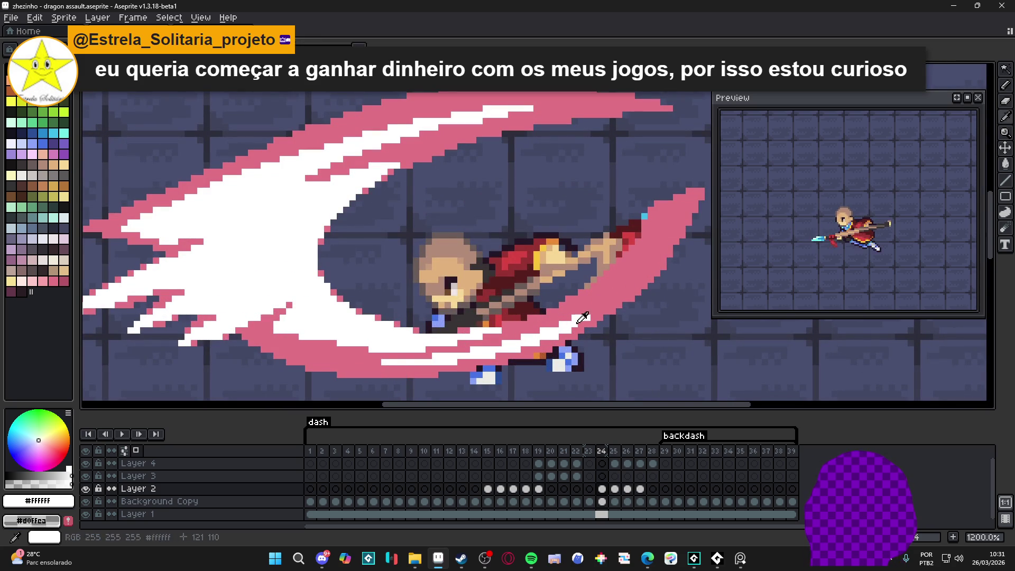
{"action": "scroll", "coordinate": [582, 324], "scroll_direction": "down", "scroll_amount": 4}
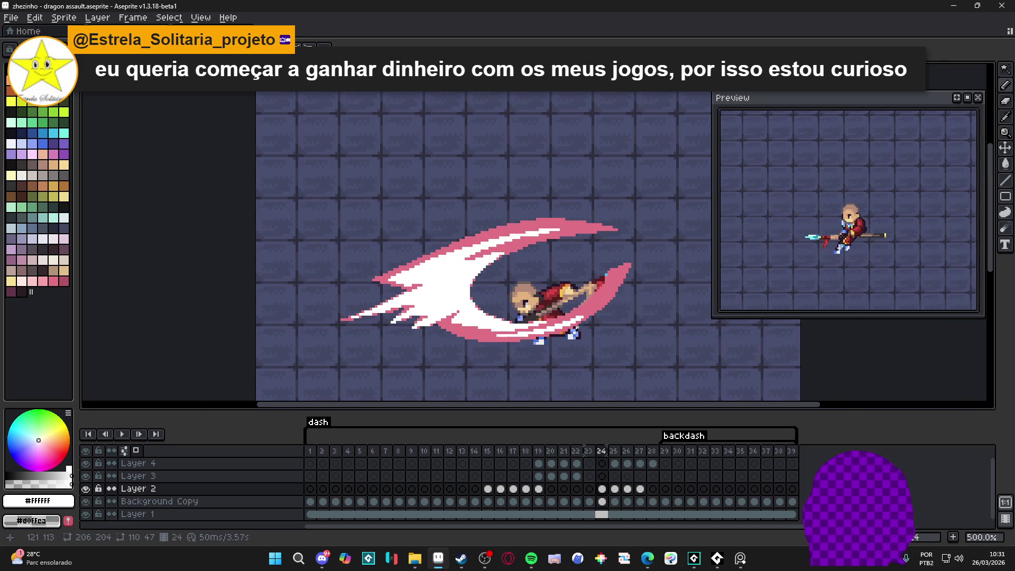
{"action": "scroll", "coordinate": [523, 328], "scroll_direction": "up", "scroll_amount": 4}
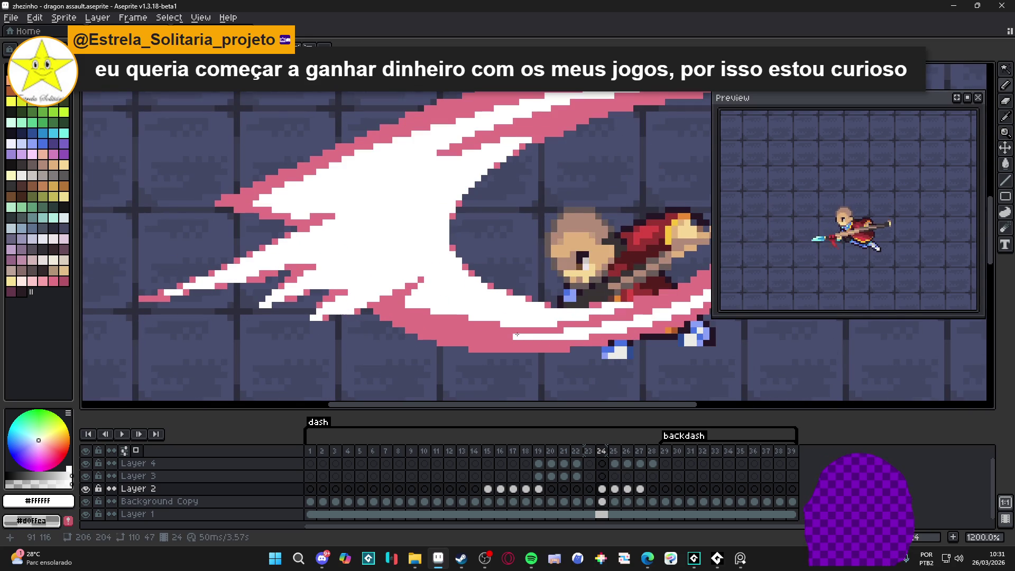
{"action": "scroll", "coordinate": [517, 334], "scroll_direction": "down", "scroll_amount": 1}
{"action": "scroll", "coordinate": [520, 334], "scroll_direction": "down", "scroll_amount": 3}
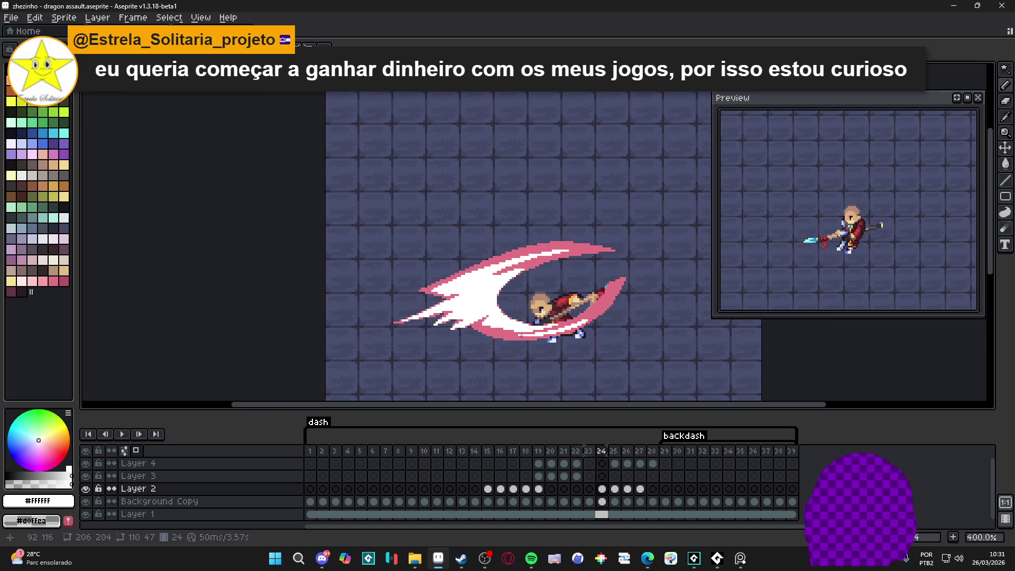
{"action": "scroll", "coordinate": [520, 299], "scroll_direction": "up", "scroll_amount": 5}
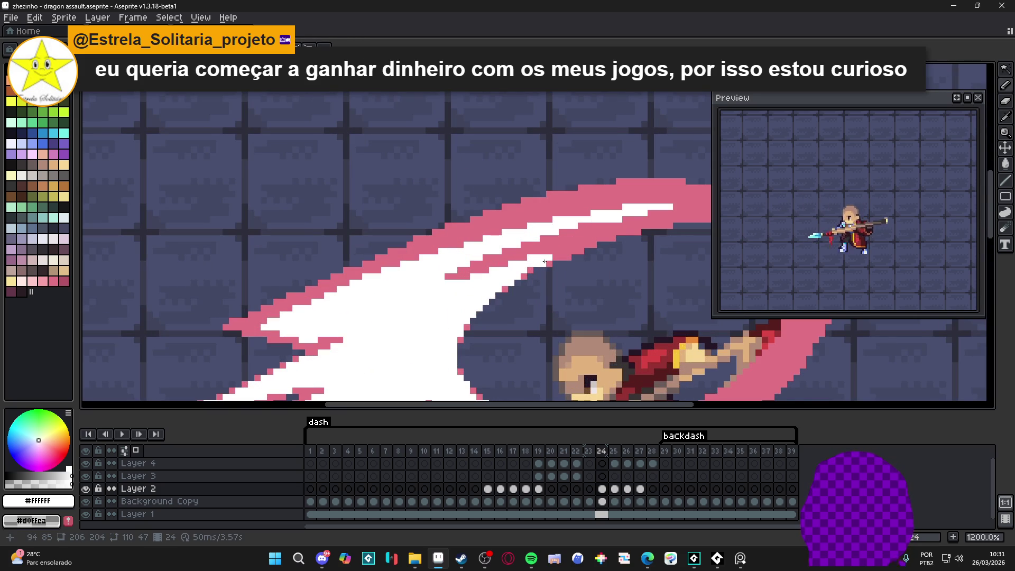
Extend the crescent's white streak rightward into the pink
{"action": "left_click_drag", "start_coordinate": [545, 257], "coordinate": [559, 254]}
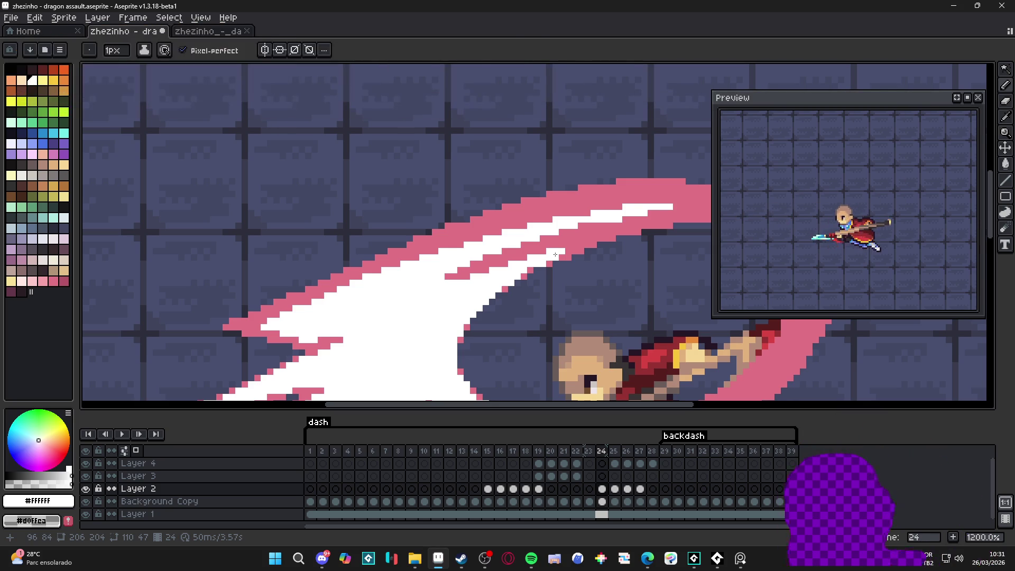
{"action": "scroll", "coordinate": [455, 270], "scroll_direction": "down", "scroll_amount": 5}
{"action": "scroll", "coordinate": [455, 269], "scroll_direction": "up", "scroll_amount": 6}
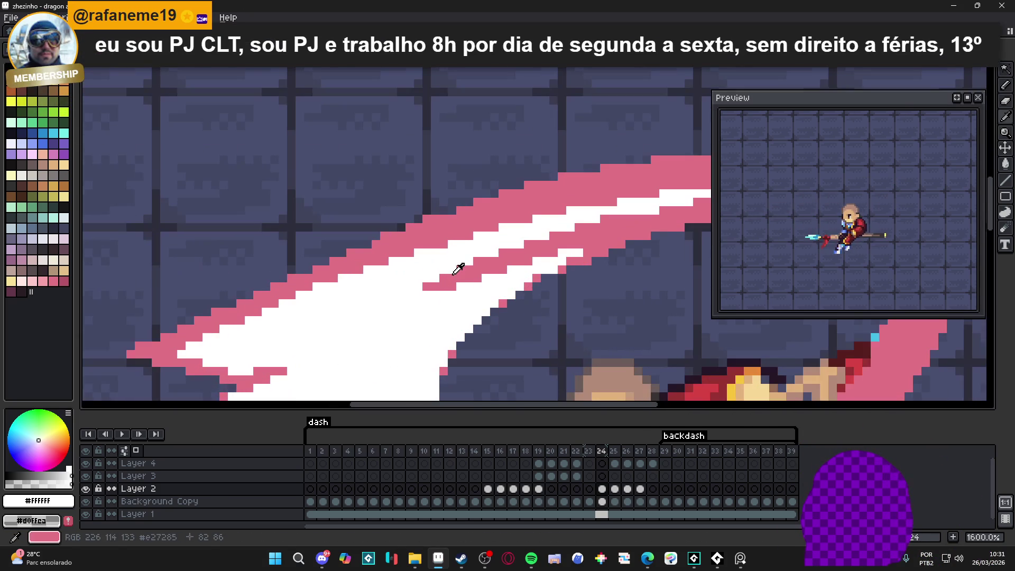
Add pink pixels along the streak's edge and near the stroke tip, undoing one stray pixel
{"action": "left_click", "coordinate": [438, 283], "text": "alt"}
{"action": "left_click", "coordinate": [410, 294]}
{"action": "left_click", "coordinate": [427, 295]}
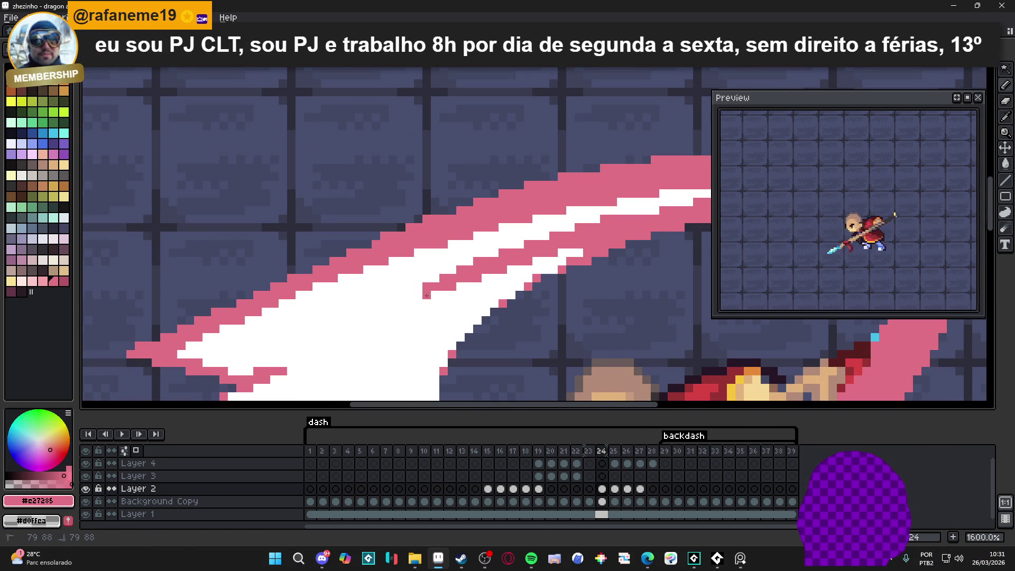
{"action": "scroll", "coordinate": [425, 298], "scroll_direction": "down", "scroll_amount": 2}
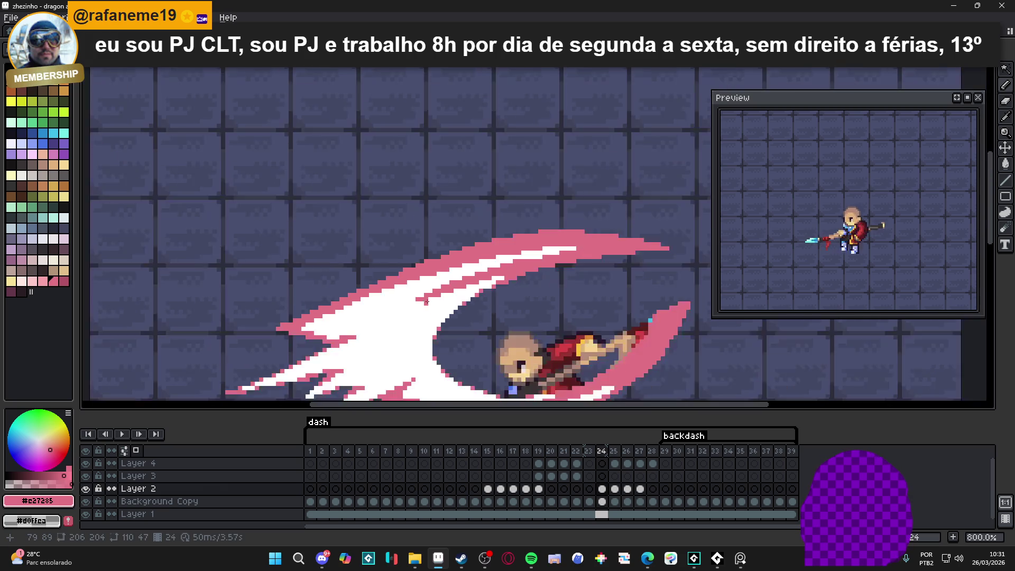
{"action": "scroll", "coordinate": [426, 297], "scroll_direction": "up", "scroll_amount": 3}
{"action": "left_click", "coordinate": [429, 299]}
{"action": "key", "text": "ctrl+z"}
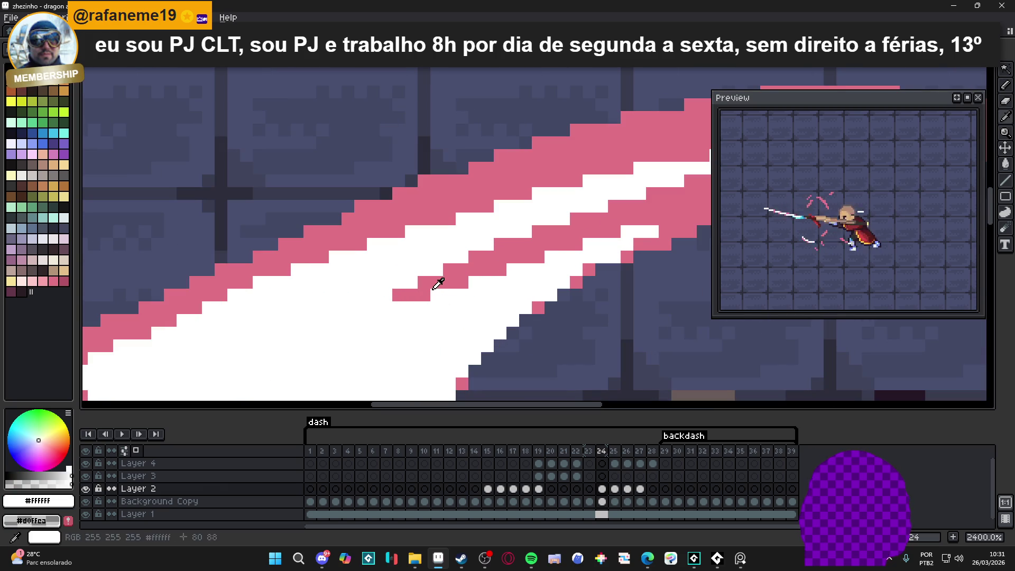
{"action": "left_click", "coordinate": [399, 308]}
{"action": "left_click", "coordinate": [386, 307]}
{"action": "scroll", "coordinate": [391, 307], "scroll_direction": "down", "scroll_amount": 2}
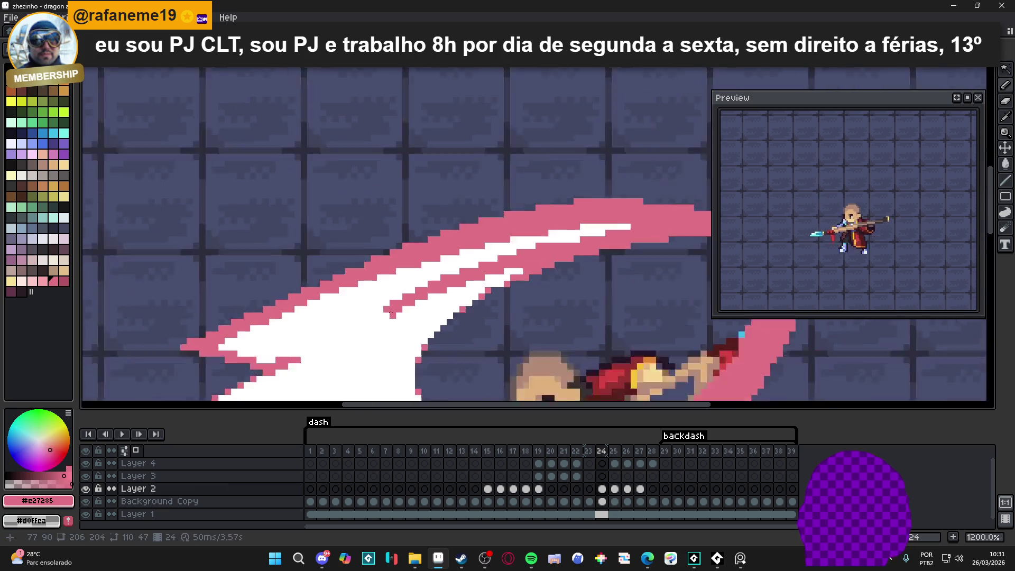
{"action": "scroll", "coordinate": [405, 306], "scroll_direction": "up", "scroll_amount": 1}
Eyedrop white from the slash and zoom in and out to inspect its edges
{"action": "left_click", "coordinate": [407, 305], "text": "alt"}
{"action": "scroll", "coordinate": [407, 306], "scroll_direction": "down", "scroll_amount": 2}
{"action": "scroll", "coordinate": [386, 312], "scroll_direction": "up", "scroll_amount": 2}
{"action": "scroll", "coordinate": [449, 297], "scroll_direction": "down", "scroll_amount": 2}
{"action": "scroll", "coordinate": [453, 293], "scroll_direction": "up", "scroll_amount": 2}
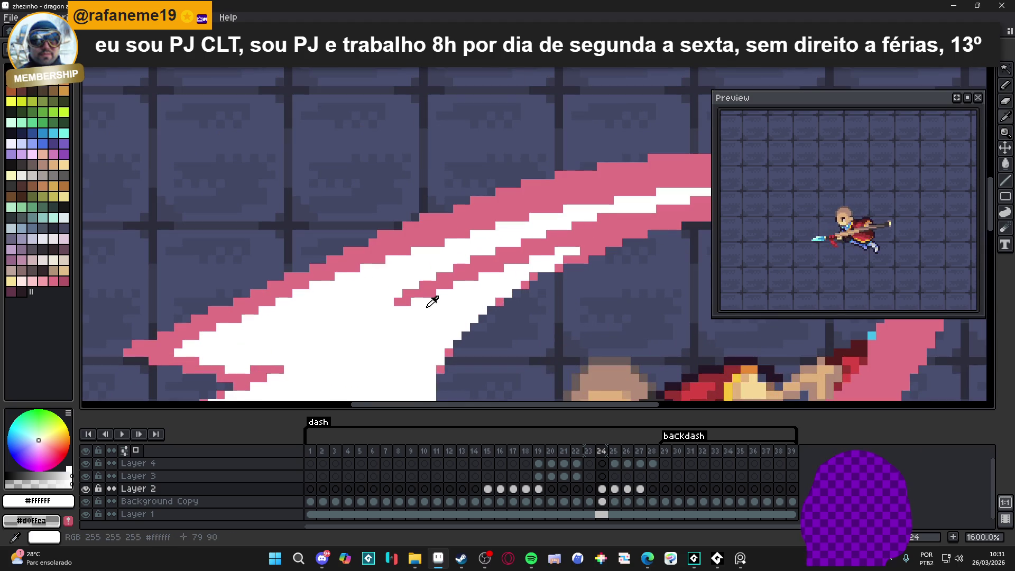
{"action": "scroll", "coordinate": [437, 305], "scroll_direction": "down", "scroll_amount": 2}
{"action": "scroll", "coordinate": [479, 287], "scroll_direction": "up", "scroll_amount": 3}
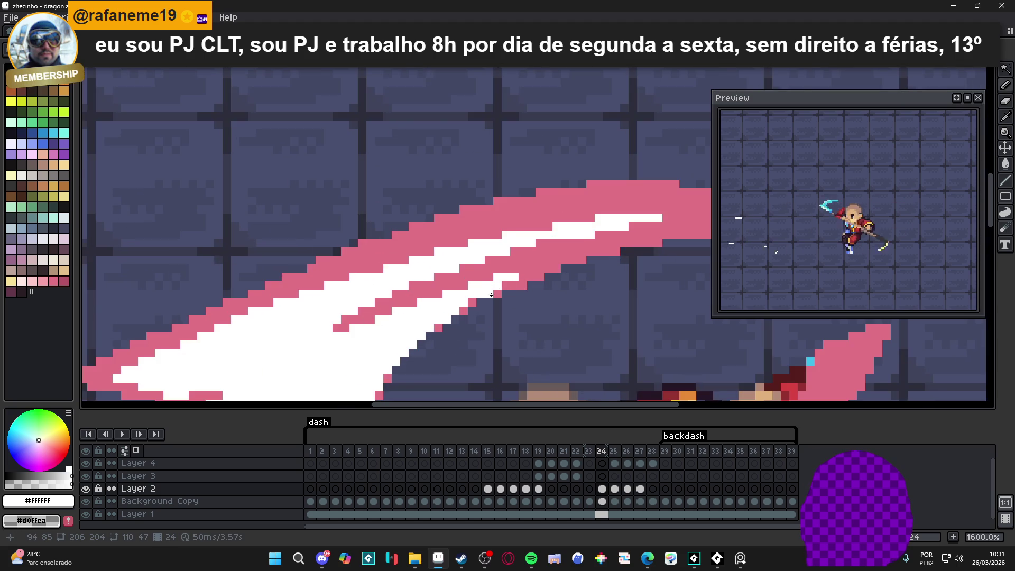
{"action": "scroll", "coordinate": [476, 287], "scroll_direction": "down", "scroll_amount": 4}
{"action": "scroll", "coordinate": [472, 287], "scroll_direction": "up", "scroll_amount": 3}
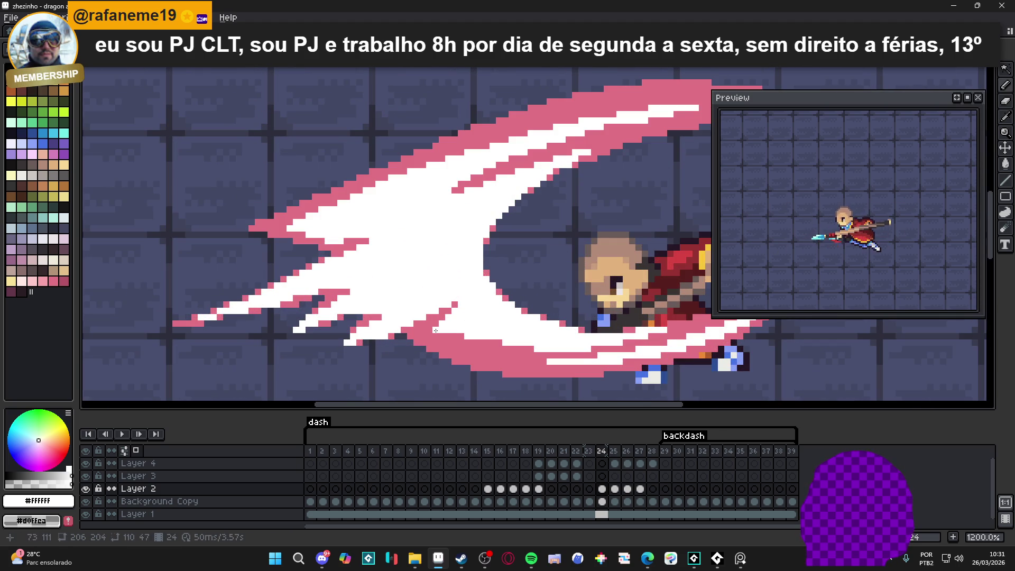
{"action": "scroll", "coordinate": [448, 330], "scroll_direction": "down", "scroll_amount": 4}
{"action": "scroll", "coordinate": [476, 338], "scroll_direction": "up", "scroll_amount": 4}
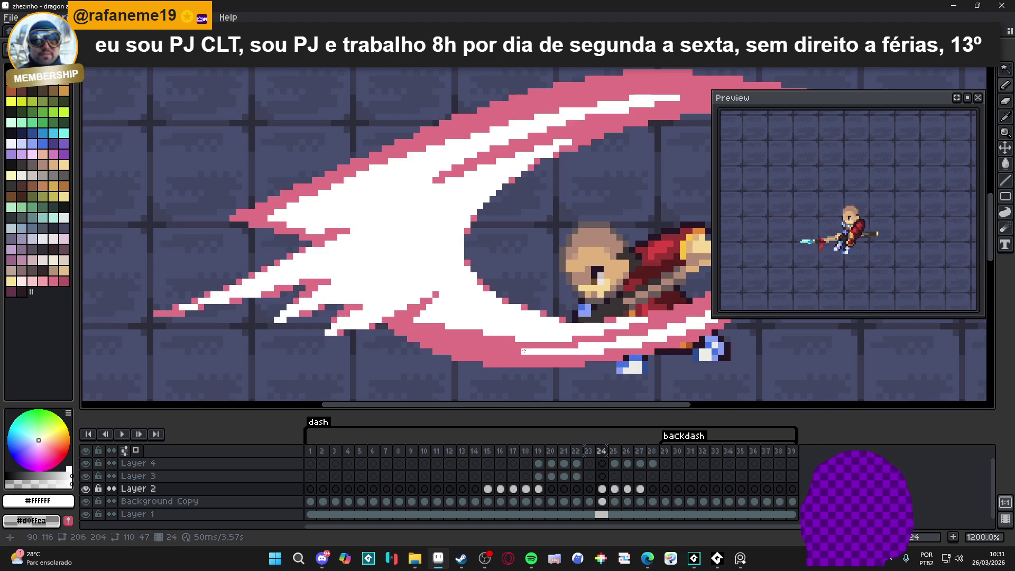
{"action": "scroll", "coordinate": [510, 355], "scroll_direction": "down", "scroll_amount": 3}
{"action": "scroll", "coordinate": [509, 354], "scroll_direction": "up", "scroll_amount": 2}
{"action": "scroll", "coordinate": [571, 321], "scroll_direction": "down", "scroll_amount": 1}
{"action": "scroll", "coordinate": [393, 372], "scroll_direction": "up", "scroll_amount": 4}
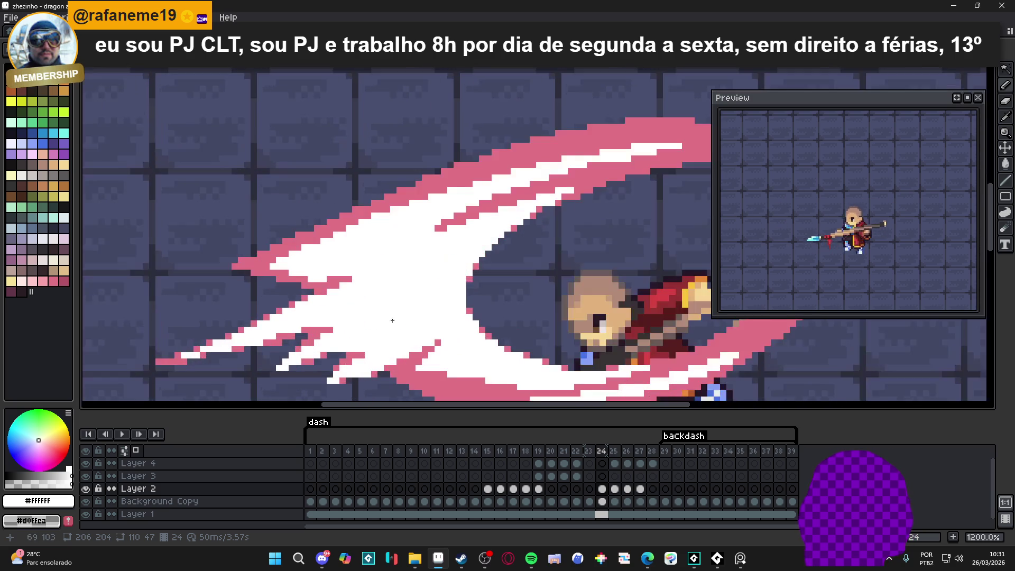
Paint pink over the white along the slash's lower-left border
{"action": "left_click", "coordinate": [389, 376], "text": "alt"}
{"action": "left_click_drag", "start_coordinate": [358, 384], "coordinate": [433, 321]}
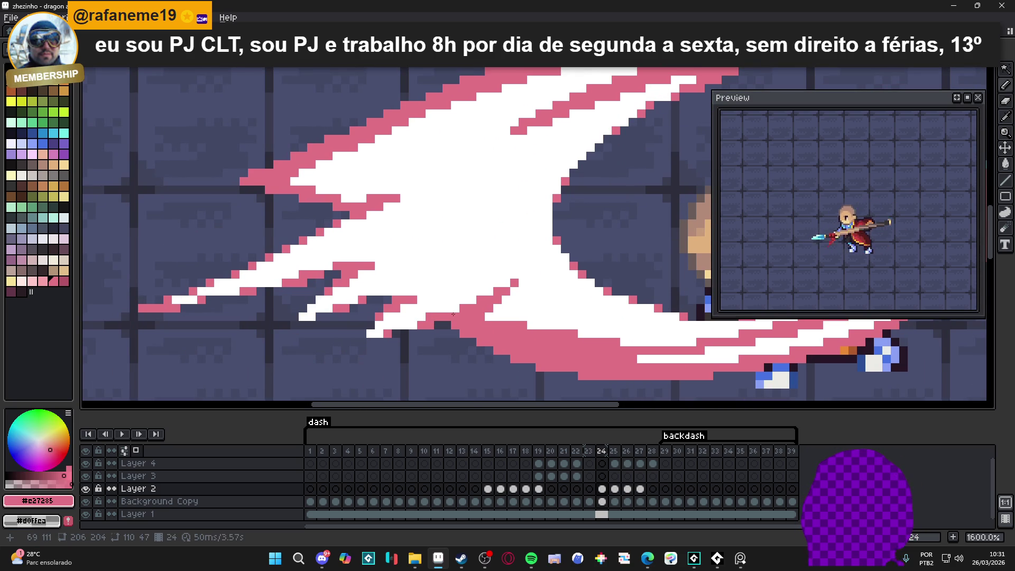
{"action": "left_click", "coordinate": [427, 312], "text": "alt"}
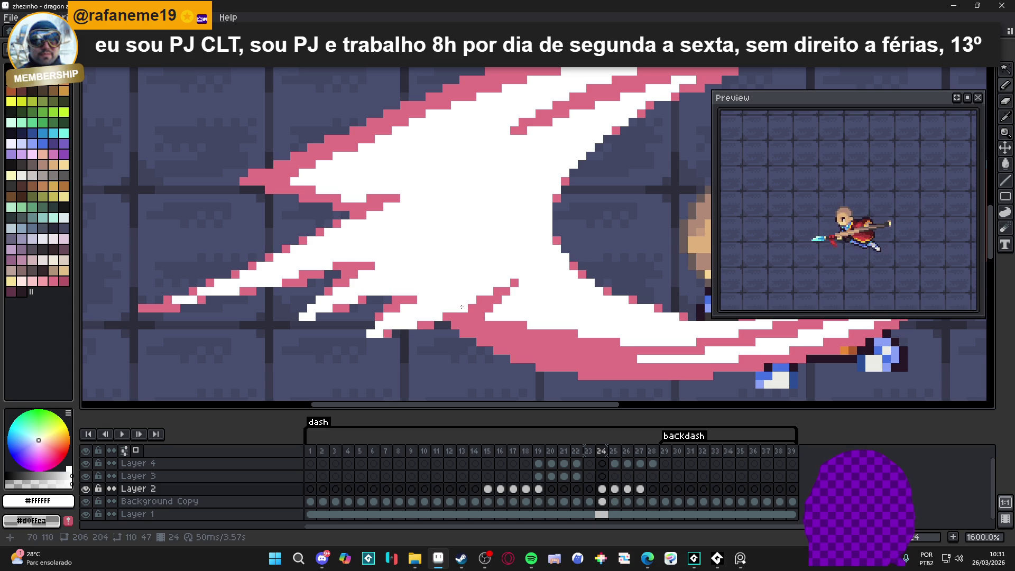
{"action": "scroll", "coordinate": [417, 332], "scroll_direction": "down", "scroll_amount": 3}
{"action": "scroll", "coordinate": [413, 324], "scroll_direction": "up", "scroll_amount": 3}
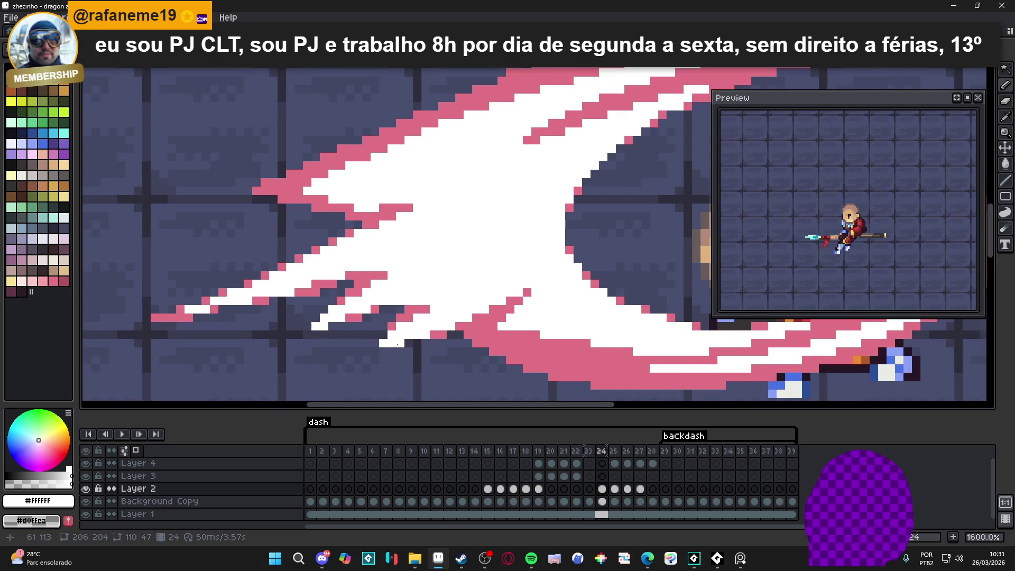
{"action": "left_click", "coordinate": [395, 336], "text": "alt"}
{"action": "left_click_drag", "start_coordinate": [395, 336], "coordinate": [418, 334]}
{"action": "left_click", "coordinate": [408, 324]}
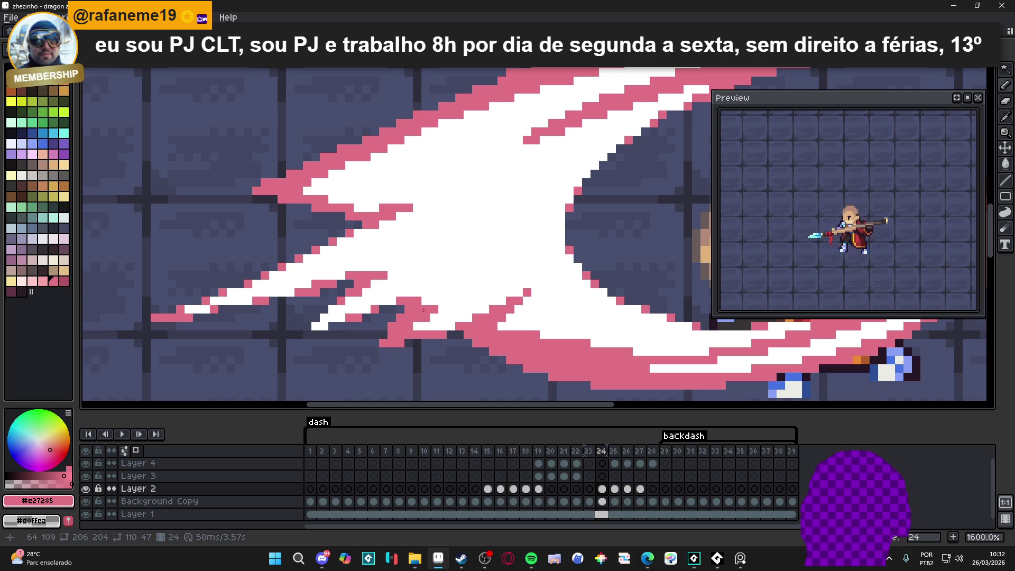
{"action": "scroll", "coordinate": [451, 305], "scroll_direction": "down", "scroll_amount": 1}
{"action": "scroll", "coordinate": [339, 317], "scroll_direction": "up", "scroll_amount": 2}
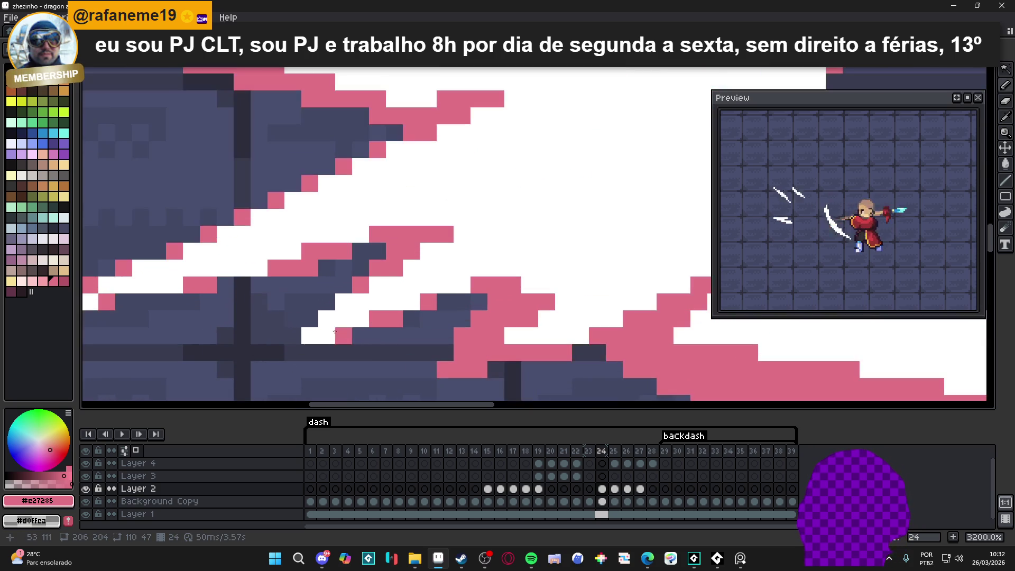
Close the gap in the slash's pink strip
{"action": "left_click_drag", "start_coordinate": [332, 322], "coordinate": [365, 316]}
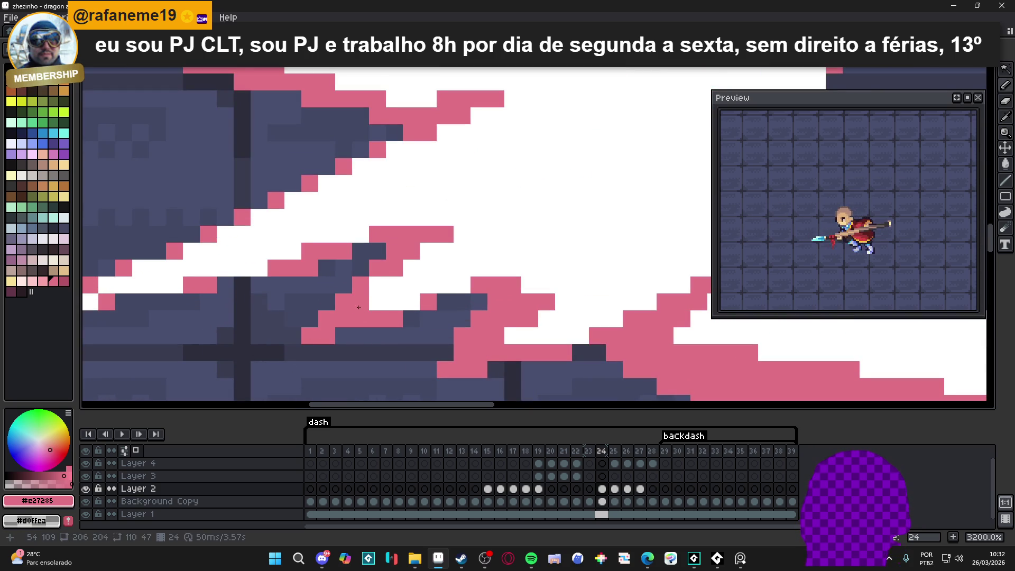
{"action": "scroll", "coordinate": [350, 306], "scroll_direction": "down", "scroll_amount": 2}
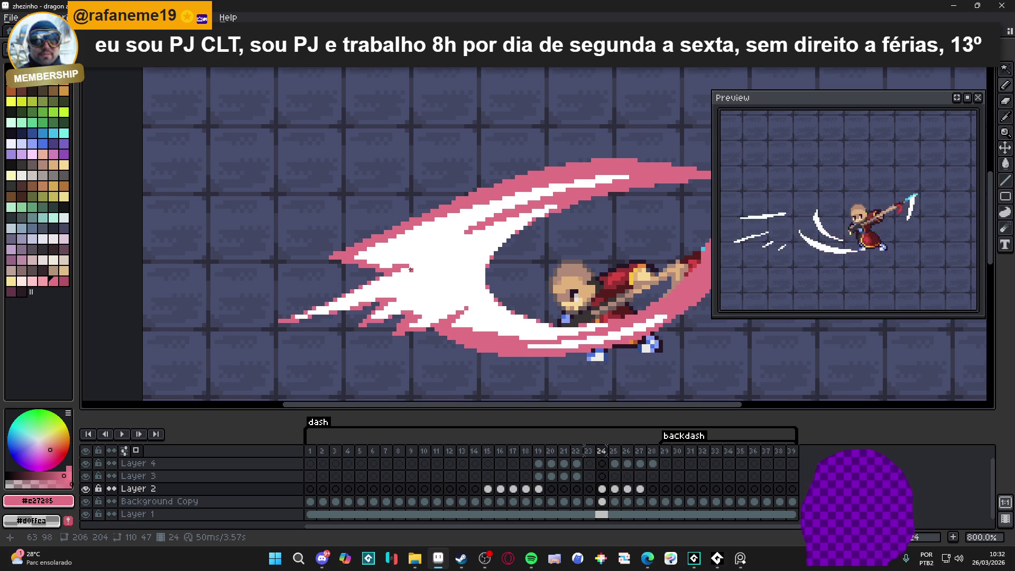
{"action": "scroll", "coordinate": [411, 270], "scroll_direction": "down", "scroll_amount": 1}
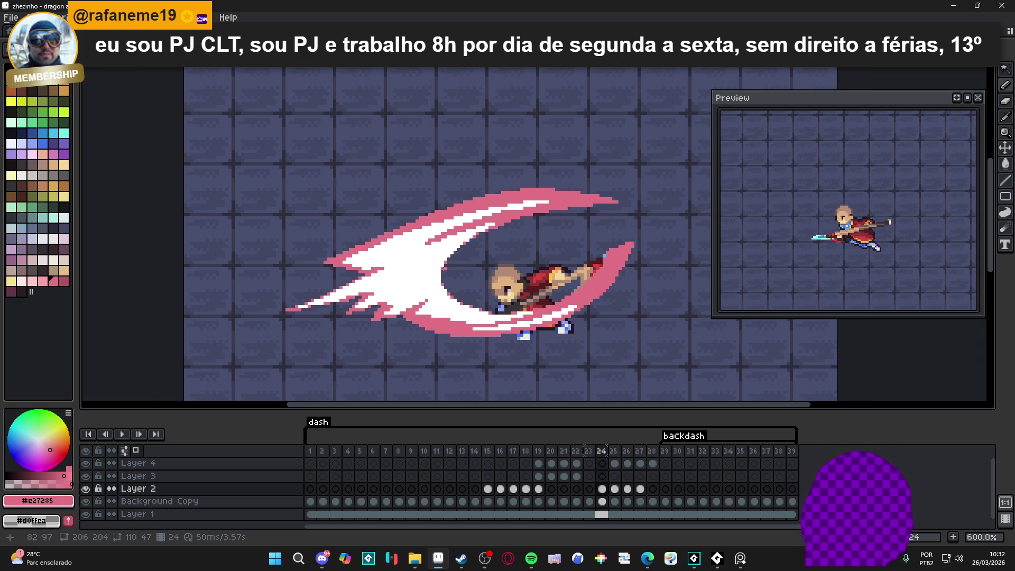
{"action": "scroll", "coordinate": [432, 278], "scroll_direction": "up", "scroll_amount": 3}
{"action": "scroll", "coordinate": [432, 278], "scroll_direction": "up", "scroll_amount": 1}
Add two pink pixels above the upper stroke, then touch up with white
{"action": "left_click_drag", "start_coordinate": [459, 274], "coordinate": [462, 258]}
{"action": "left_click", "coordinate": [465, 248]}
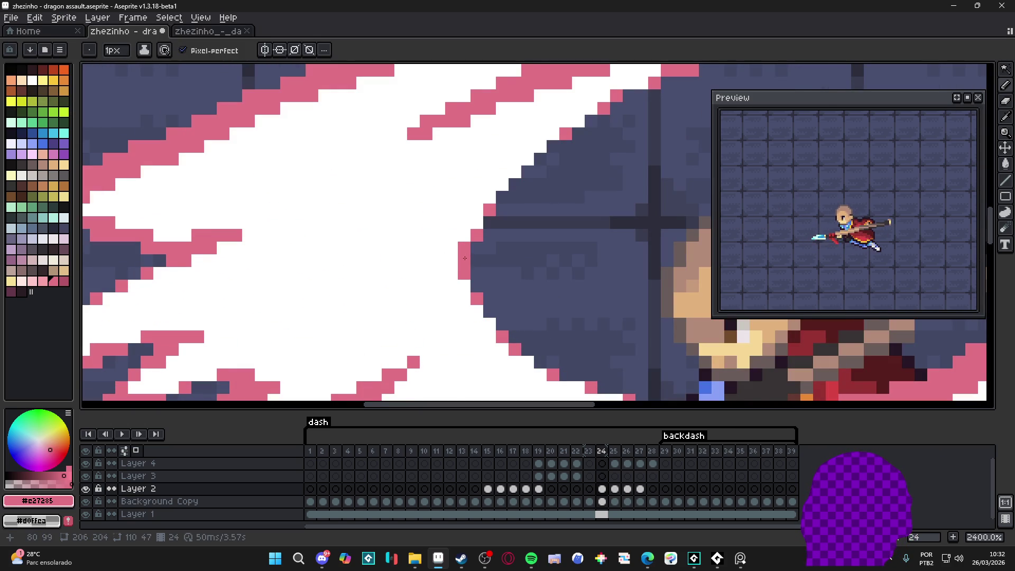
{"action": "left_click", "coordinate": [465, 231], "text": "alt"}
{"action": "scroll", "coordinate": [438, 284], "scroll_direction": "down", "scroll_amount": 4}
{"action": "left_click_drag", "start_coordinate": [438, 284], "coordinate": [432, 283]}
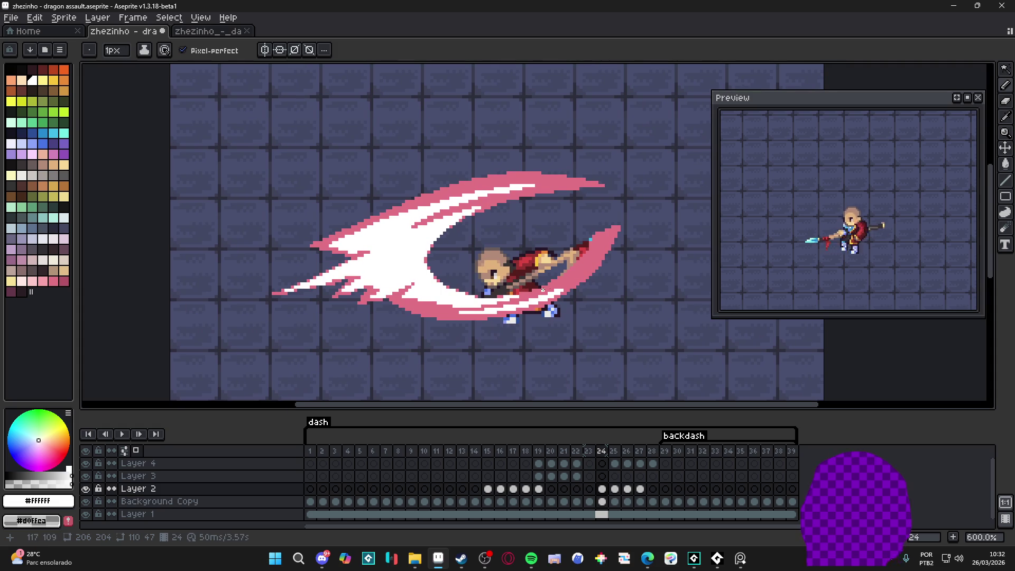
{"action": "scroll", "coordinate": [543, 290], "scroll_direction": "up", "scroll_amount": 3}
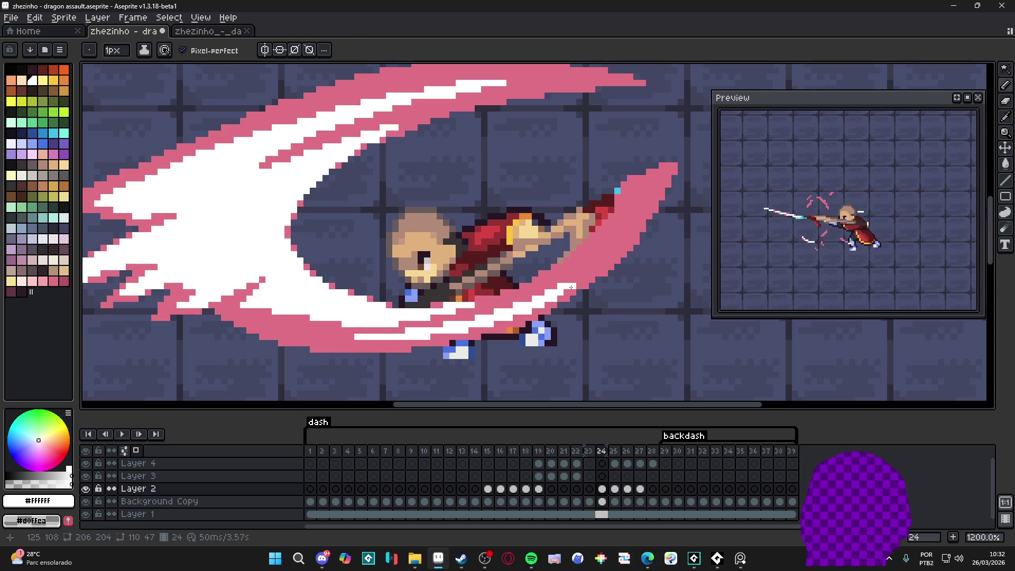
{"action": "scroll", "coordinate": [536, 288], "scroll_direction": "left", "scroll_amount": 2}
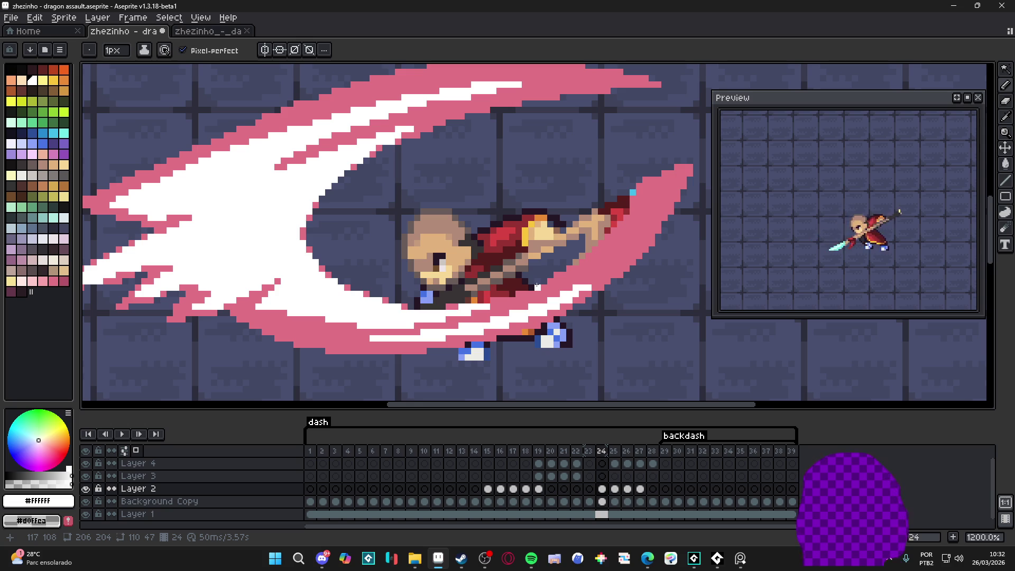
{"action": "scroll", "coordinate": [486, 284], "scroll_direction": "down", "scroll_amount": 2}
{"action": "scroll", "coordinate": [476, 289], "scroll_direction": "up", "scroll_amount": 4}
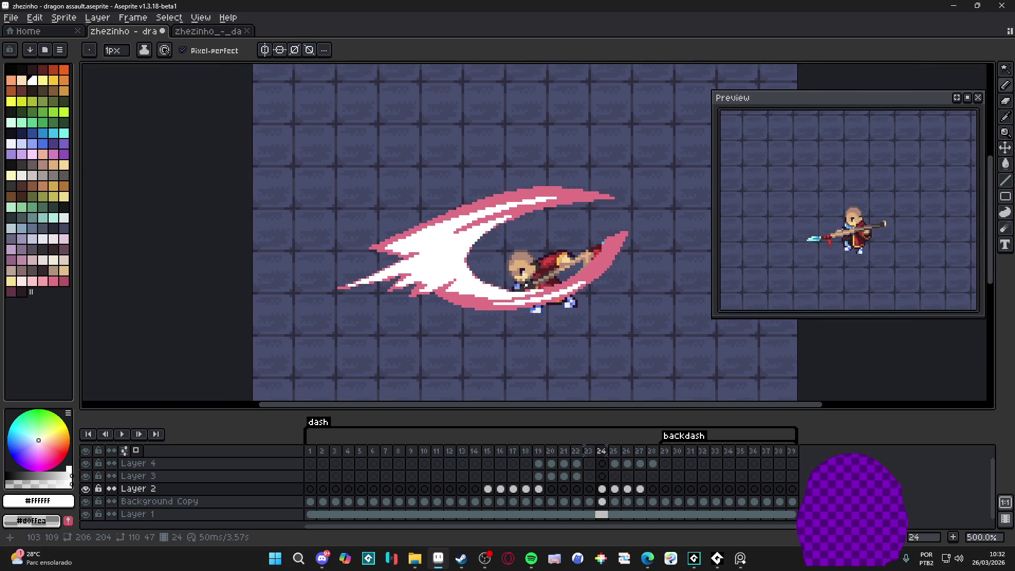
Paint white over part of the slash's lower pink edge
{"action": "left_click_drag", "start_coordinate": [438, 329], "coordinate": [625, 308]}
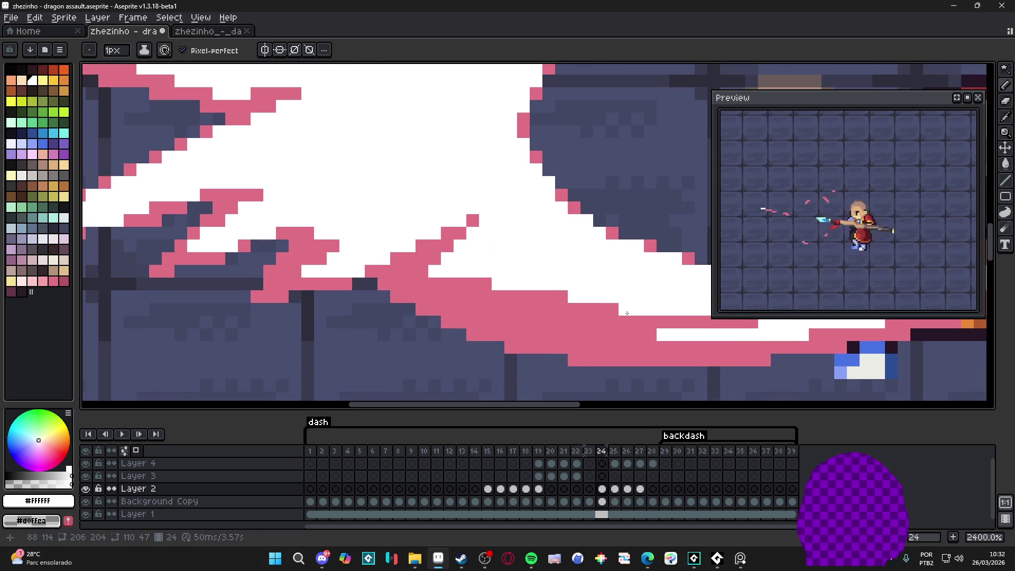
{"action": "mouse_move", "coordinate": [537, 297]}
{"action": "left_mouse_down"}
{"action": "mouse_move", "coordinate": [511, 297]}
{"action": "mouse_move", "coordinate": [561, 296]}
{"action": "left_mouse_up"}
{"action": "left_click", "coordinate": [486, 284]}
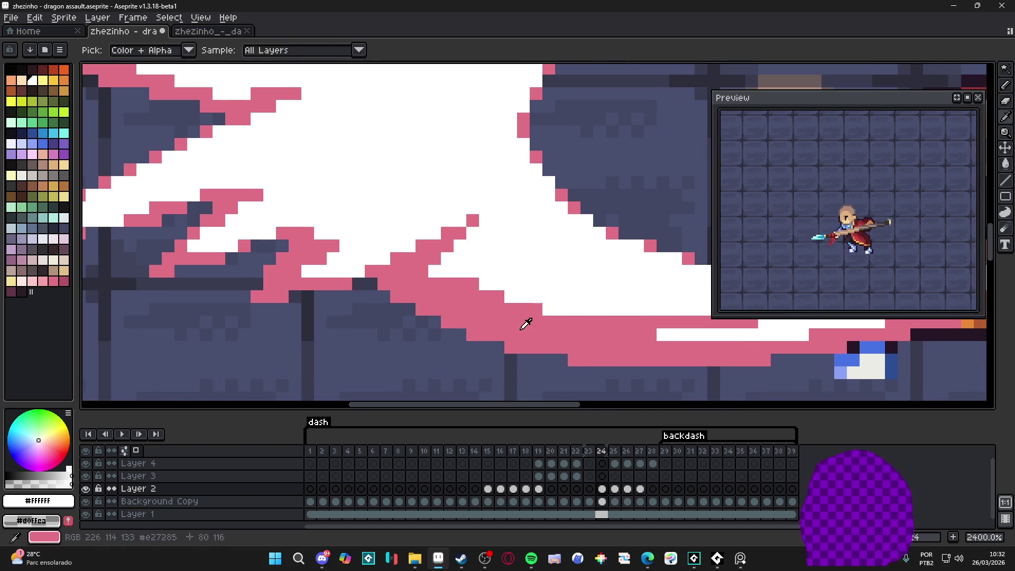
Repaint the stray white spots in the lower pink rim pink
{"action": "left_click", "coordinate": [557, 318], "text": "alt"}
{"action": "left_click", "coordinate": [559, 311]}
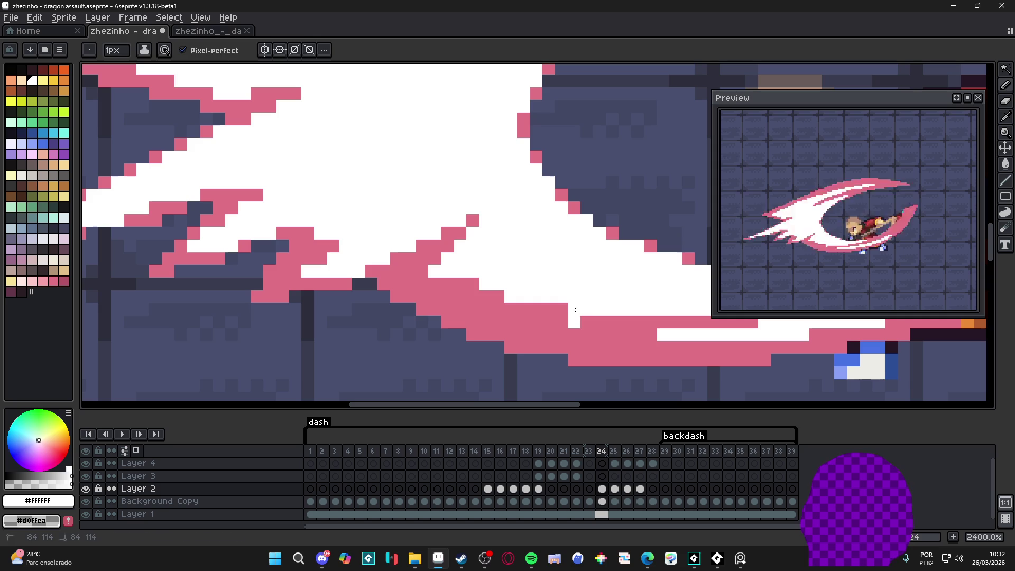
{"action": "left_click", "coordinate": [511, 297]}
{"action": "left_click_drag", "start_coordinate": [574, 309], "coordinate": [587, 310]}
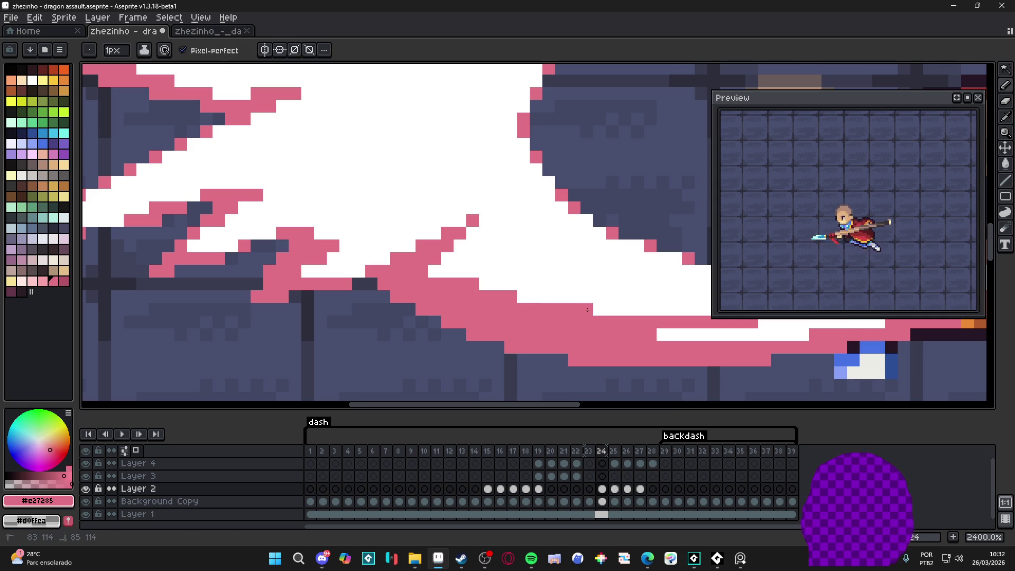
{"action": "scroll", "coordinate": [591, 332], "scroll_direction": "down", "scroll_amount": 5}
{"action": "scroll", "coordinate": [592, 332], "scroll_direction": "down", "scroll_amount": 1}
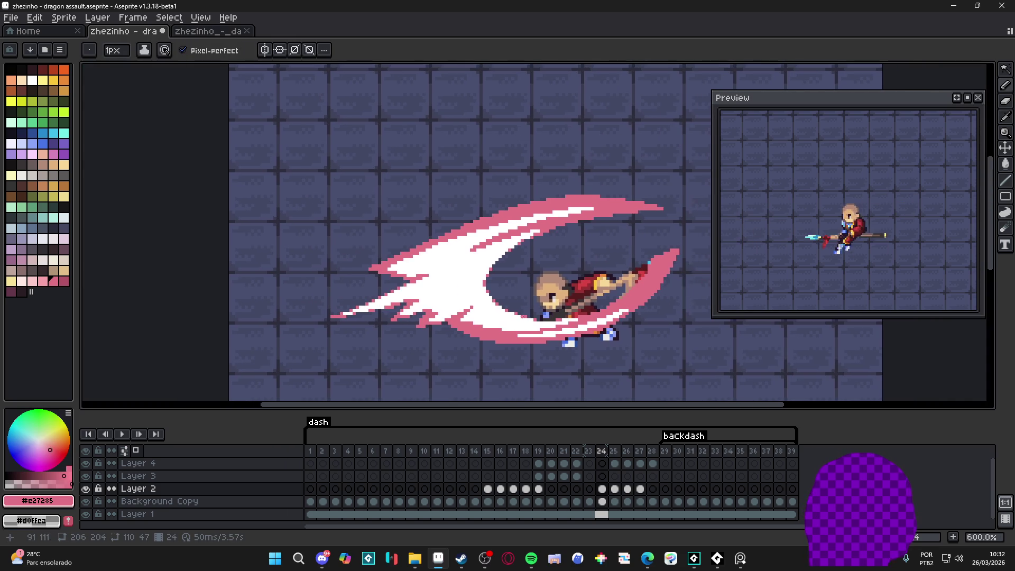
Lengthen the white core along the slash's upper edge, then eyedrop pink #e27285 back
{"action": "scroll", "coordinate": [496, 243], "scroll_direction": "up", "scroll_amount": 5}
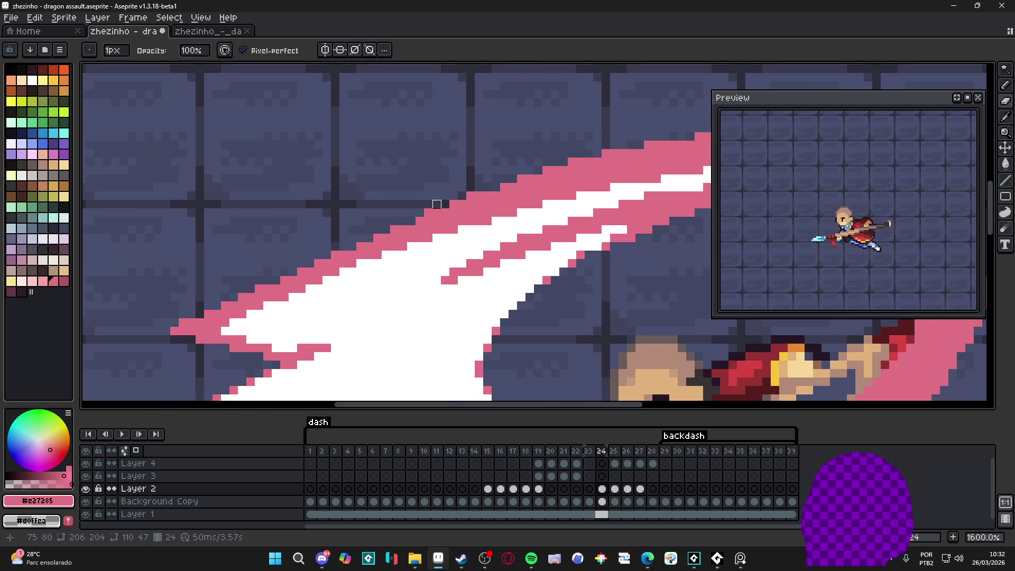
{"action": "scroll", "coordinate": [423, 224], "scroll_direction": "right", "scroll_amount": 1}
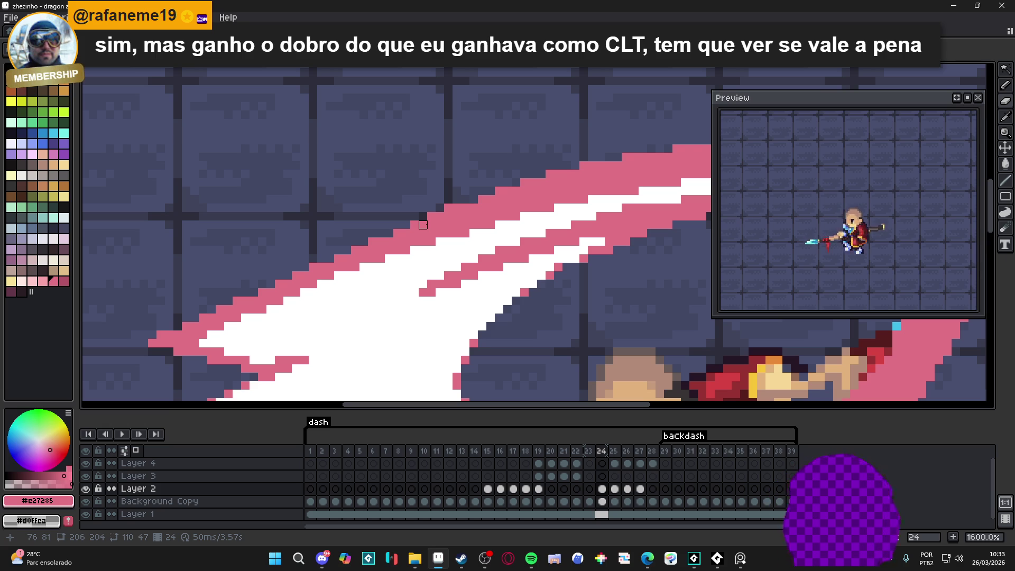
{"action": "scroll", "coordinate": [423, 217], "scroll_direction": "down", "scroll_amount": 4}
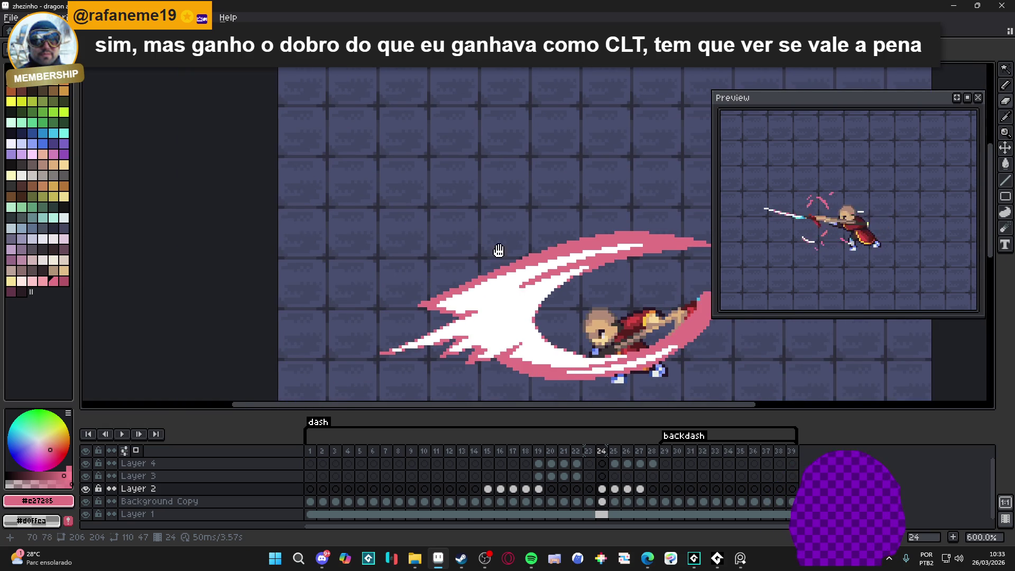
{"action": "scroll", "coordinate": [502, 245], "scroll_direction": "up", "scroll_amount": 4}
{"action": "left_click", "coordinate": [509, 224], "text": "alt"}
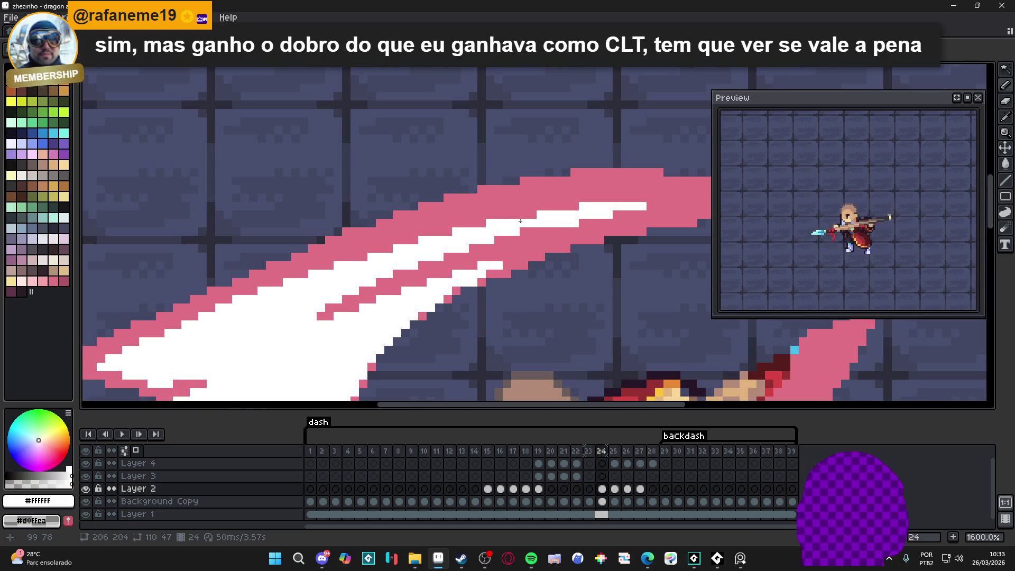
{"action": "scroll", "coordinate": [509, 224], "scroll_direction": "up", "scroll_amount": 2}
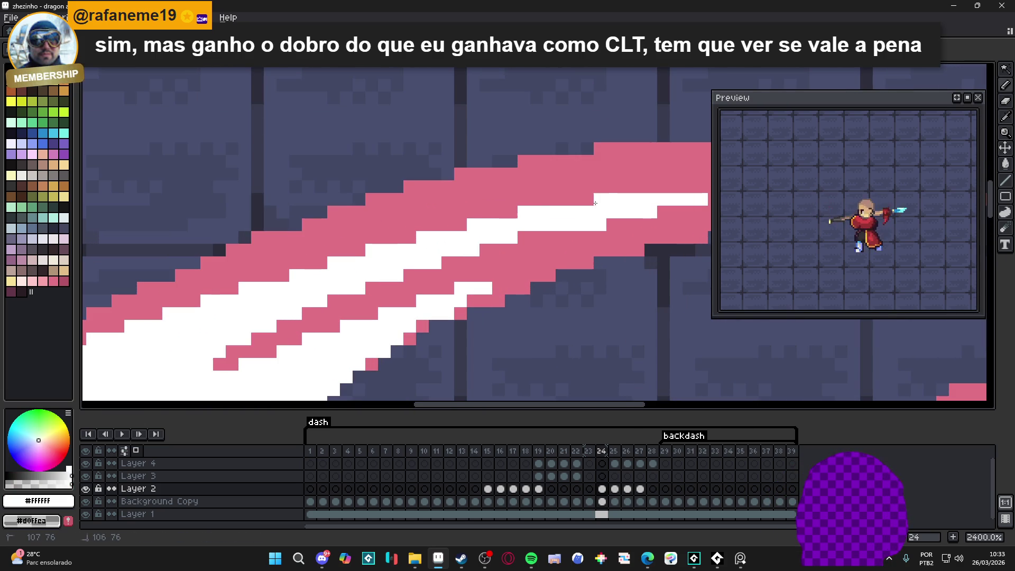
{"action": "scroll", "coordinate": [599, 203], "scroll_direction": "down", "scroll_amount": 3}
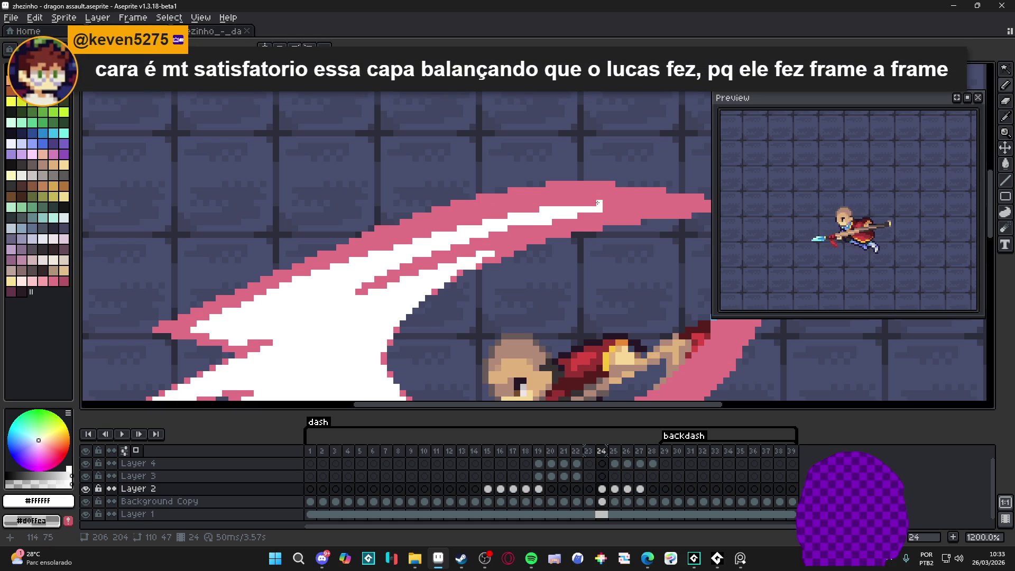
{"action": "mouse_move", "coordinate": [604, 203]}
{"action": "left_mouse_down"}
{"action": "mouse_move", "coordinate": [633, 204]}
{"action": "mouse_move", "coordinate": [587, 204]}
{"action": "left_mouse_up"}
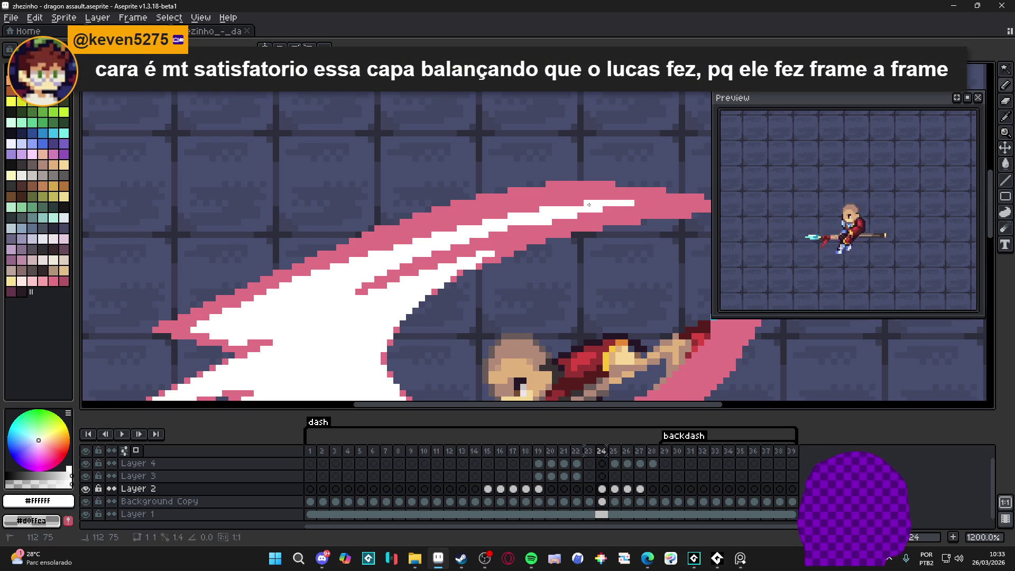
{"action": "scroll", "coordinate": [589, 205], "scroll_direction": "down", "scroll_amount": 5}
{"action": "scroll", "coordinate": [454, 239], "scroll_direction": "up", "scroll_amount": 5}
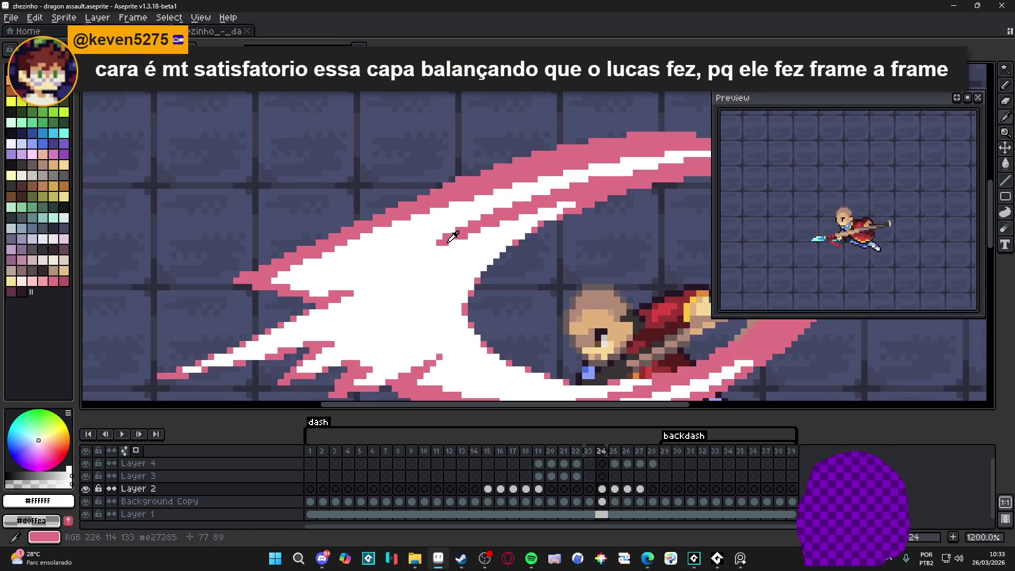
{"action": "left_click", "coordinate": [450, 244], "text": "alt"}
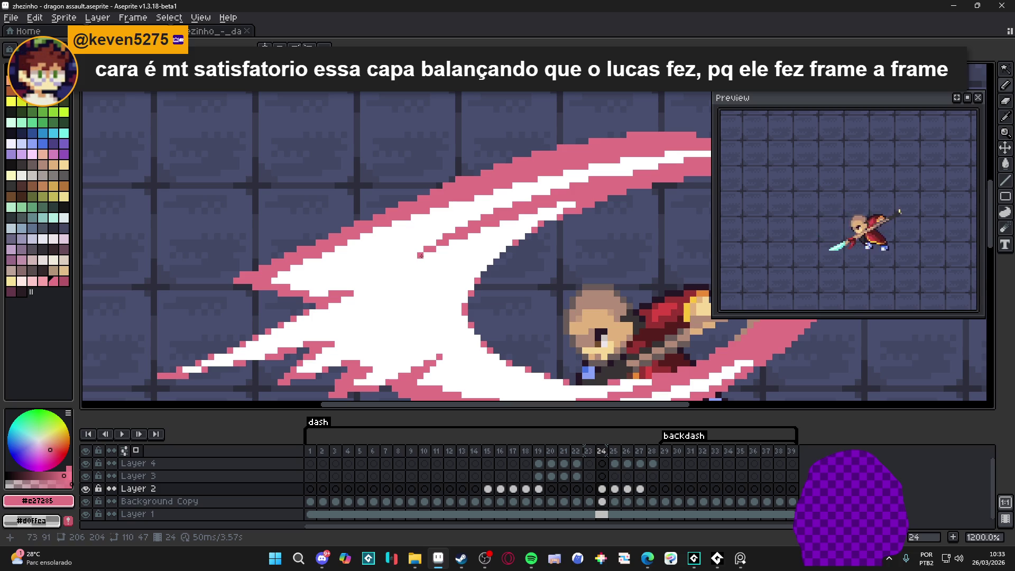
{"action": "scroll", "coordinate": [556, 305], "scroll_direction": "down", "scroll_amount": 4}
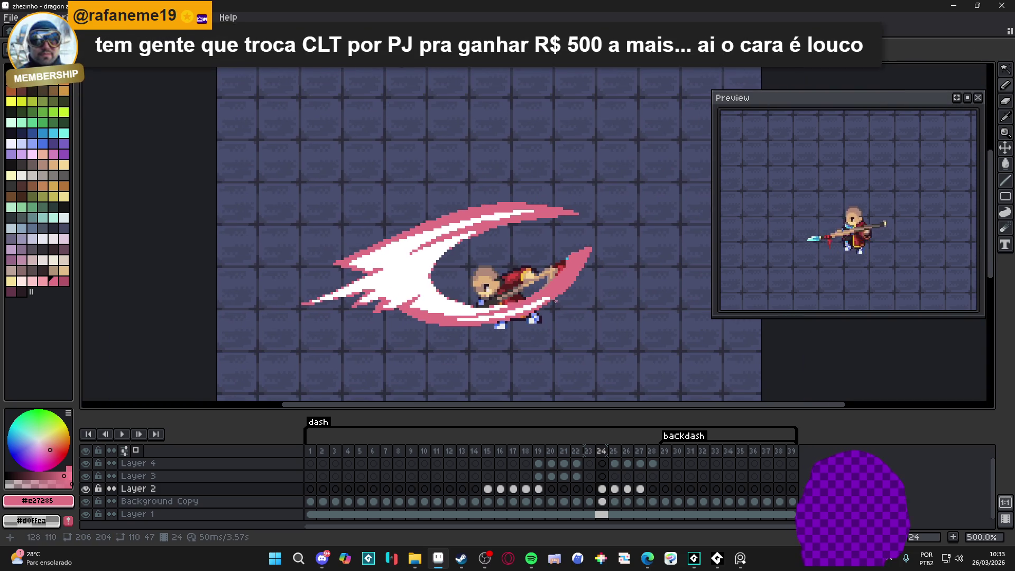
{"action": "scroll", "coordinate": [556, 304], "scroll_direction": "up", "scroll_amount": 5}
{"action": "left_click", "coordinate": [550, 289], "text": "alt"}
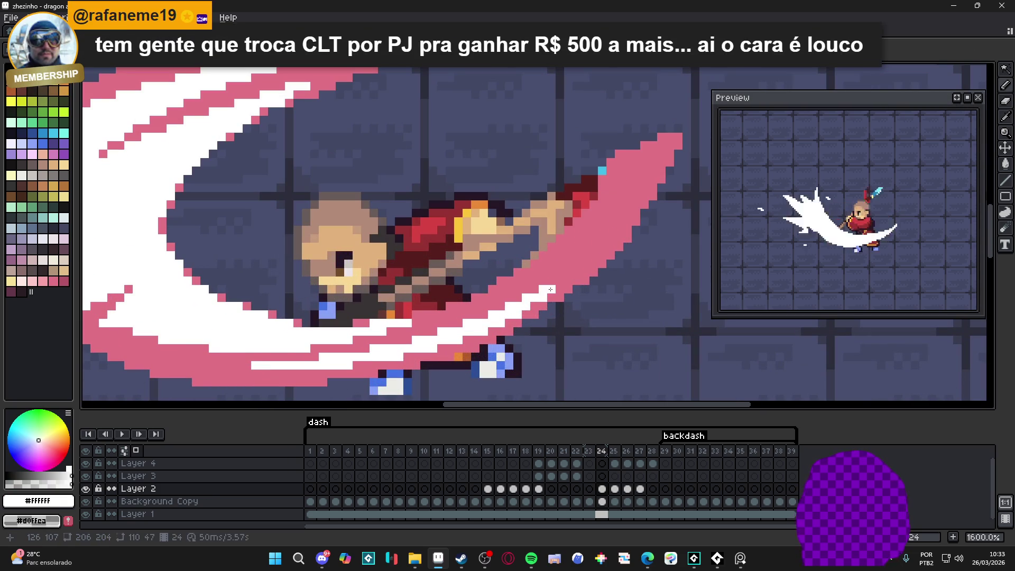
{"action": "scroll", "coordinate": [550, 290], "scroll_direction": "down", "scroll_amount": 3}
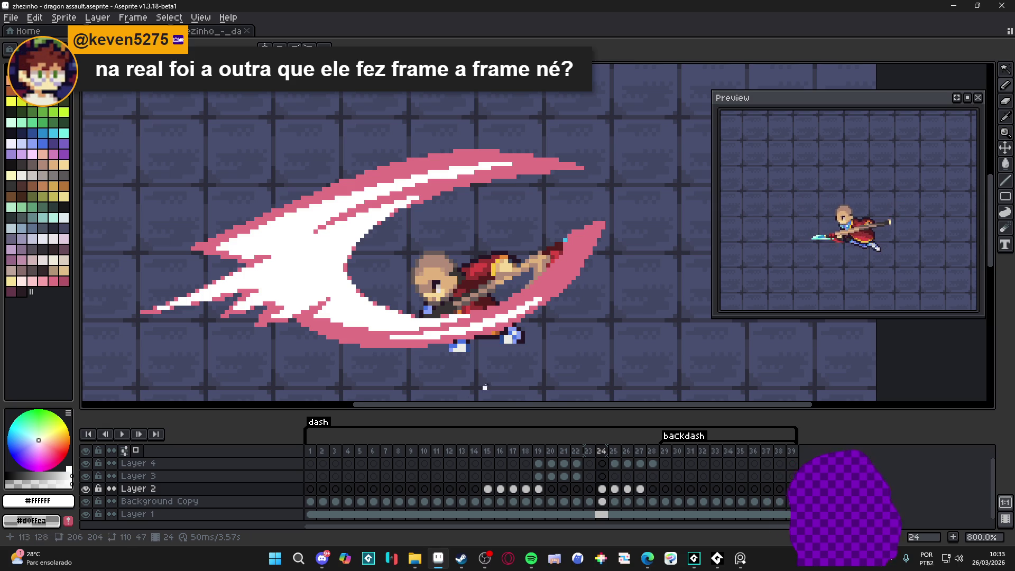
{"action": "scroll", "coordinate": [539, 267], "scroll_direction": "down", "scroll_amount": 1}
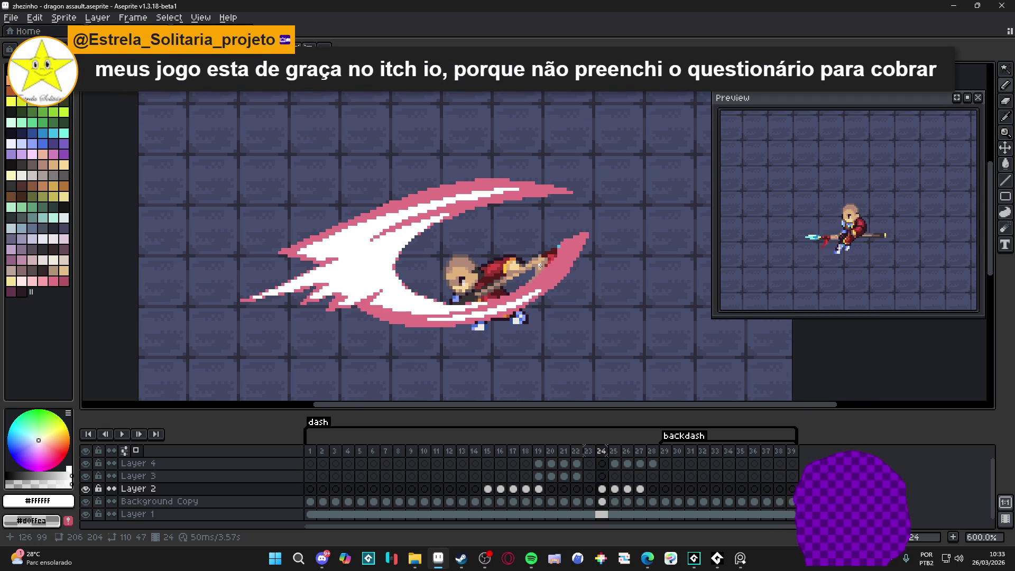
{"action": "scroll", "coordinate": [524, 298], "scroll_direction": "down", "scroll_amount": 1}
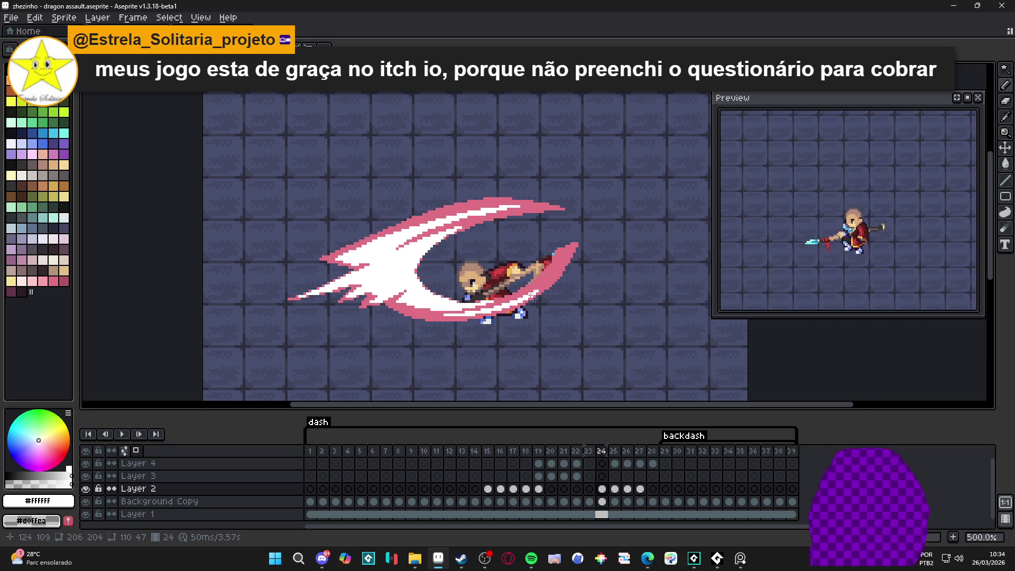
{"action": "scroll", "coordinate": [534, 294], "scroll_direction": "down", "scroll_amount": 2}
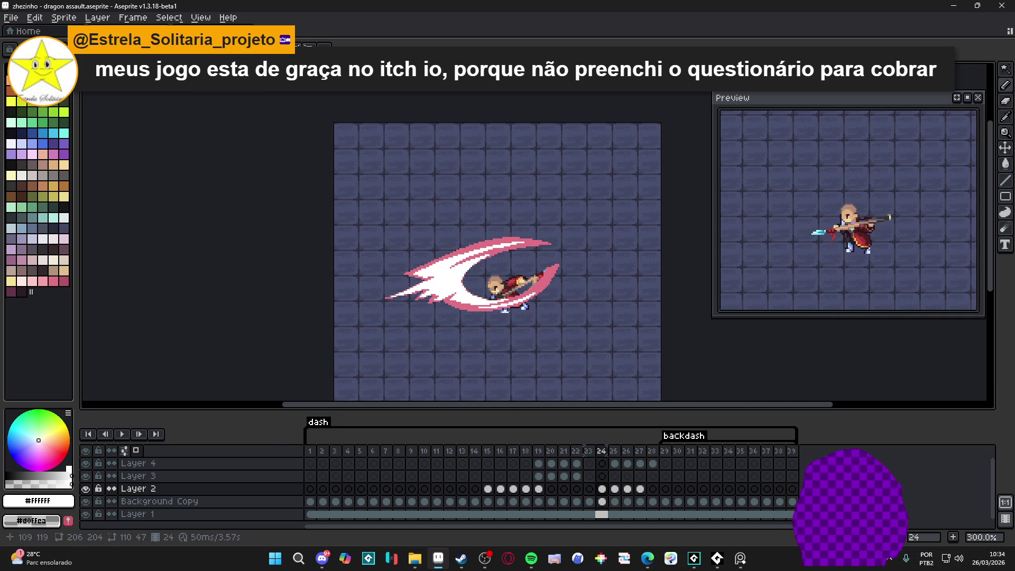
Compare frames 24 and 25, picking the pink rim colour from frame 24
{"action": "left_click", "coordinate": [614, 488]}
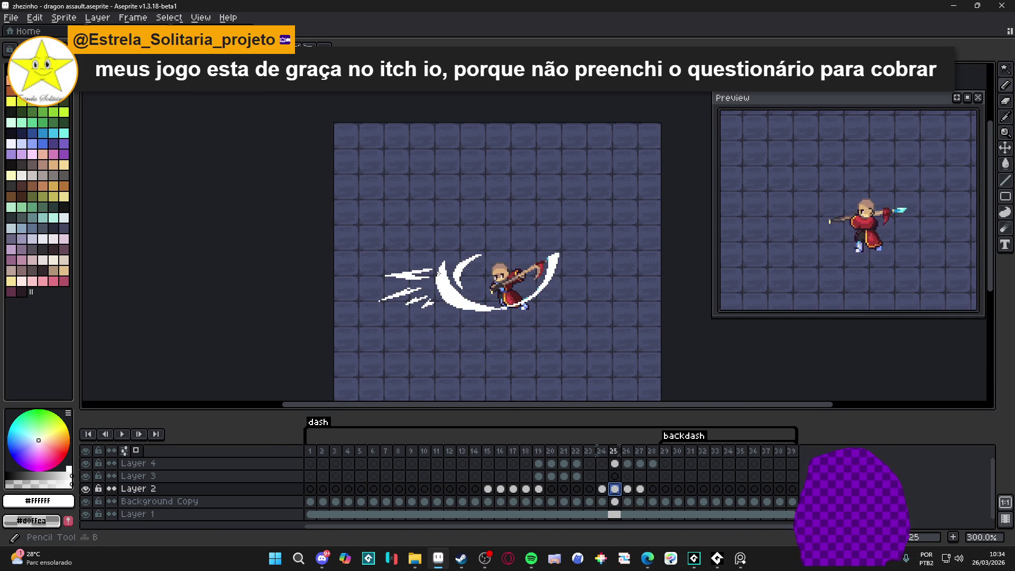
{"action": "scroll", "coordinate": [471, 308], "scroll_direction": "up", "scroll_amount": 3}
{"action": "left_click", "coordinate": [602, 488]}
{"action": "key", "text": "v"}
{"action": "left_click", "coordinate": [484, 332], "text": "alt"}
Select frame 25's white slash with the Magic Wand and compare it against frame 24
{"action": "left_click", "coordinate": [615, 488]}
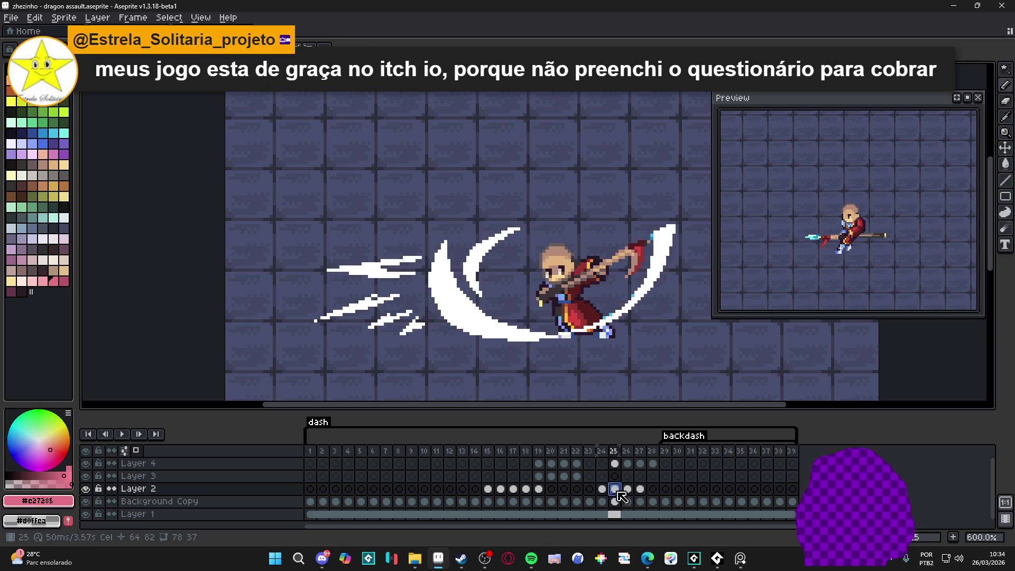
{"action": "key", "text": "g"}
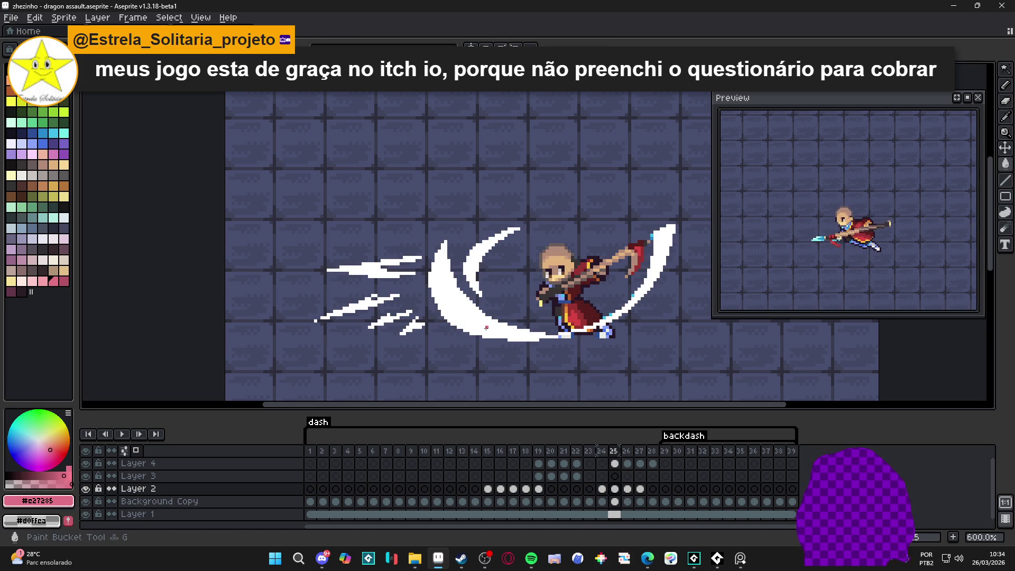
{"action": "key", "text": "w"}
{"action": "left_click", "coordinate": [506, 311]}
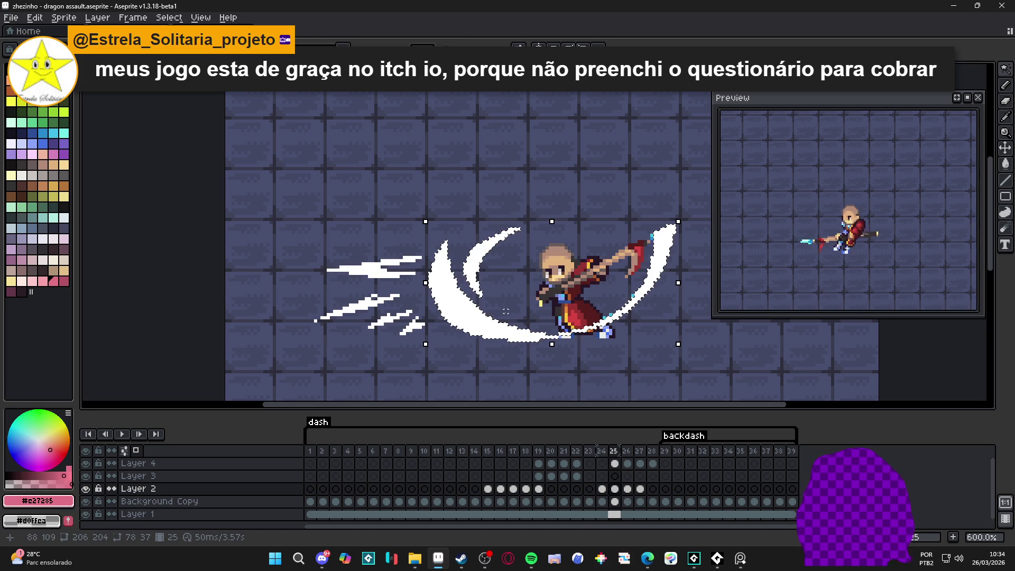
{"action": "left_click", "coordinate": [601, 488]}
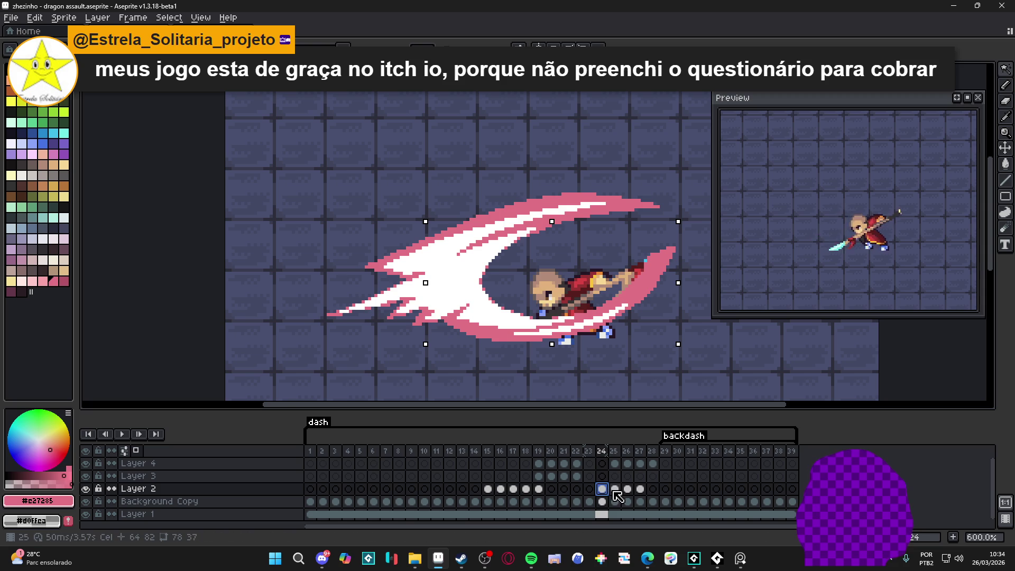
{"action": "left_click", "coordinate": [615, 490]}
Draw a pink stroke along the arc's inner curve, then trim parts back to white
{"action": "scroll", "coordinate": [515, 231], "scroll_direction": "up", "scroll_amount": 1}
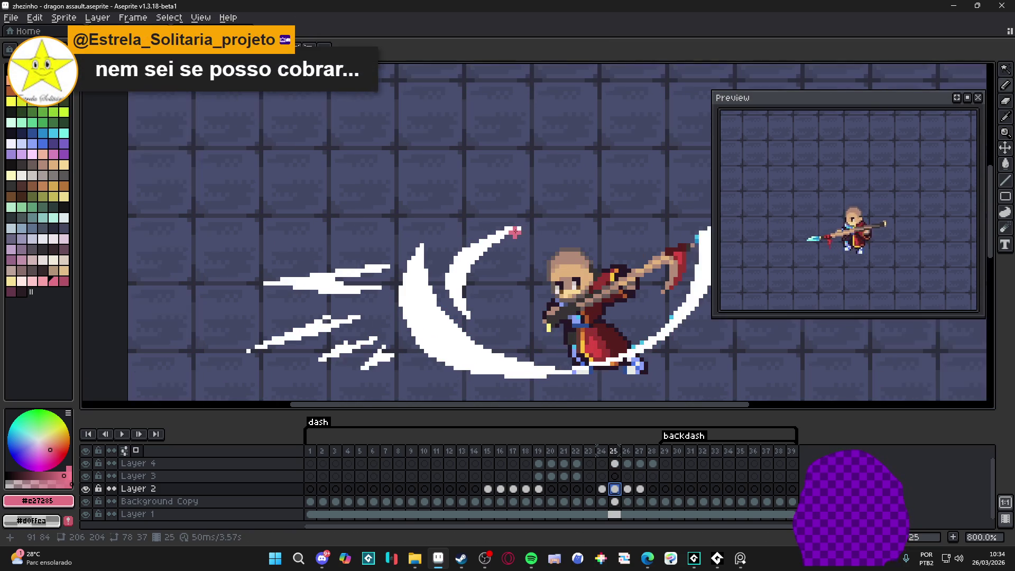
{"action": "left_click_drag", "start_coordinate": [472, 257], "coordinate": [466, 319]}
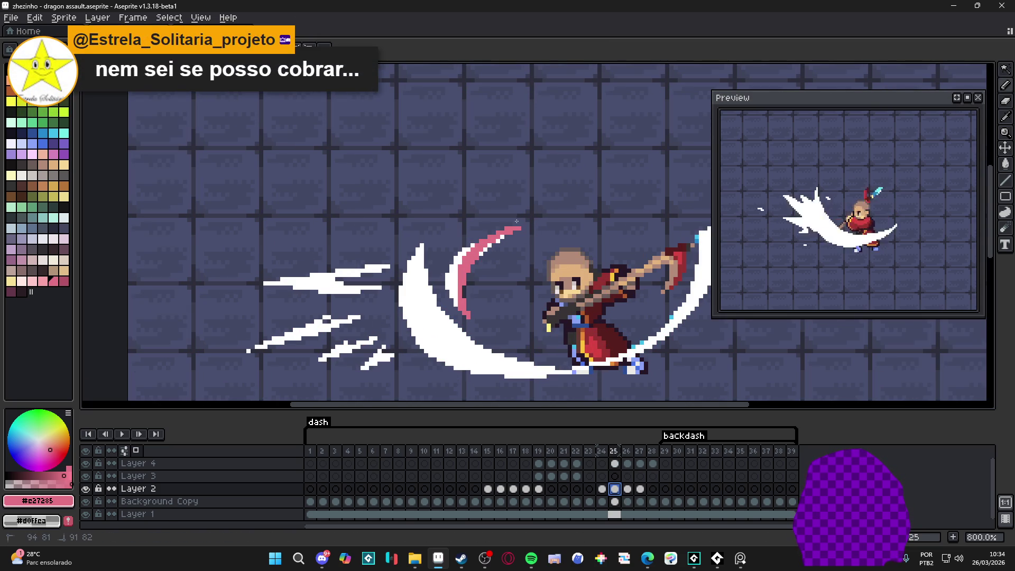
{"action": "scroll", "coordinate": [460, 256], "scroll_direction": "up", "scroll_amount": 3}
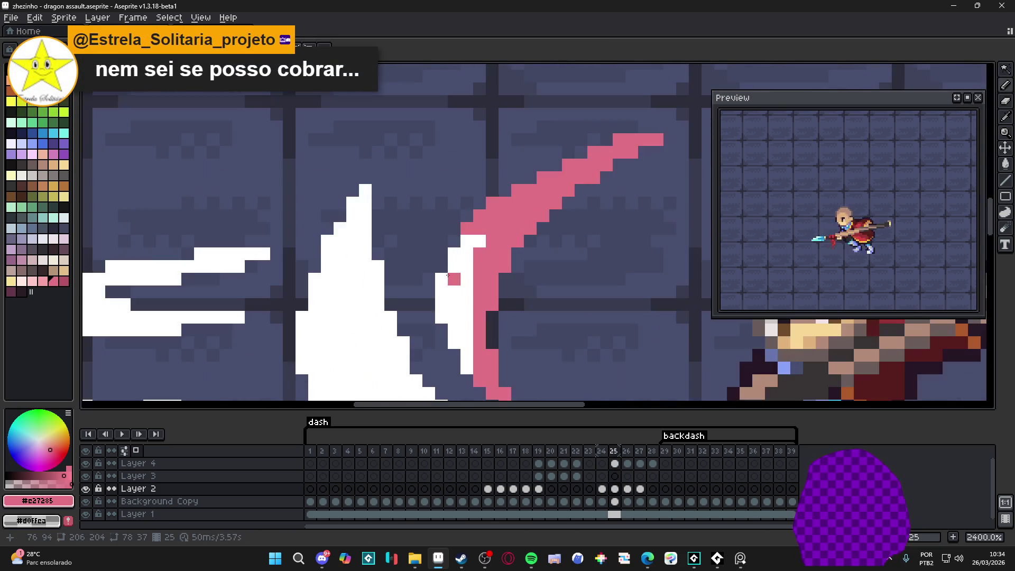
{"action": "left_click", "coordinate": [478, 260], "text": "alt"}
{"action": "left_click_drag", "start_coordinate": [478, 260], "coordinate": [479, 292]}
{"action": "left_click_drag", "start_coordinate": [492, 227], "coordinate": [491, 255]}
{"action": "left_click", "coordinate": [503, 216]}
{"action": "left_click", "coordinate": [517, 216]}
{"action": "left_click", "coordinate": [518, 203]}
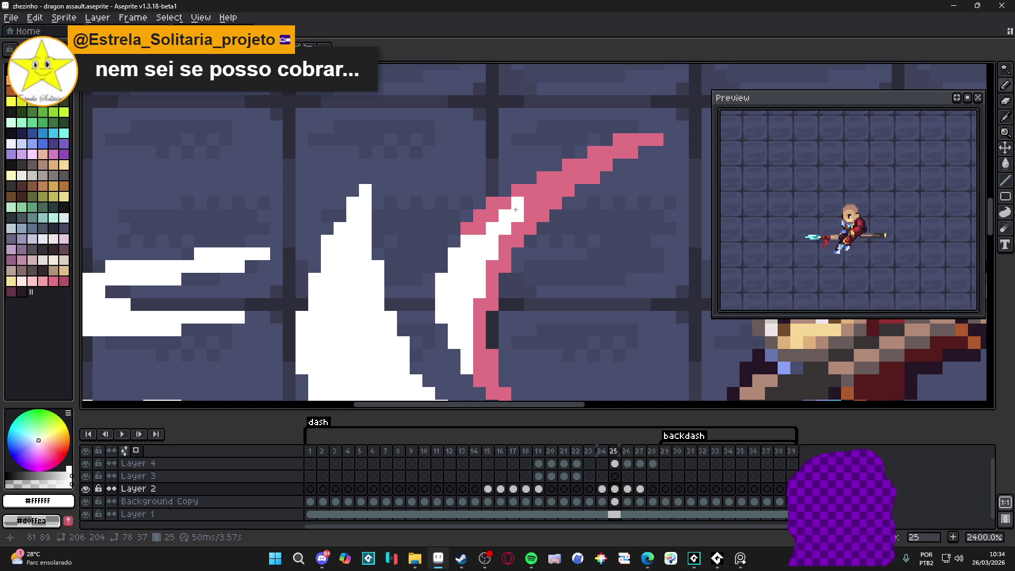
Add pink pixels along the arc's lower white edge, undoing one misplaced pixel
{"action": "scroll", "coordinate": [516, 209], "scroll_direction": "down", "scroll_amount": 3}
{"action": "scroll", "coordinate": [472, 240], "scroll_direction": "up", "scroll_amount": 4}
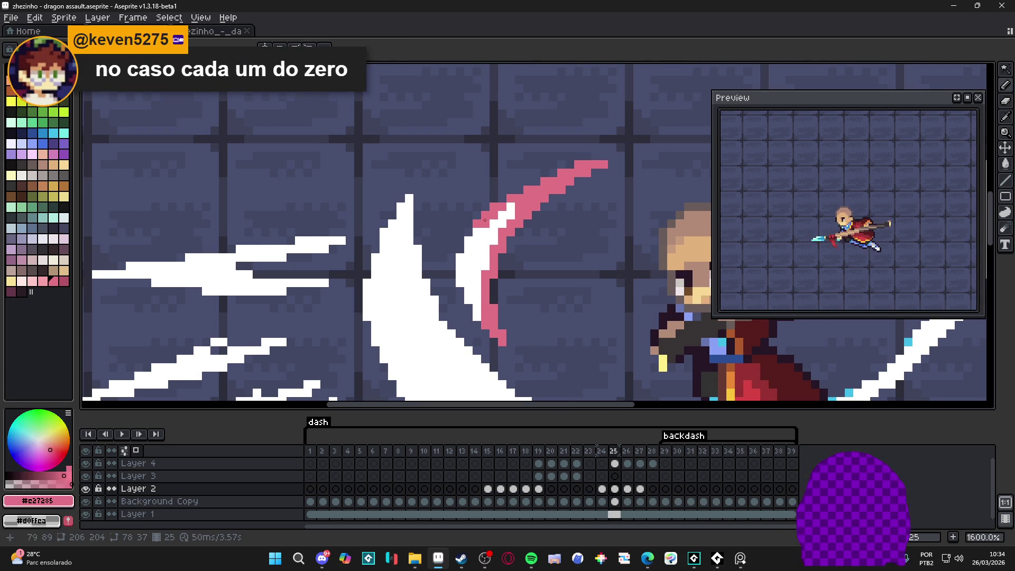
{"action": "left_click", "coordinate": [497, 214], "text": "alt"}
{"action": "left_click", "coordinate": [465, 247]}
{"action": "key", "text": "ctrl+z"}
{"action": "left_click", "coordinate": [481, 247]}
{"action": "left_click", "coordinate": [465, 281]}
{"action": "left_click", "coordinate": [465, 331]}
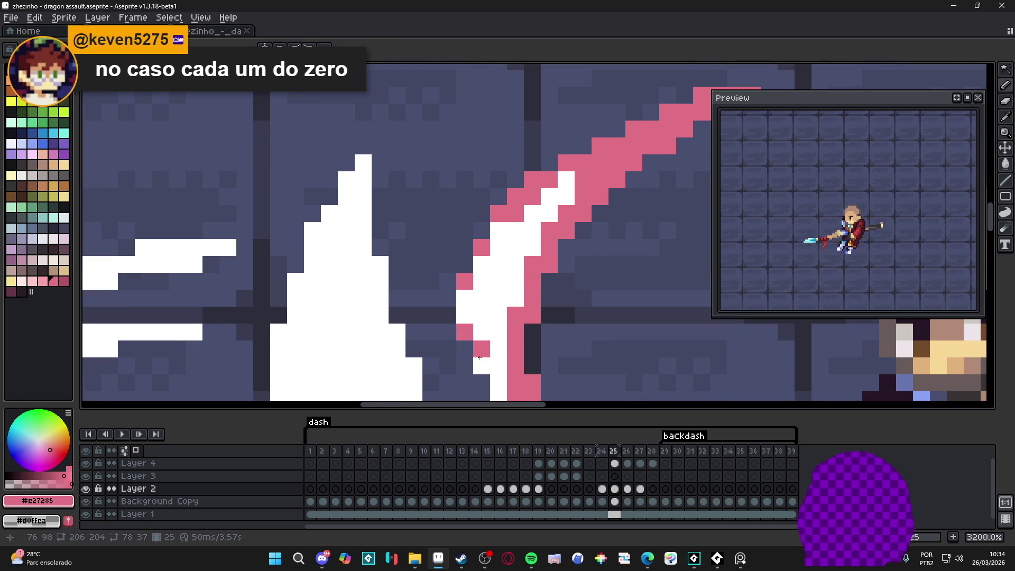
{"action": "left_click", "coordinate": [482, 366]}
{"action": "left_click_drag", "start_coordinate": [475, 366], "coordinate": [466, 368]}
{"action": "scroll", "coordinate": [467, 368], "scroll_direction": "down", "scroll_amount": 3}
{"action": "scroll", "coordinate": [523, 234], "scroll_direction": "up", "scroll_amount": 2}
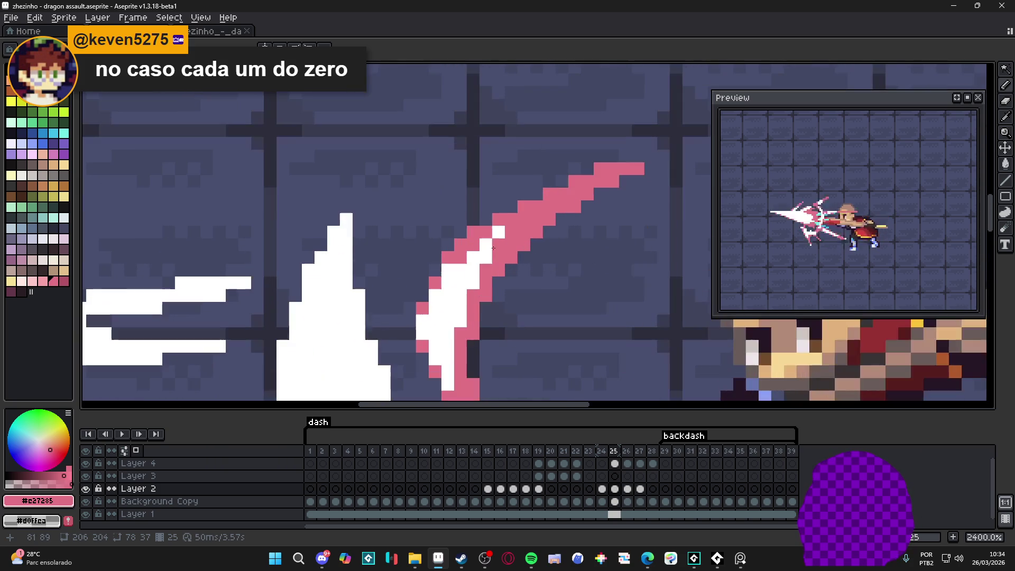
Clear the Magic Wand–selected crescent, undo that, and paint pink along its lower edge
{"action": "left_click", "coordinate": [523, 234], "text": "alt"}
{"action": "scroll", "coordinate": [520, 232], "scroll_direction": "down", "scroll_amount": 4}
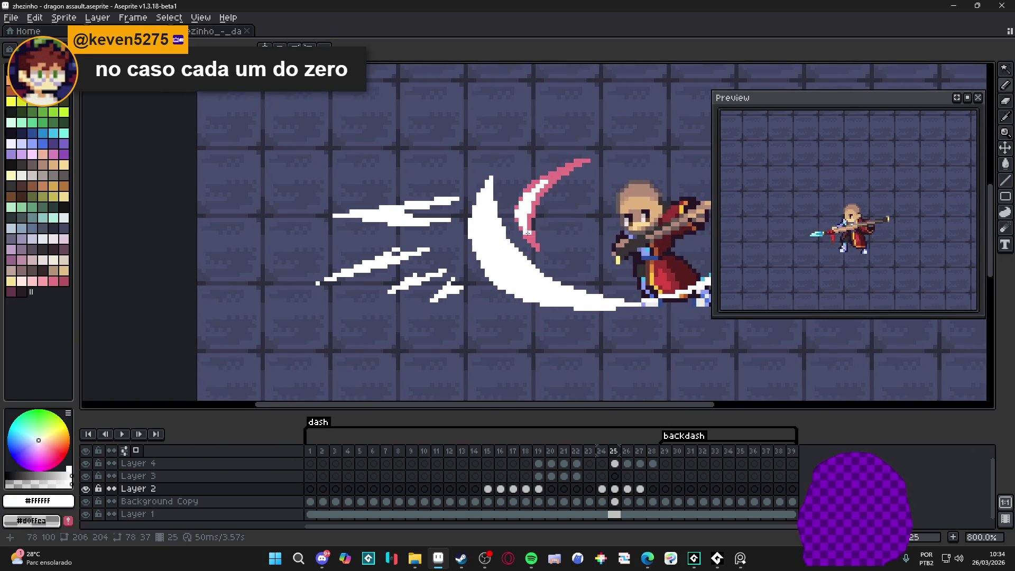
{"action": "key", "text": "w"}
{"action": "left_click", "coordinate": [475, 284]}
{"action": "scroll", "coordinate": [476, 283], "scroll_direction": "up", "scroll_amount": 1}
{"action": "left_click", "coordinate": [429, 212], "text": "alt"}
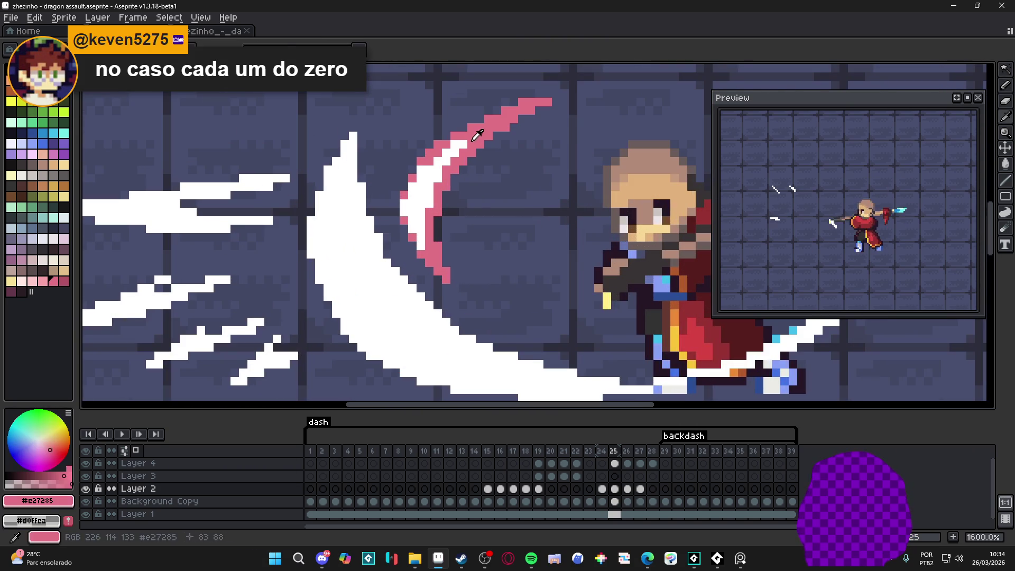
{"action": "key", "text": "Delete"}
{"action": "key", "text": "ctrl+z"}
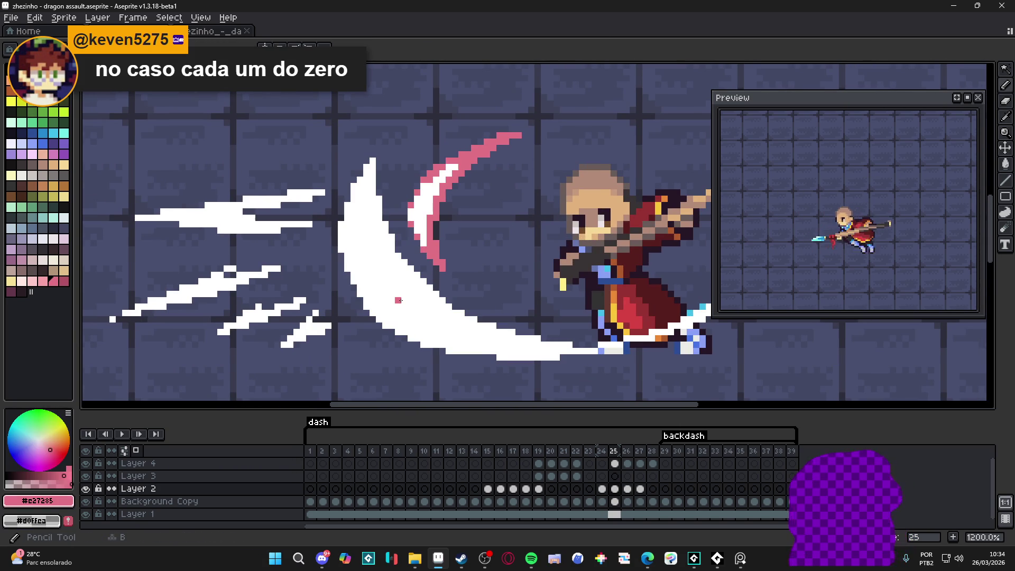
{"action": "scroll", "coordinate": [421, 292], "scroll_direction": "down", "scroll_amount": 1}
{"action": "scroll", "coordinate": [420, 292], "scroll_direction": "up", "scroll_amount": 2}
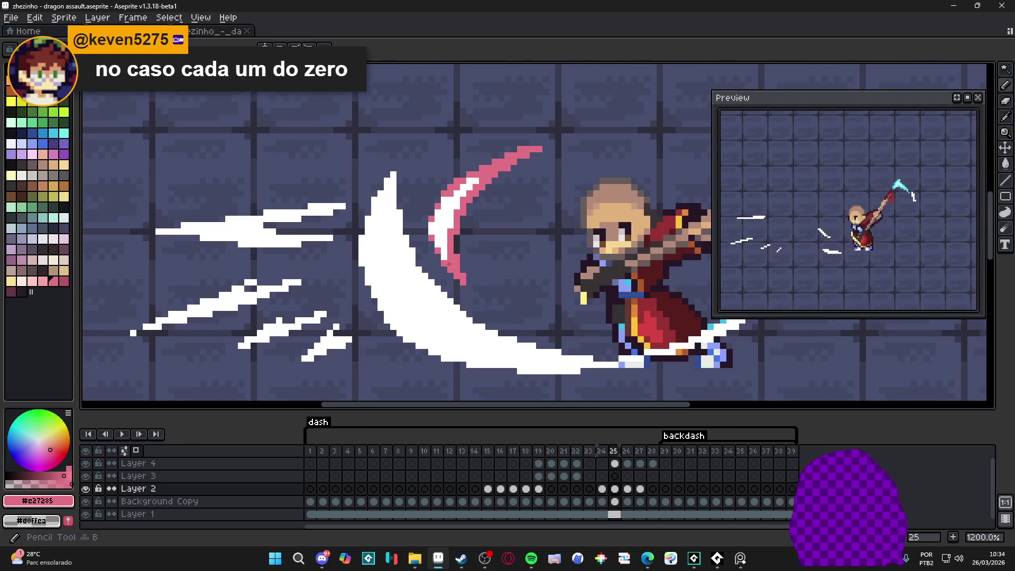
{"action": "mouse_move", "coordinate": [452, 355]}
{"action": "left_mouse_down"}
{"action": "mouse_move", "coordinate": [410, 332]}
{"action": "mouse_move", "coordinate": [454, 360]}
{"action": "mouse_move", "coordinate": [601, 367]}
{"action": "left_mouse_up"}
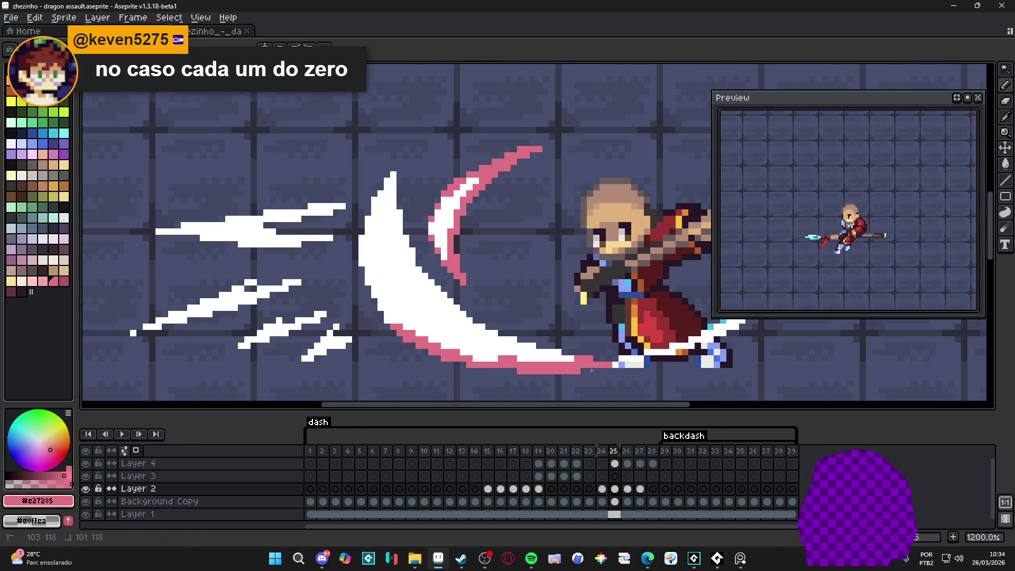
Outline the crescent's lower and left edges in pink #e27285 up to its tip
{"action": "left_click", "coordinate": [542, 352]}
{"action": "left_click", "coordinate": [526, 346]}
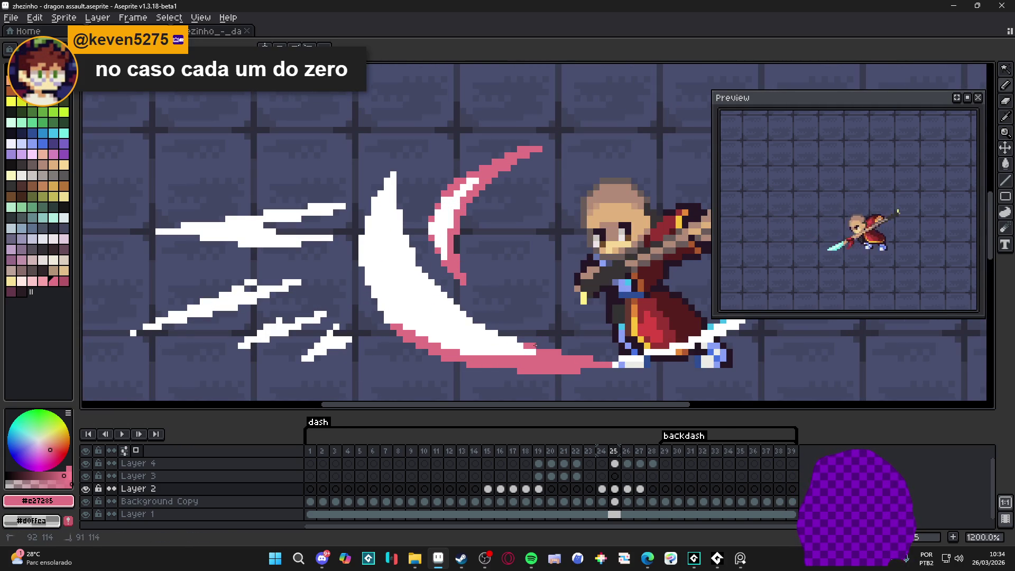
{"action": "left_click", "coordinate": [501, 331]}
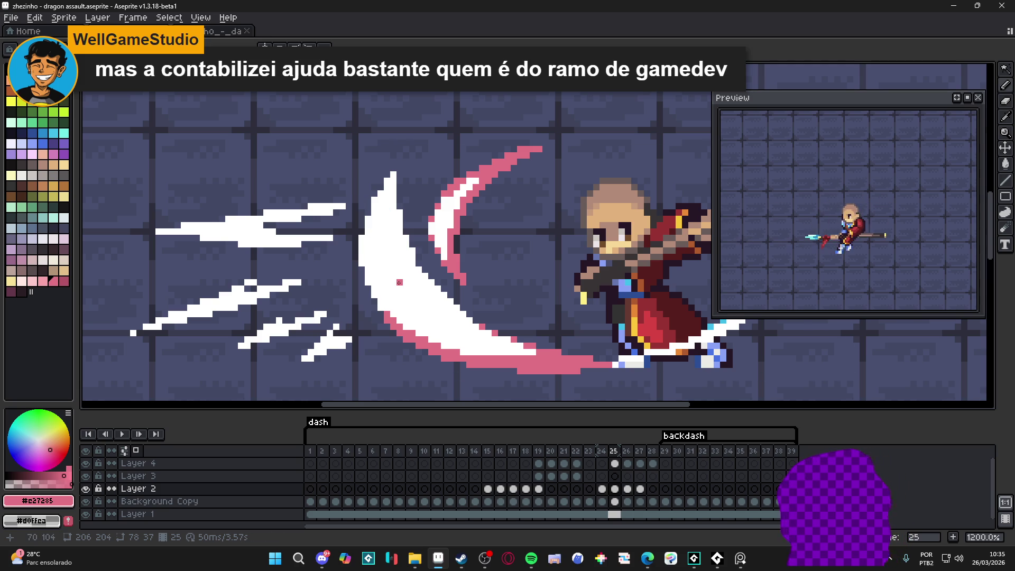
{"action": "mouse_move", "coordinate": [381, 306]}
{"action": "left_mouse_down"}
{"action": "mouse_move", "coordinate": [371, 235]}
{"action": "mouse_move", "coordinate": [373, 286]}
{"action": "mouse_move", "coordinate": [392, 161]}
{"action": "left_mouse_up"}
{"action": "mouse_move", "coordinate": [380, 236]}
{"action": "left_mouse_down"}
{"action": "mouse_move", "coordinate": [418, 275]}
{"action": "mouse_move", "coordinate": [382, 230]}
{"action": "mouse_move", "coordinate": [370, 277]}
{"action": "mouse_move", "coordinate": [421, 338]}
{"action": "left_mouse_up"}
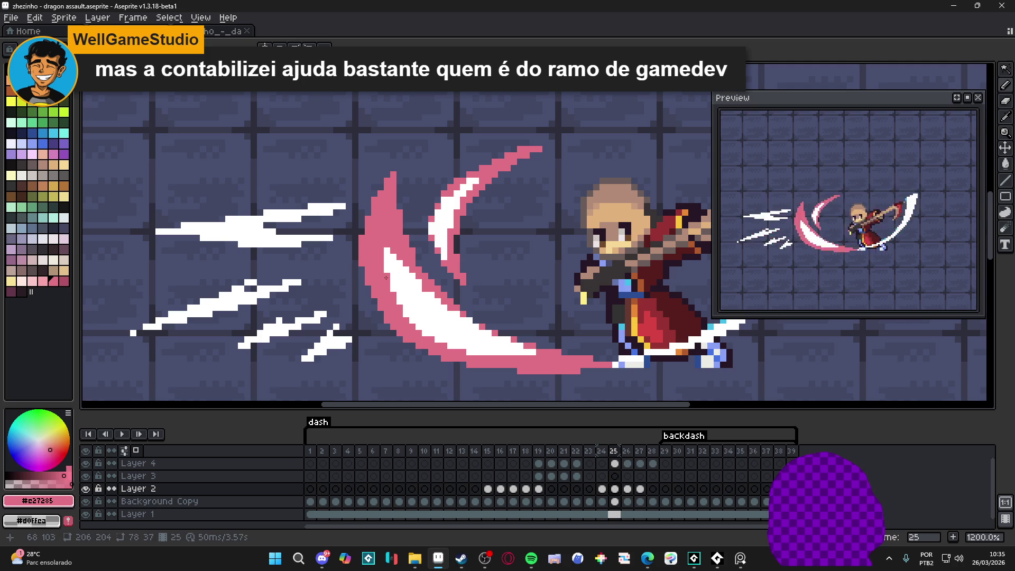
Repaint the crescent's lower tip in white #ffffff
{"action": "left_click", "coordinate": [500, 358], "text": "alt"}
{"action": "left_click_drag", "start_coordinate": [500, 357], "coordinate": [581, 365]}
{"action": "left_click", "coordinate": [574, 367], "text": "alt"}
{"action": "left_click", "coordinate": [555, 364], "text": "alt"}
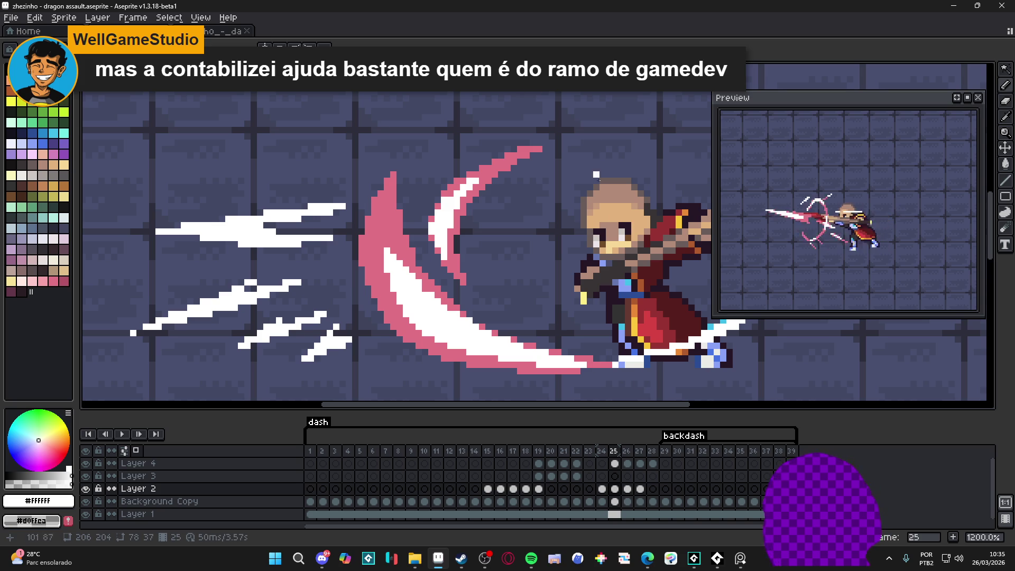
Zoom out and save the animation with Ctrl+S
{"action": "scroll", "coordinate": [583, 375], "scroll_direction": "down", "scroll_amount": 2}
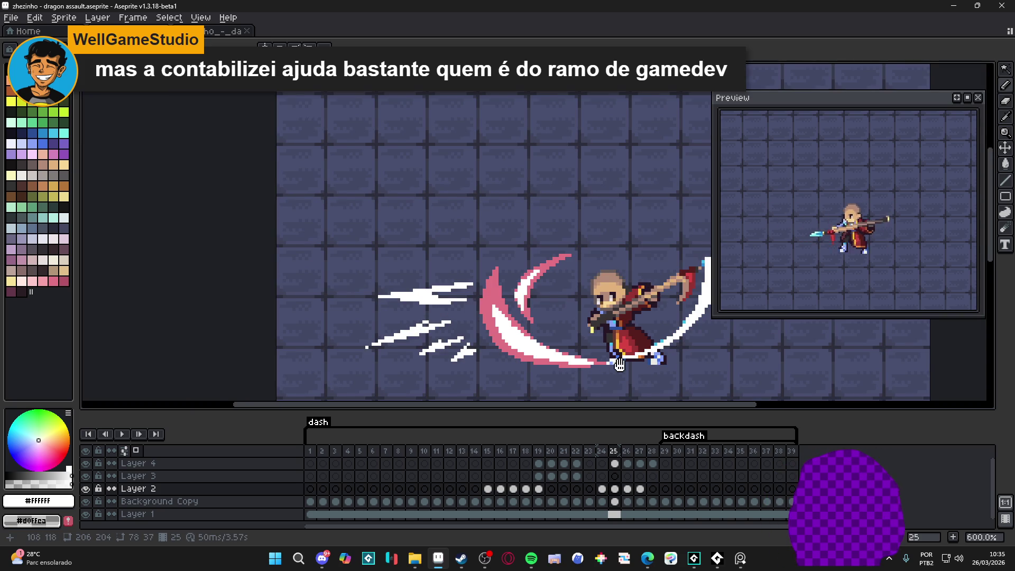
{"action": "scroll", "coordinate": [553, 363], "scroll_direction": "down", "scroll_amount": 1}
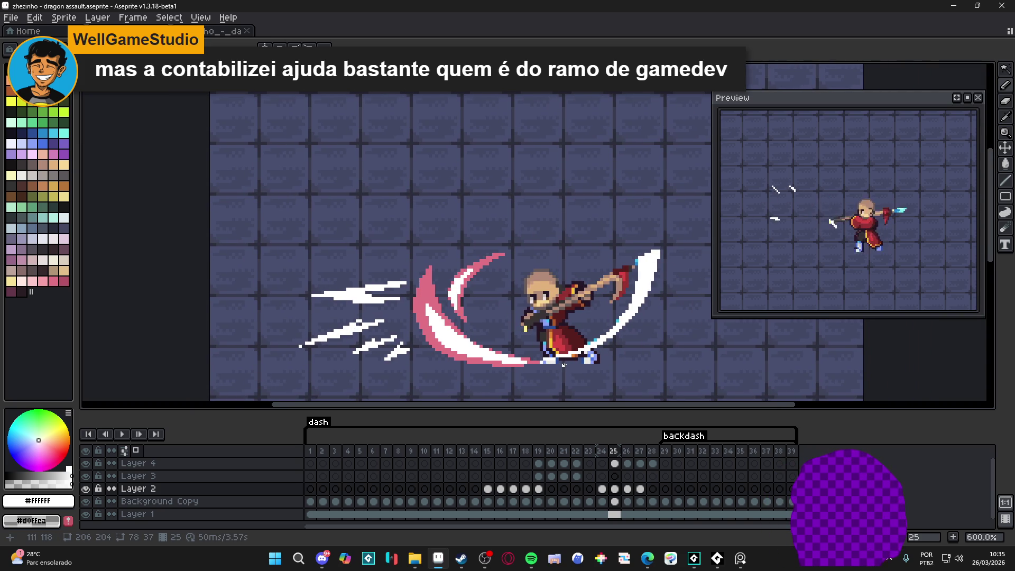
{"action": "key", "text": "ctrl+s"}
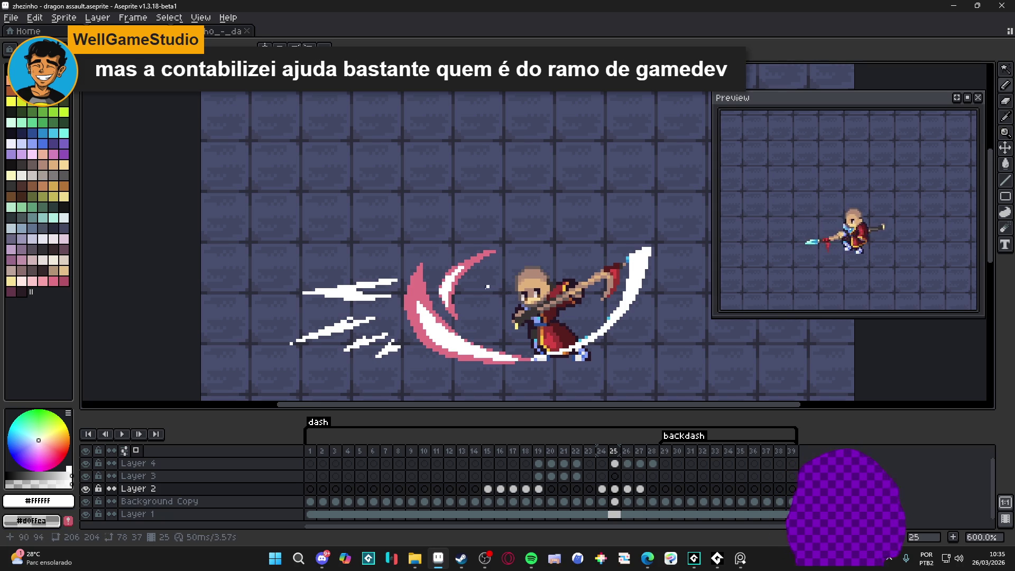
Undo a Magic Wand selection of the white arcs and return to the Pencil with pink
{"action": "scroll", "coordinate": [491, 290], "scroll_direction": "up", "scroll_amount": 3}
{"action": "scroll", "coordinate": [481, 325], "scroll_direction": "down", "scroll_amount": 4}
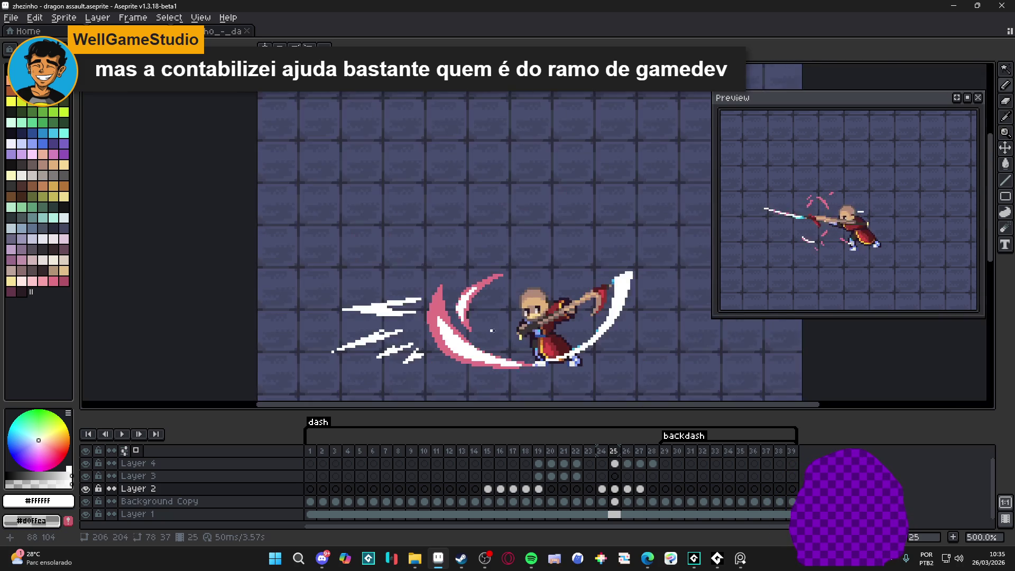
{"action": "scroll", "coordinate": [482, 325], "scroll_direction": "up", "scroll_amount": 1}
{"action": "key", "text": "w"}
{"action": "left_click", "coordinate": [588, 270]}
{"action": "key", "text": "ctrl+z"}
{"action": "key", "text": "ctrl+z"}
{"action": "key", "text": "b"}
{"action": "scroll", "coordinate": [393, 320], "scroll_direction": "up", "scroll_amount": 1}
{"action": "left_click", "coordinate": [394, 320], "text": "alt"}
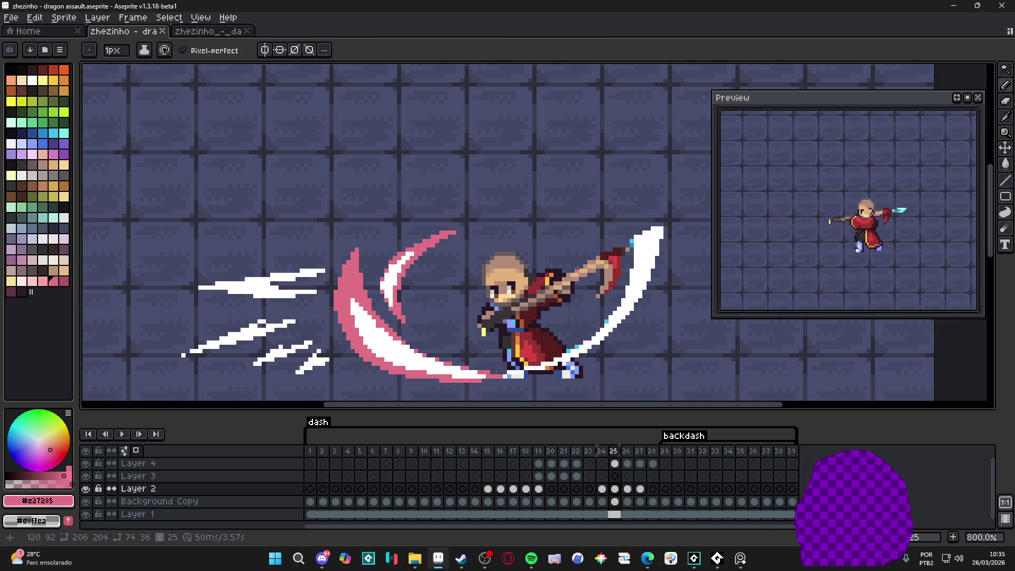
Paint a pink #e27285 edge along the right white arc of the slash
{"action": "mouse_move", "coordinate": [650, 272]}
{"action": "left_mouse_down"}
{"action": "mouse_move", "coordinate": [634, 264]}
{"action": "mouse_move", "coordinate": [641, 290]}
{"action": "left_mouse_up"}
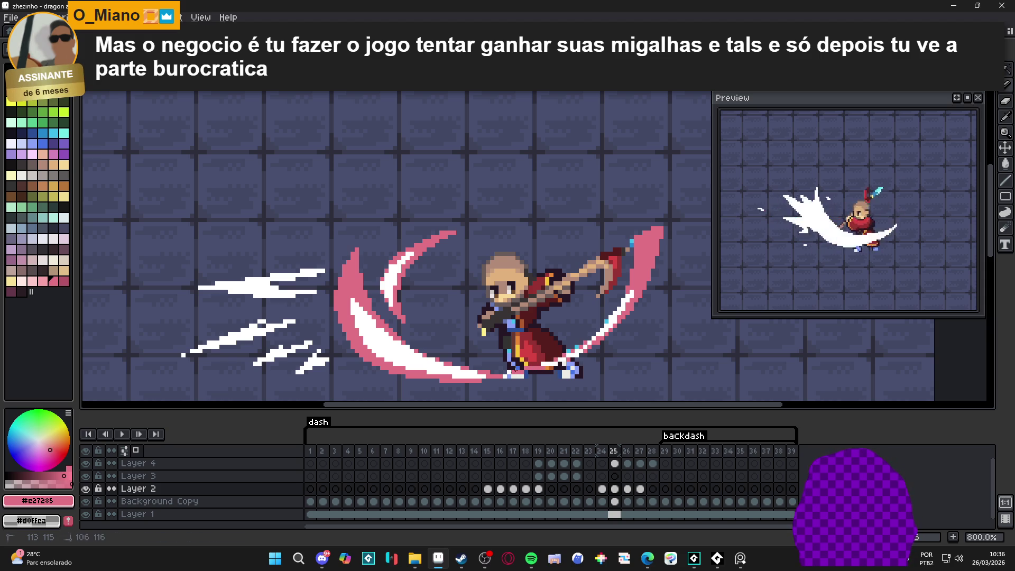
{"action": "left_click", "coordinate": [636, 287], "text": "alt"}
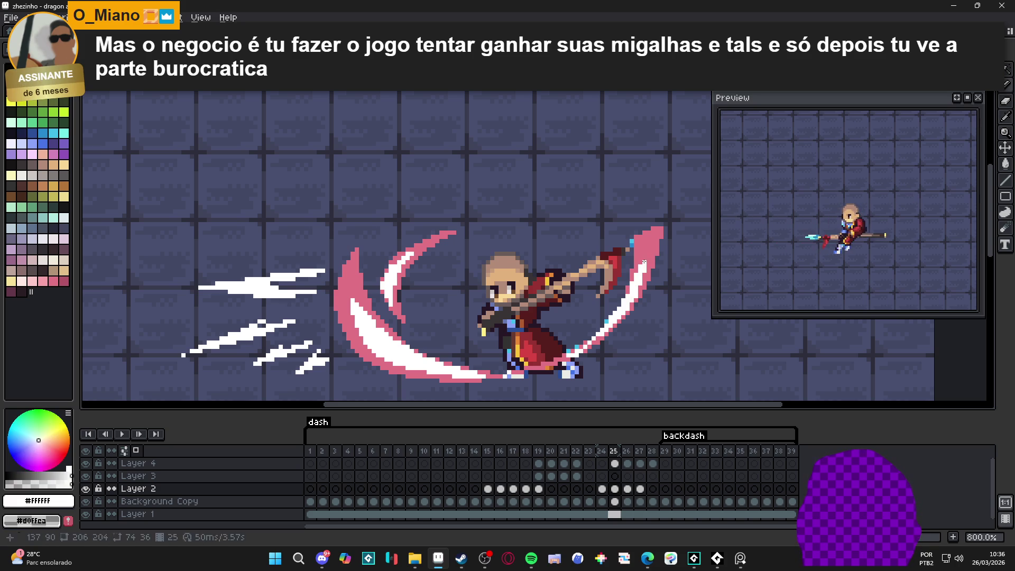
{"action": "scroll", "coordinate": [704, 269], "scroll_direction": "down", "scroll_amount": 1}
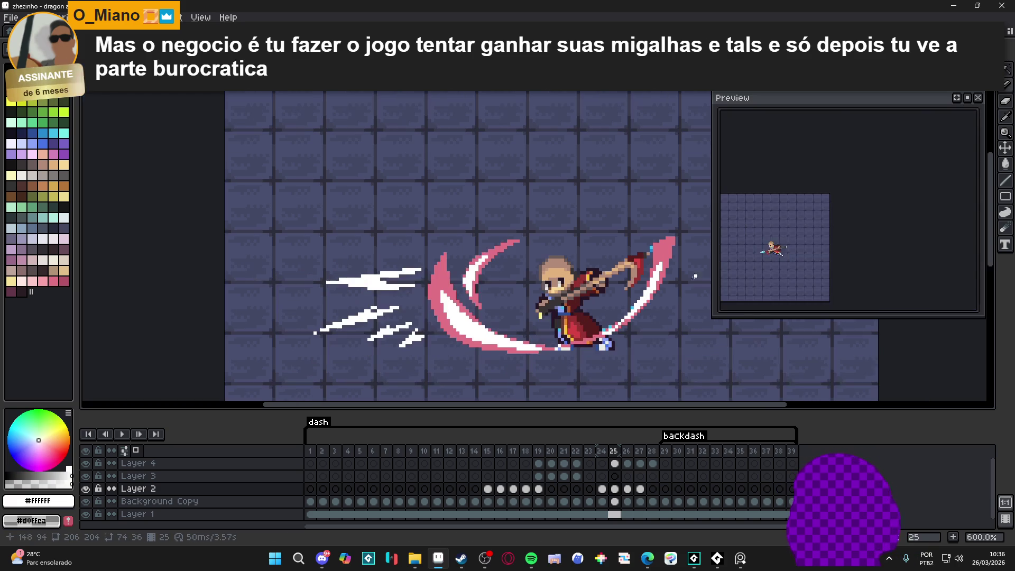
{"action": "scroll", "coordinate": [705, 269], "scroll_direction": "down", "scroll_amount": 1}
{"action": "scroll", "coordinate": [506, 326], "scroll_direction": "up", "scroll_amount": 3}
{"action": "scroll", "coordinate": [506, 326], "scroll_direction": "up", "scroll_amount": 1}
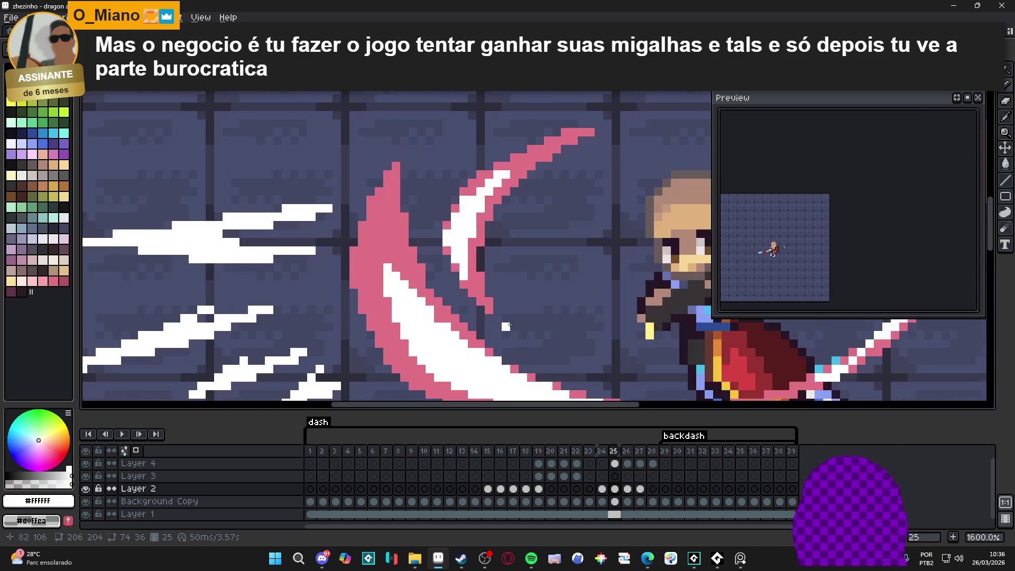
Turn a stray pink edge pixel on the crescent back to white #ffffff
{"action": "left_click", "coordinate": [425, 304], "text": "alt"}
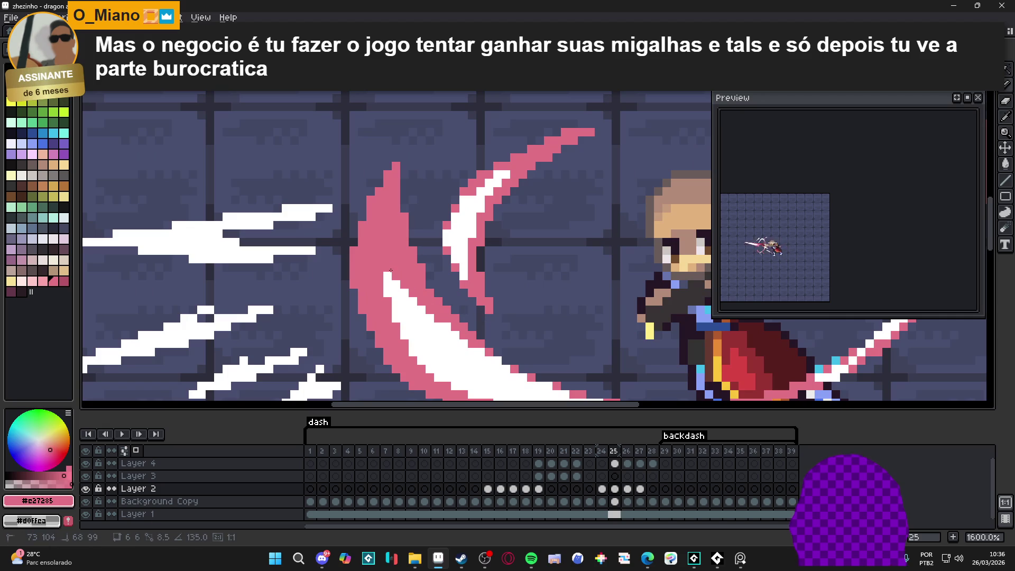
{"action": "scroll", "coordinate": [392, 270], "scroll_direction": "down", "scroll_amount": 1}
{"action": "scroll", "coordinate": [402, 286], "scroll_direction": "up", "scroll_amount": 1}
{"action": "left_click", "coordinate": [419, 306], "text": "alt"}
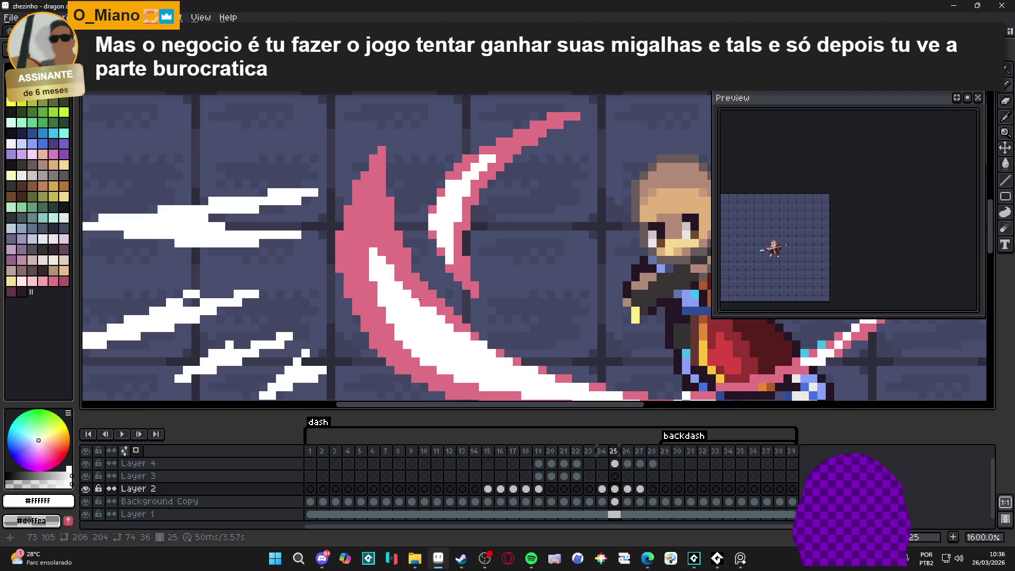
{"action": "left_click_drag", "start_coordinate": [421, 304], "coordinate": [405, 277]}
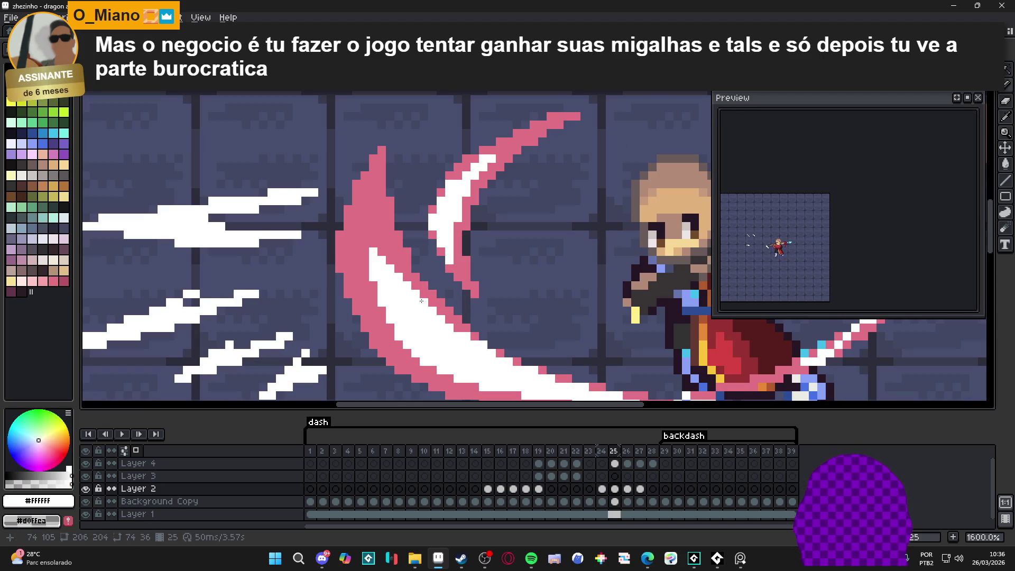
{"action": "scroll", "coordinate": [392, 295], "scroll_direction": "down", "scroll_amount": 3}
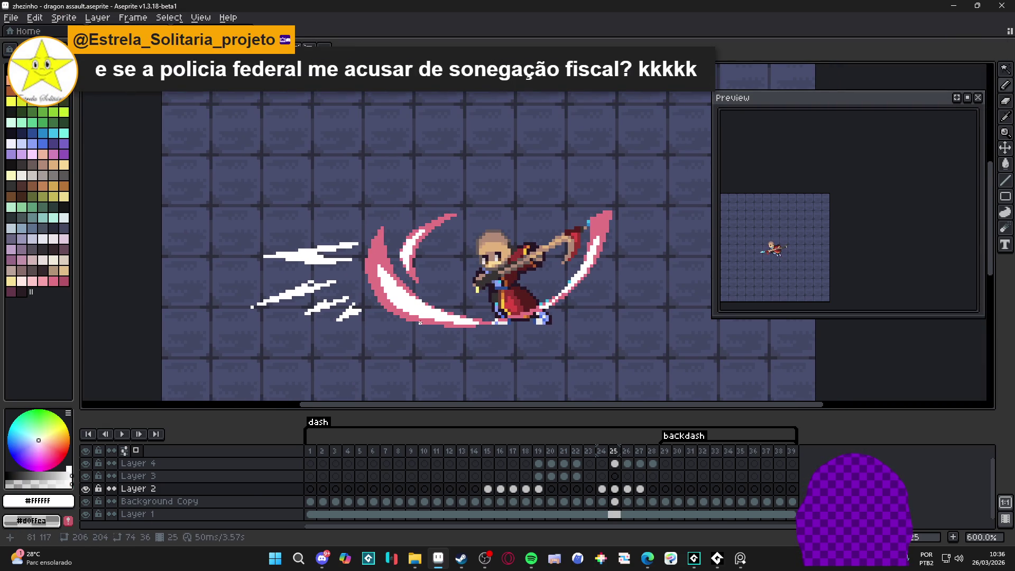
Compare frames 24 and 25, then save zhezinho - dragon assault.aseprite
{"action": "left_click", "coordinate": [606, 491]}
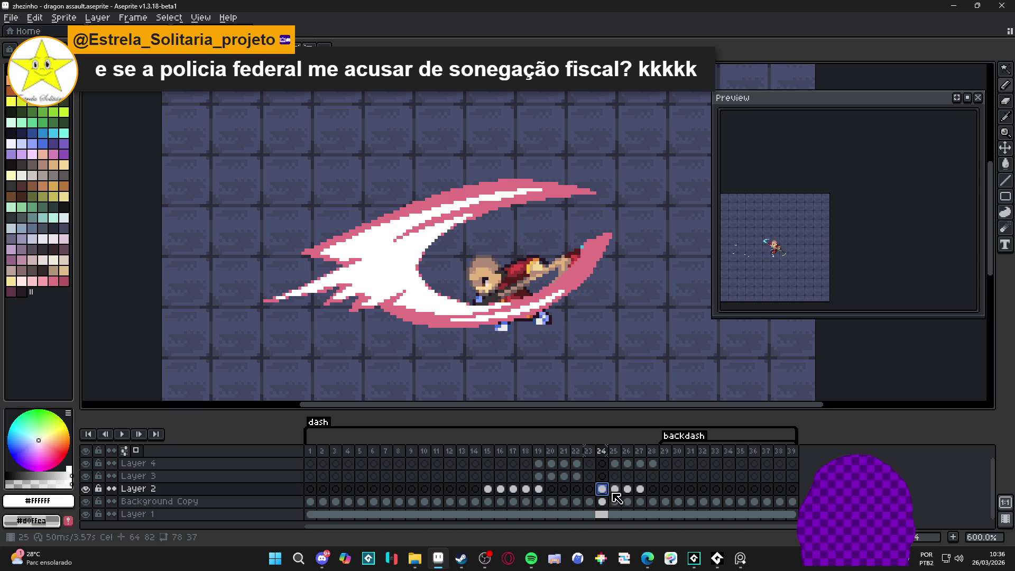
{"action": "left_click", "coordinate": [615, 492]}
{"action": "left_click_drag", "start_coordinate": [410, 273], "coordinate": [443, 286]}
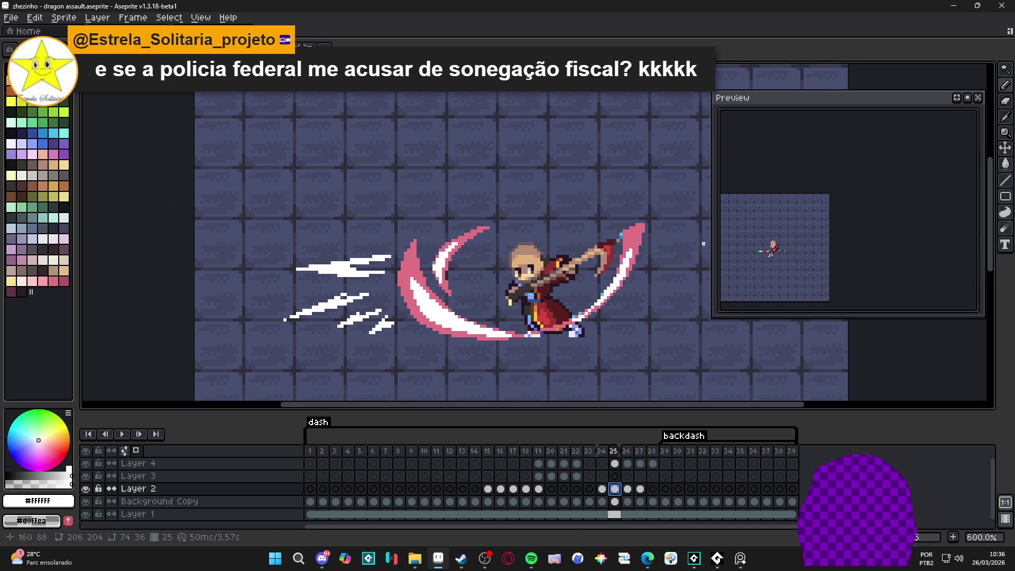
{"action": "scroll", "coordinate": [767, 259], "scroll_direction": "up", "scroll_amount": 2}
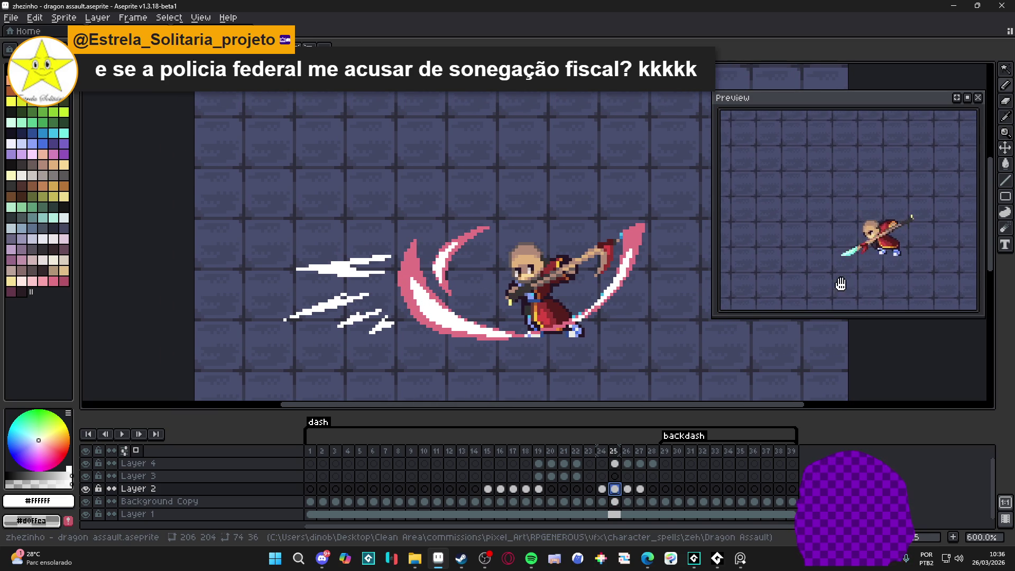
{"action": "scroll", "coordinate": [878, 267], "scroll_direction": "up", "scroll_amount": 1}
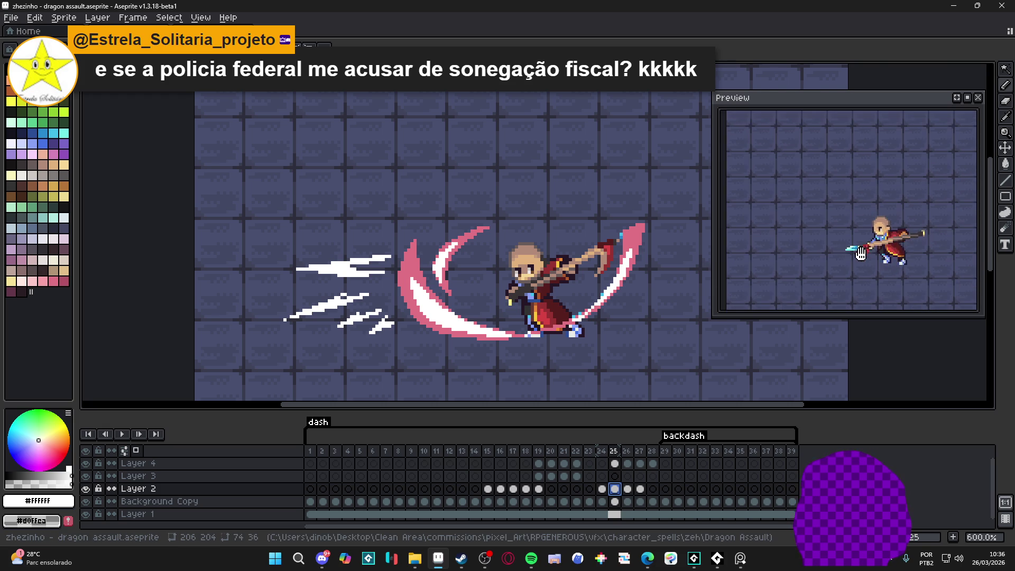
{"action": "key", "text": "ctrl+s"}
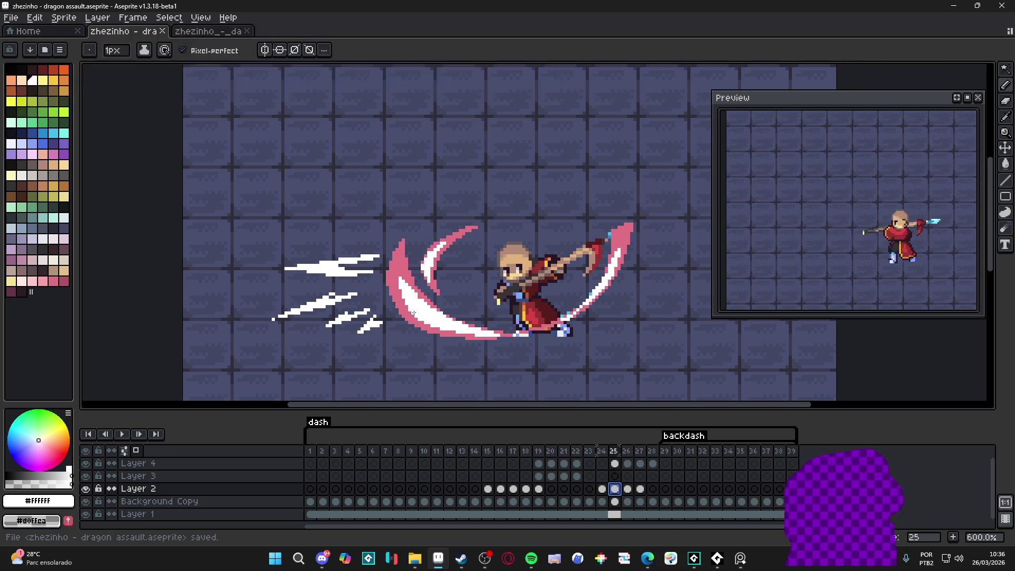